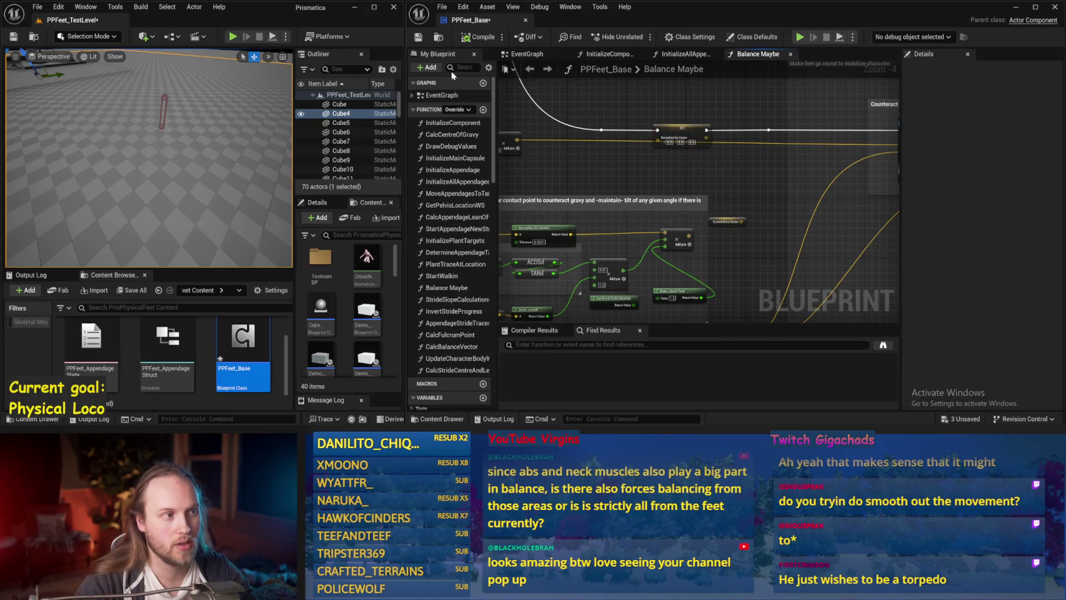
Compile PPFeet_Base and run a short simulation of the Balance Maybe behaviour, then stop it
click(476, 38)
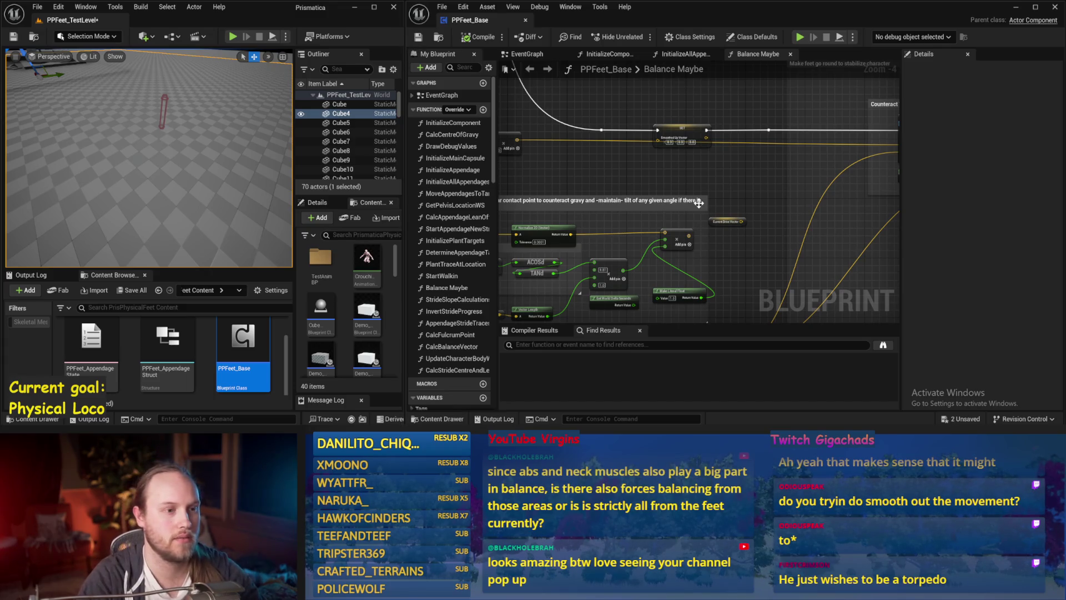
drag(698, 203, 569, 146)
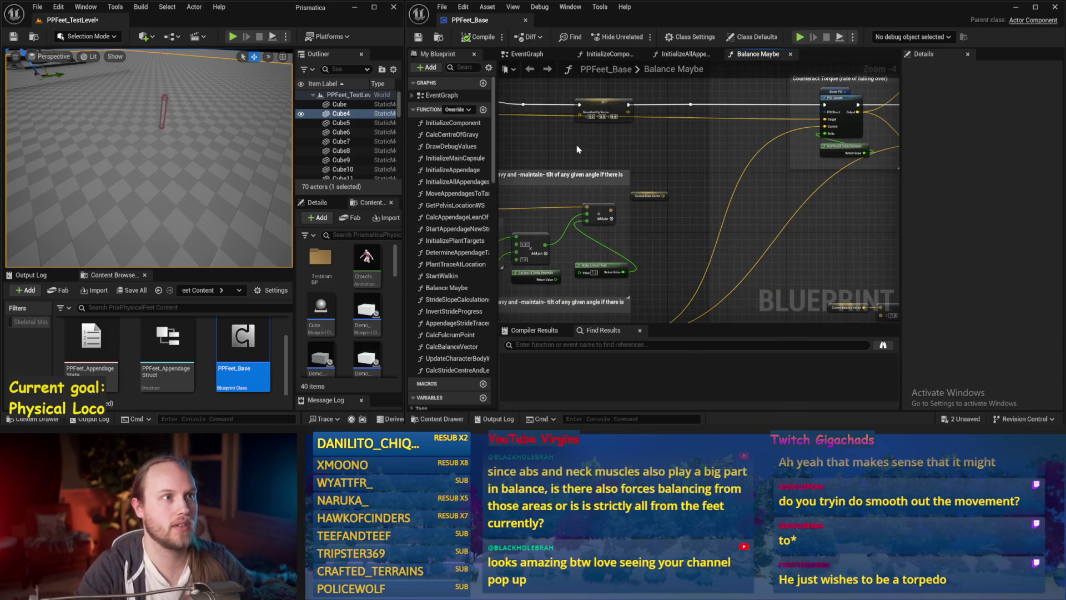
scroll(582, 156, up, 1)
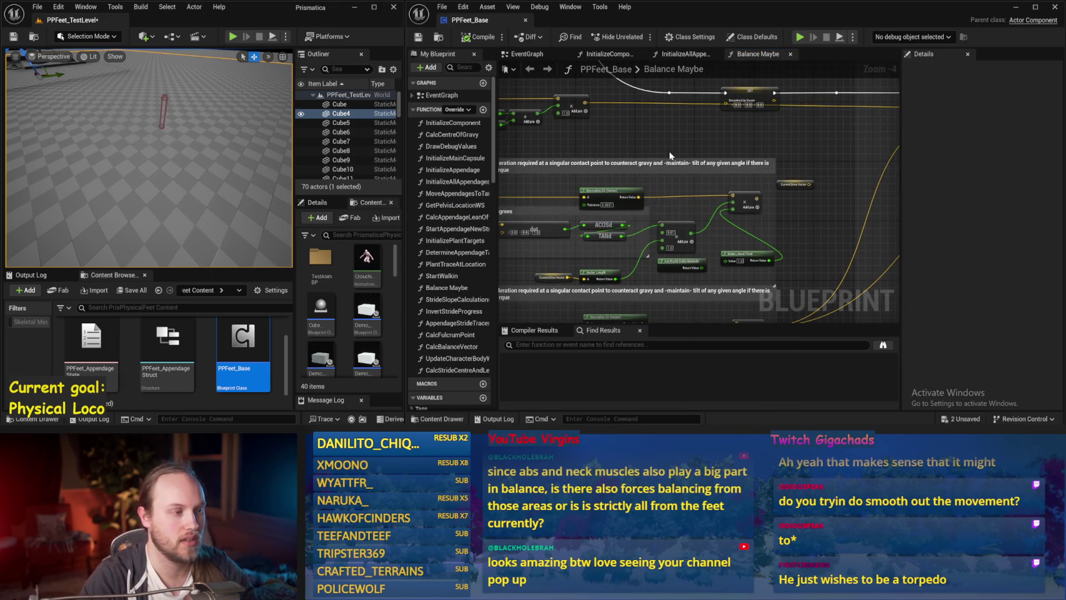
key(alt+s)
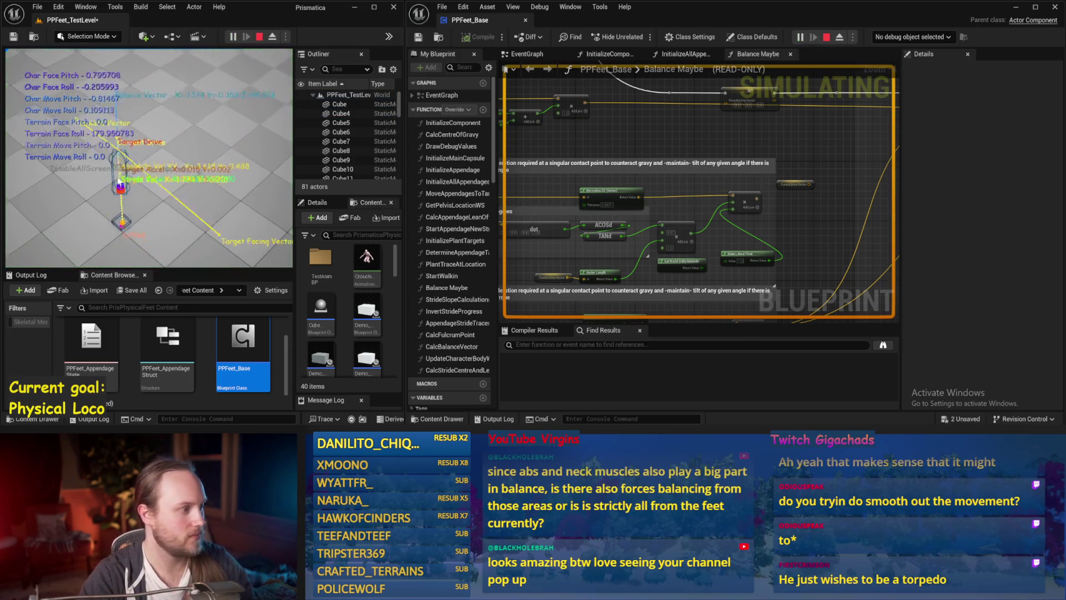
key(Escape)
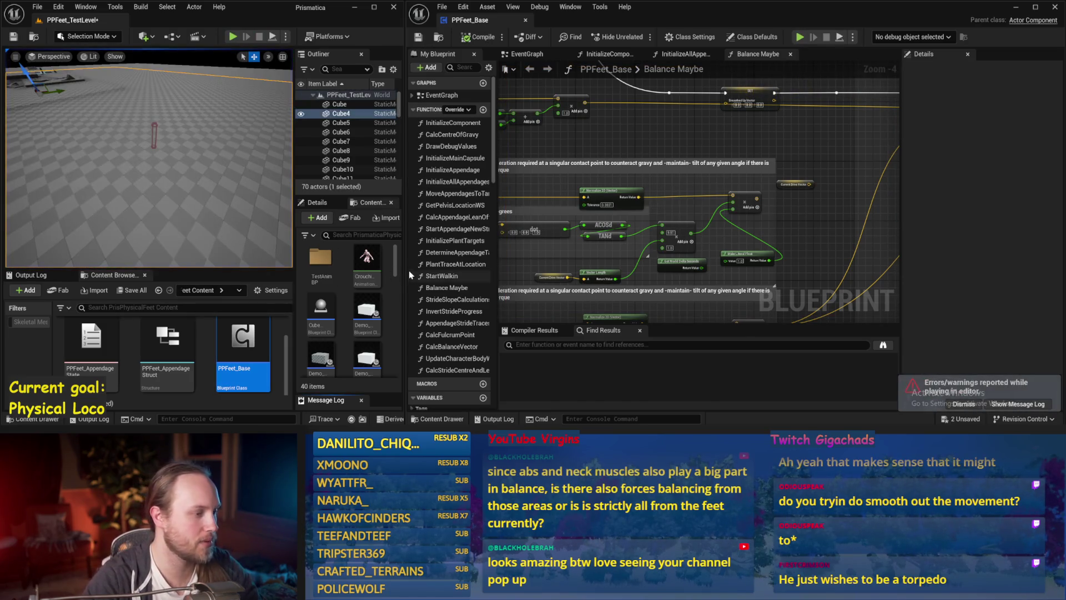
Widen the level viewport and bring the lower balance and Normalize nodes into view
drag(408, 268, 426, 268)
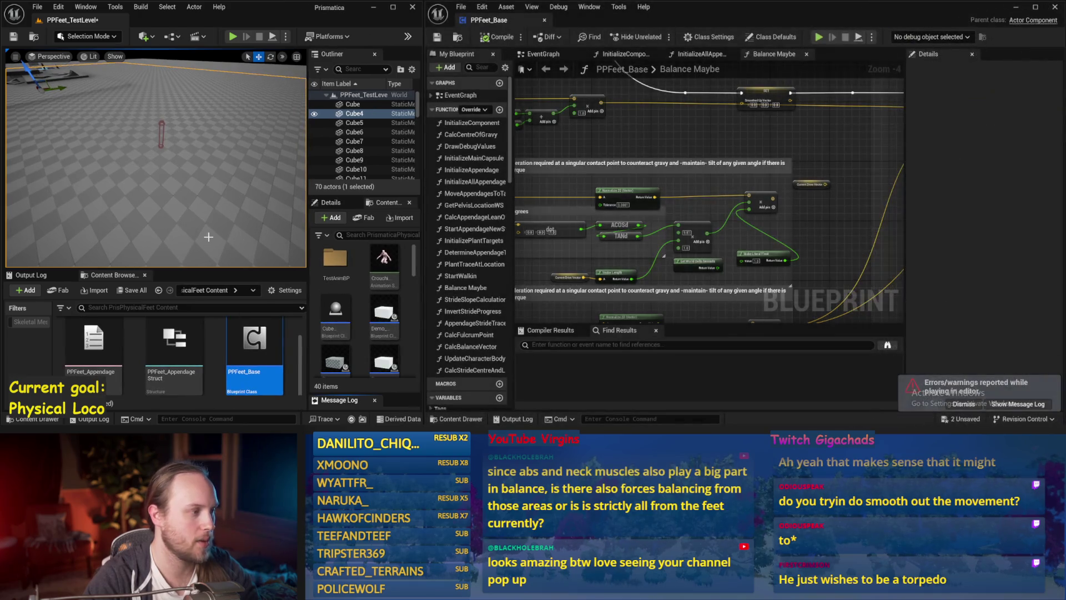
drag(696, 219, 717, 182)
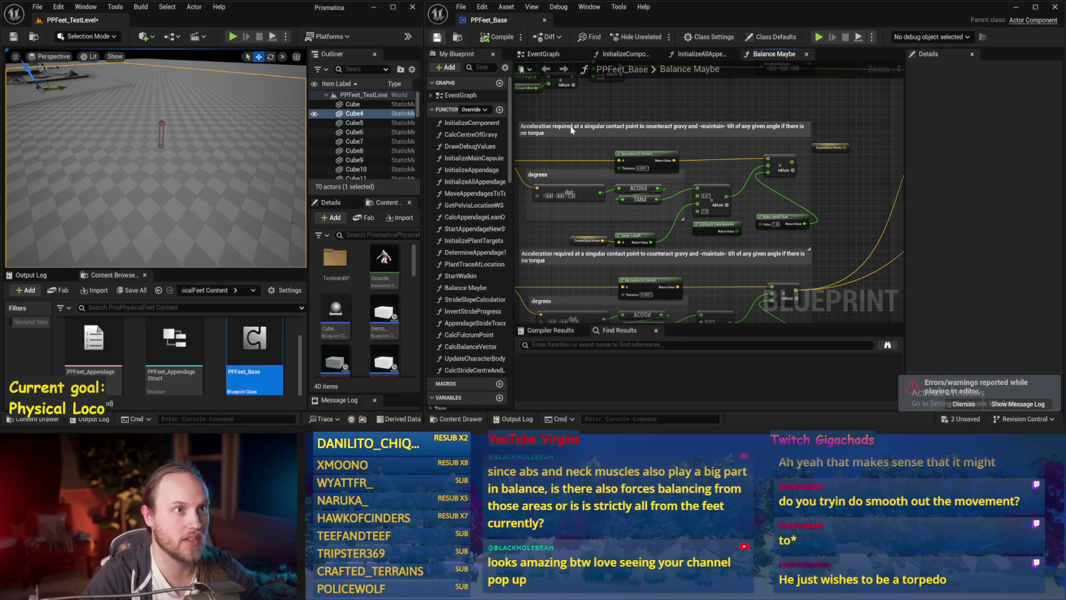
drag(808, 215, 825, 170)
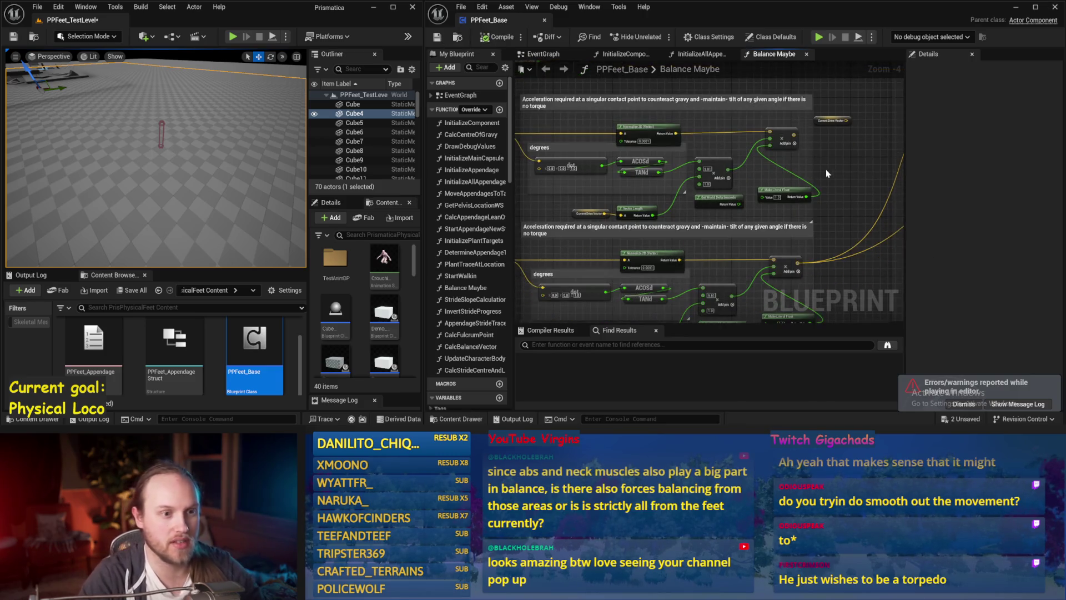
drag(609, 184, 737, 191)
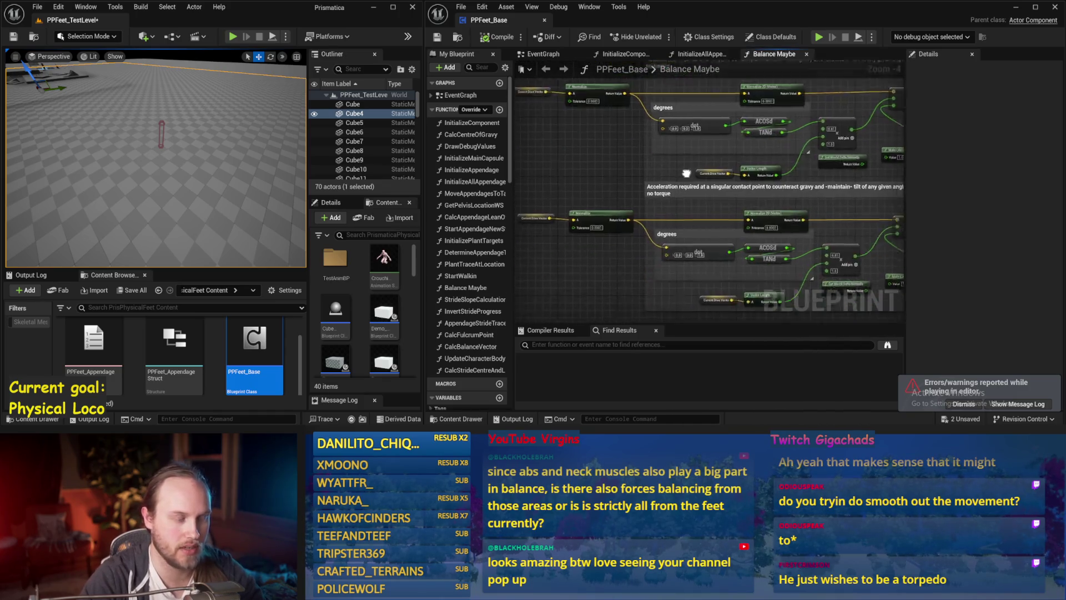
drag(701, 323, 640, 188)
drag(514, 182, 620, 210)
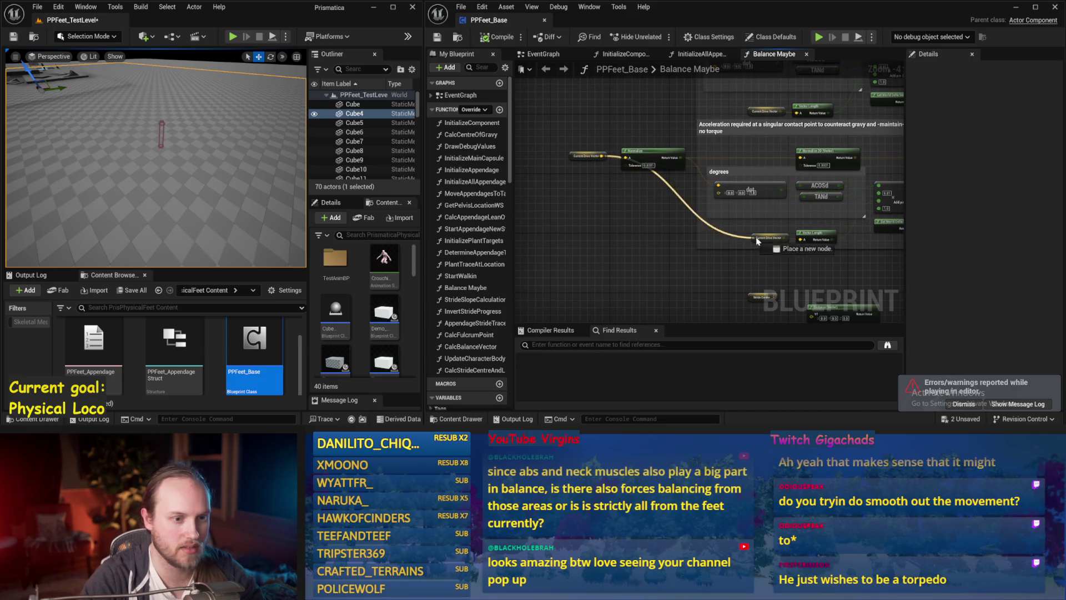
drag(755, 233, 656, 178)
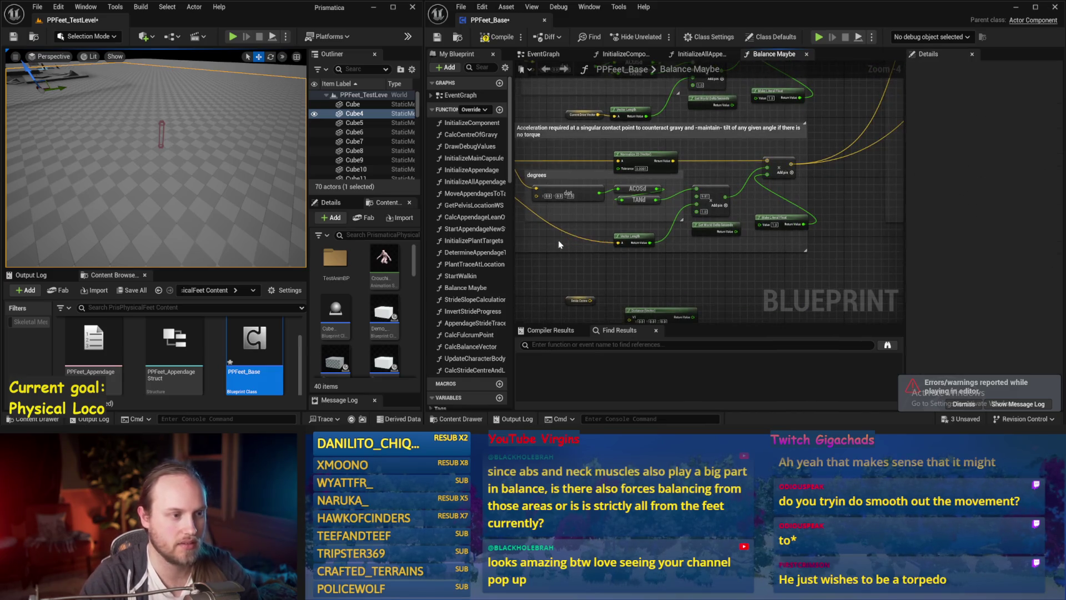
Wire Current Drive Vector and the Add result into Vector Length and the PID Update Target input
drag(579, 115, 782, 201)
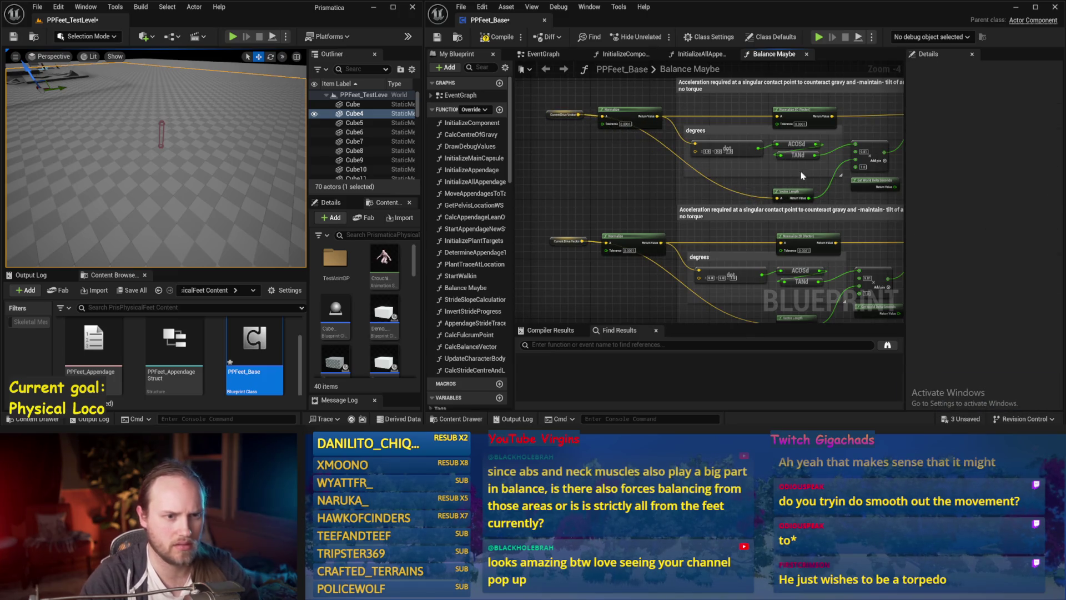
scroll(698, 209, up, 2)
scroll(698, 208, up, 2)
scroll(668, 175, down, 2)
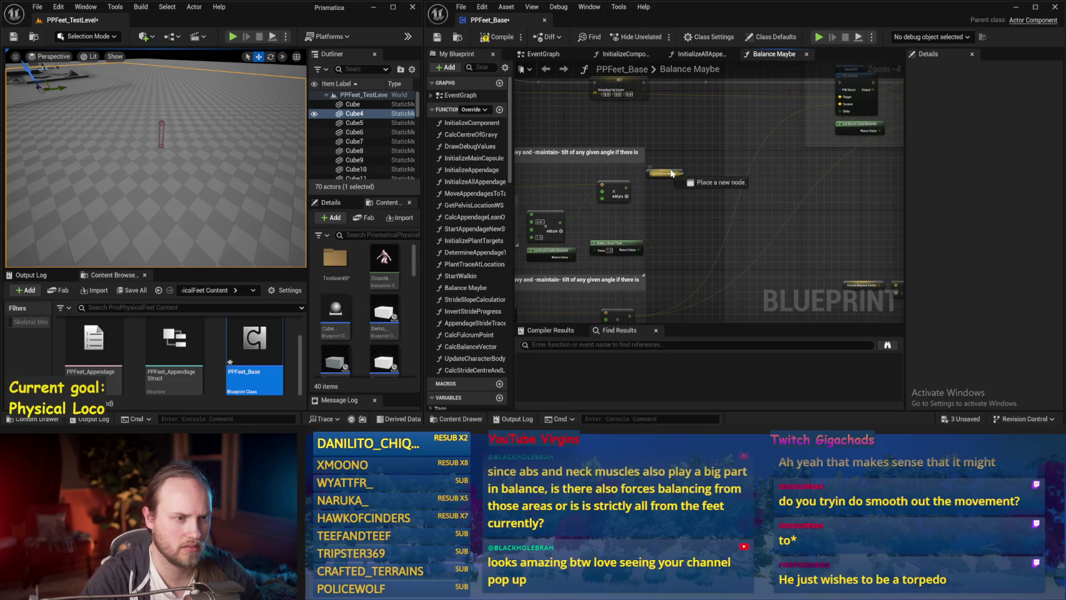
drag(681, 173, 683, 163)
click(567, 196)
scroll(660, 235, down, 1)
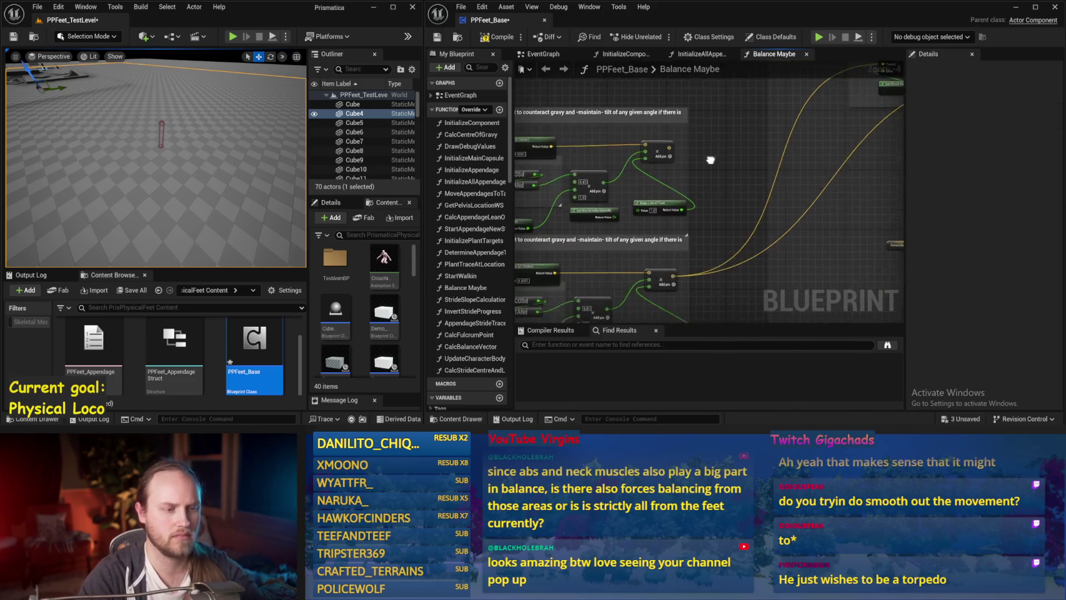
scroll(661, 234, up, 1)
drag(609, 193, 761, 123)
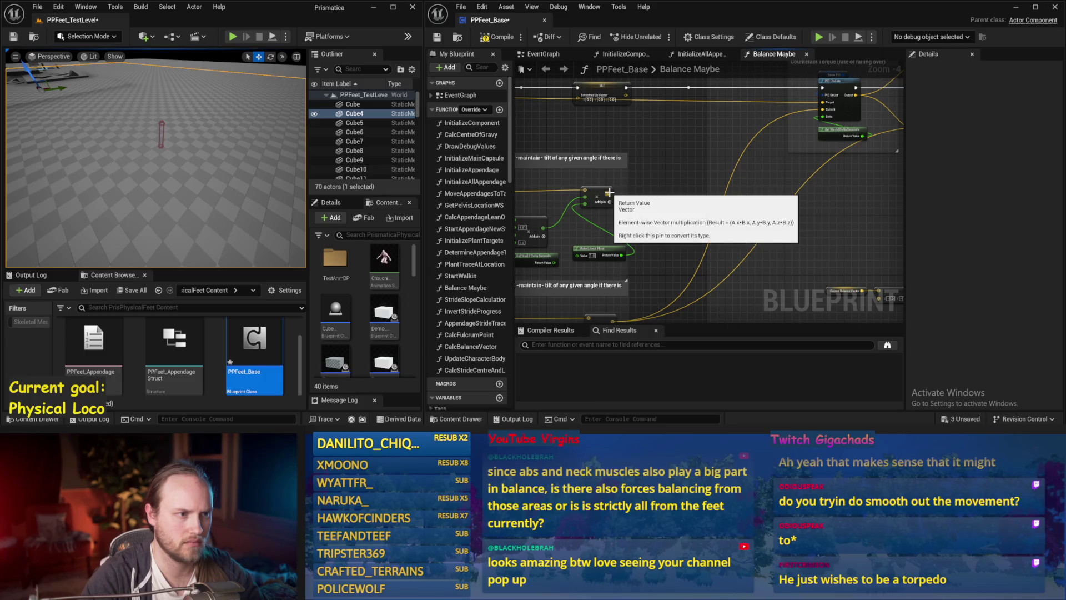
drag(828, 102, 826, 100)
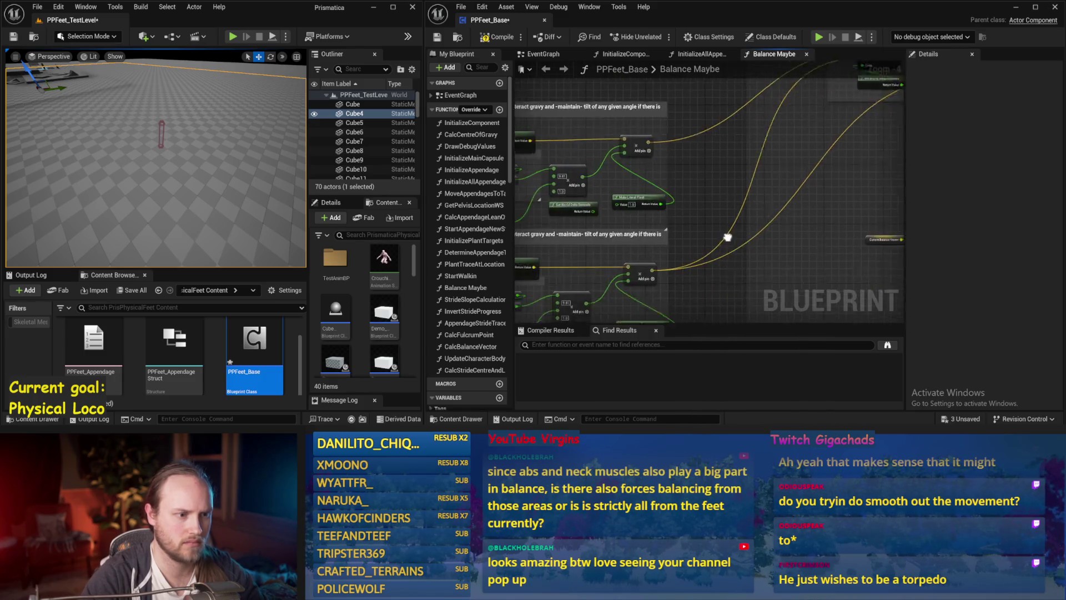
drag(737, 141, 677, 125)
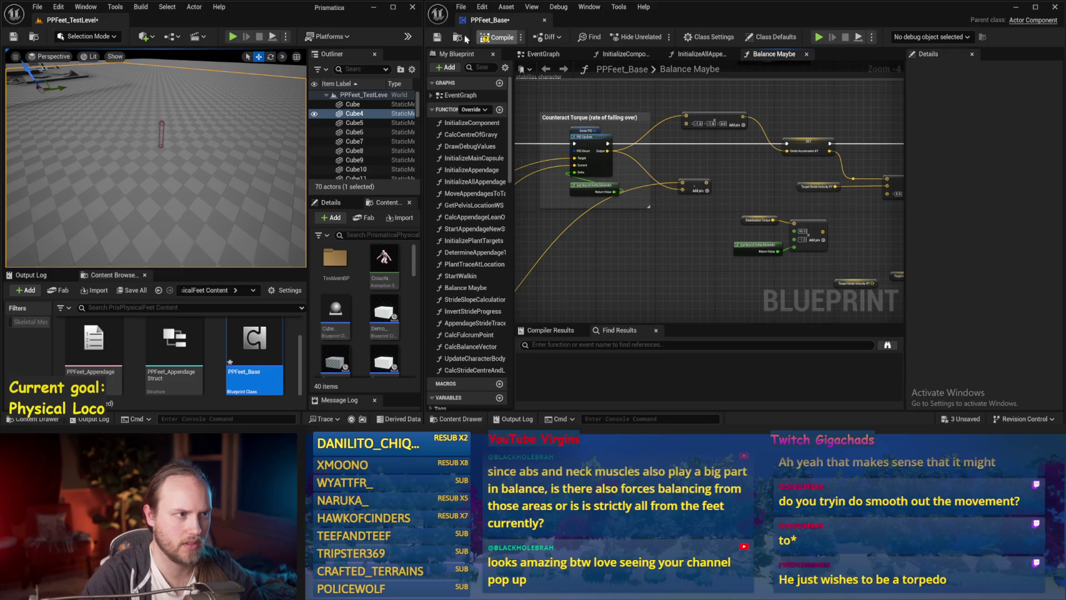
Save and compile the blueprint, then run and stop a simulation of the new wiring
click(436, 37)
key(alt+p)
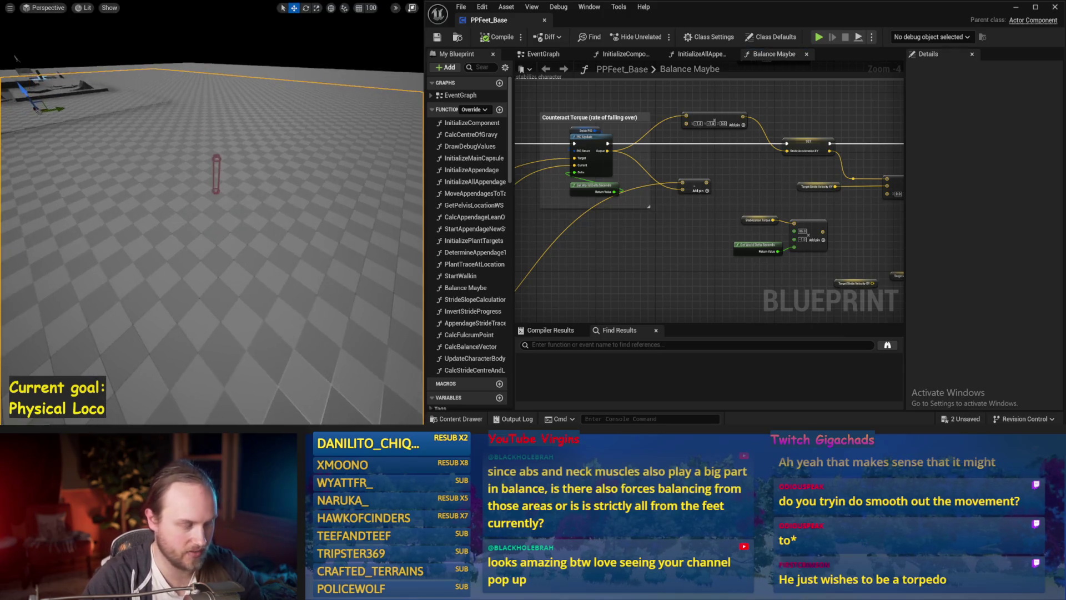
key(alt+s)
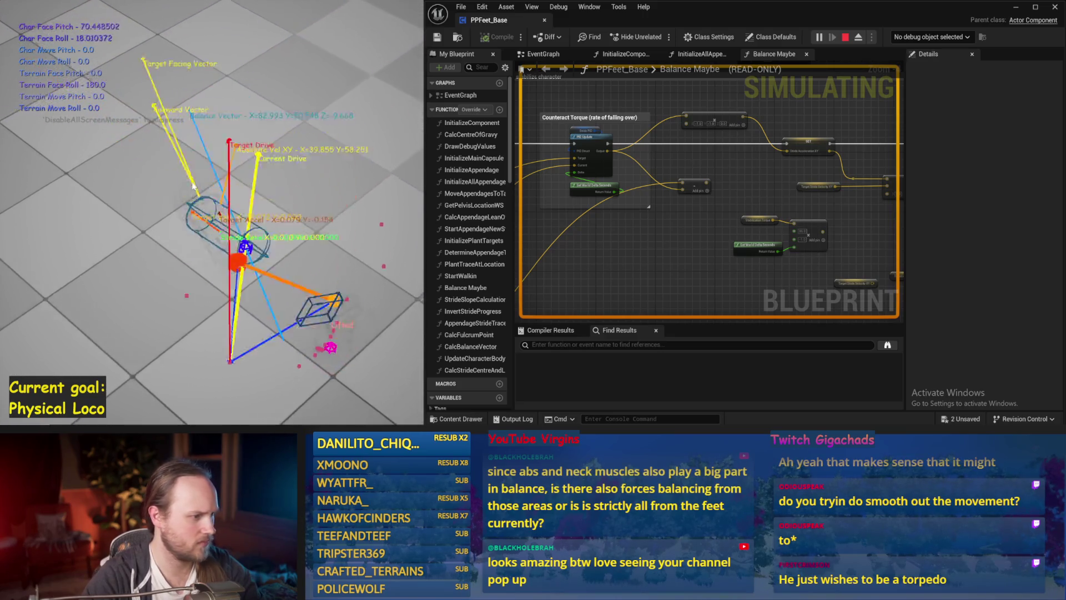
key(Escape)
Check Stride PID, move the node group down-left, rewire Current Drive Vector and simulate again
click(572, 127)
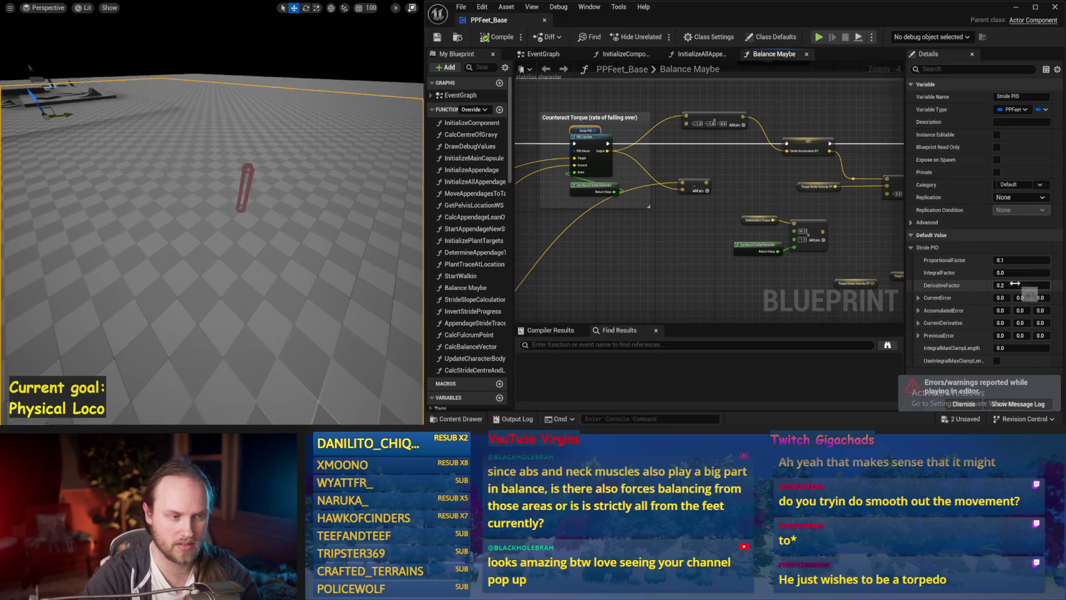
click(833, 221)
scroll(823, 222, down, 4)
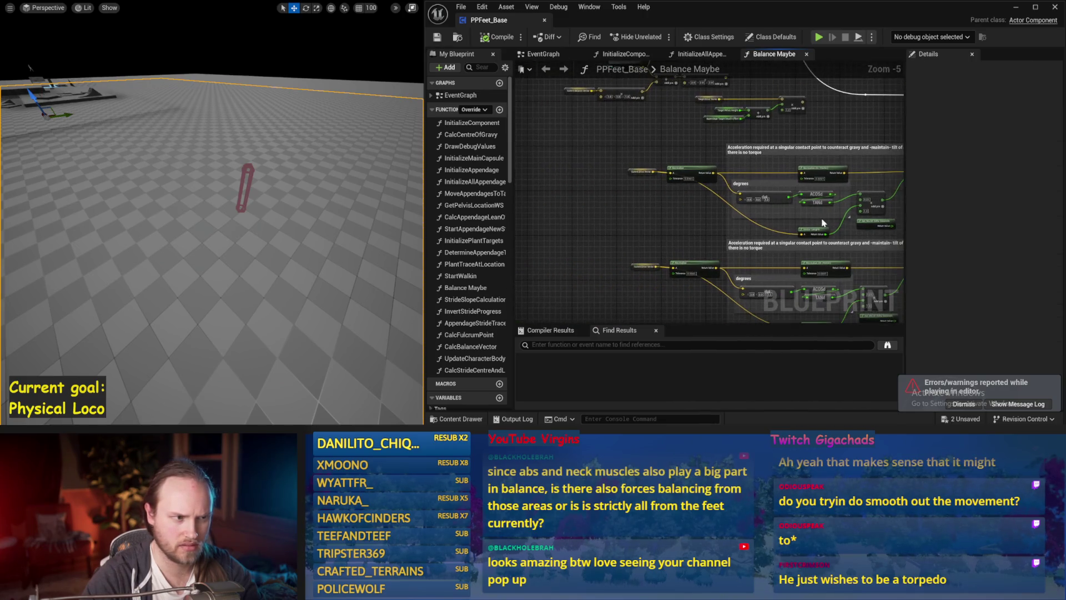
scroll(674, 205, up, 1)
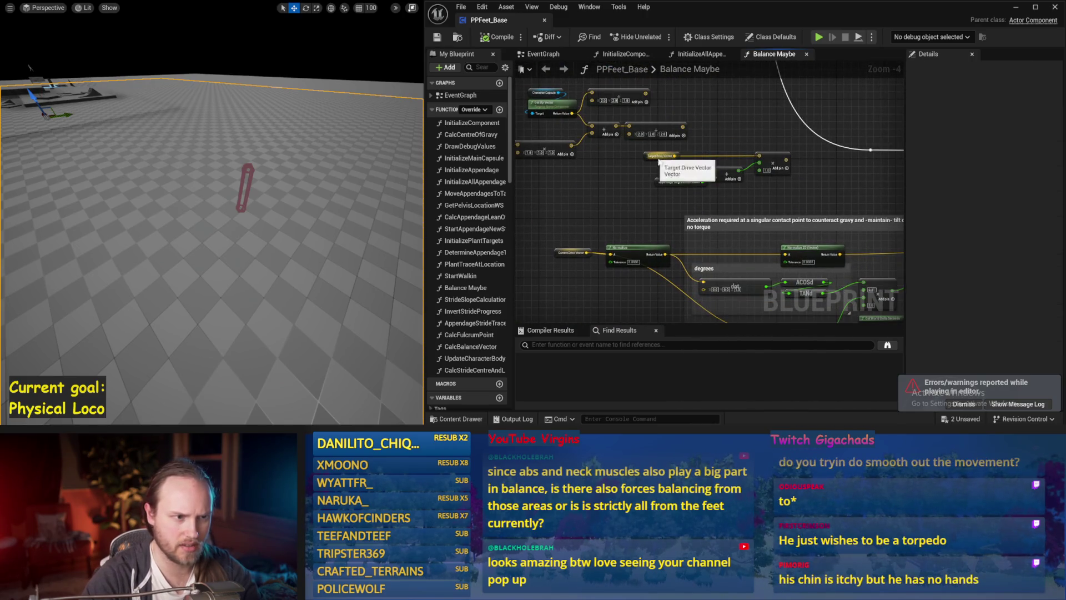
drag(767, 172, 640, 220)
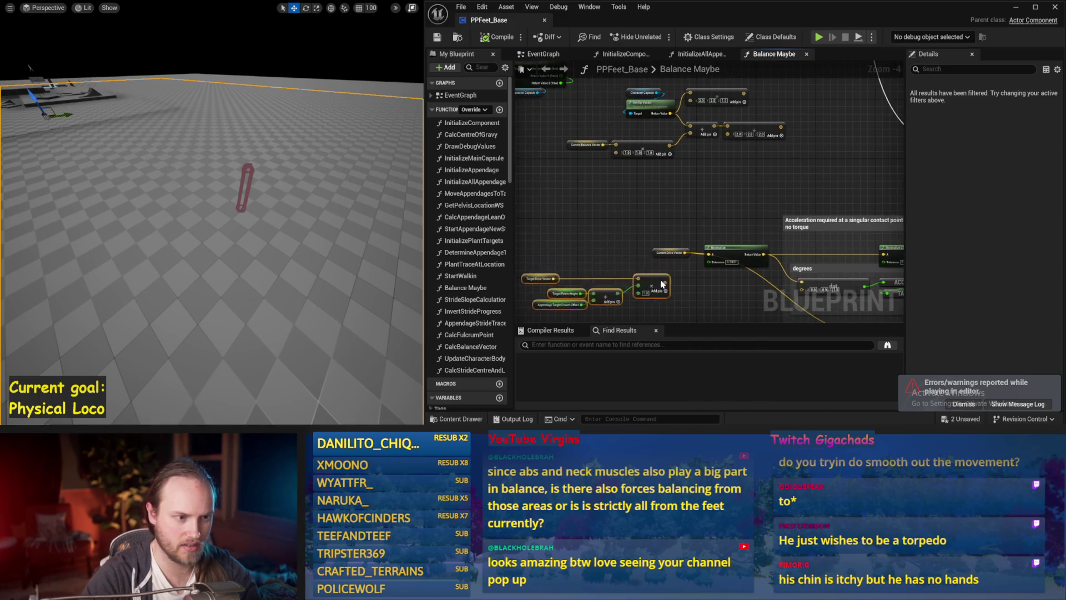
drag(655, 185, 658, 213)
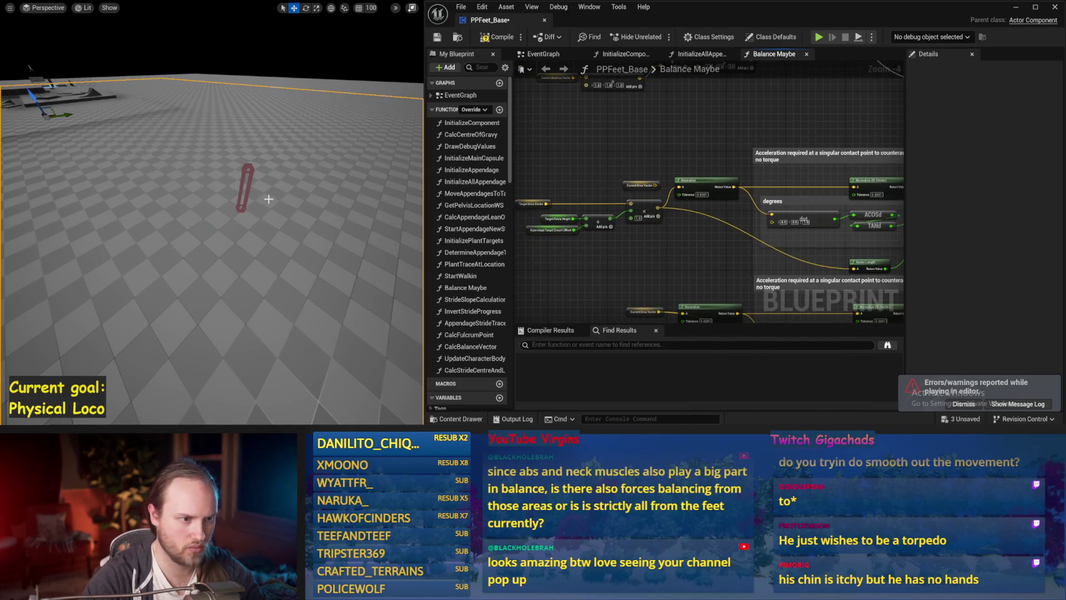
key(alt+s)
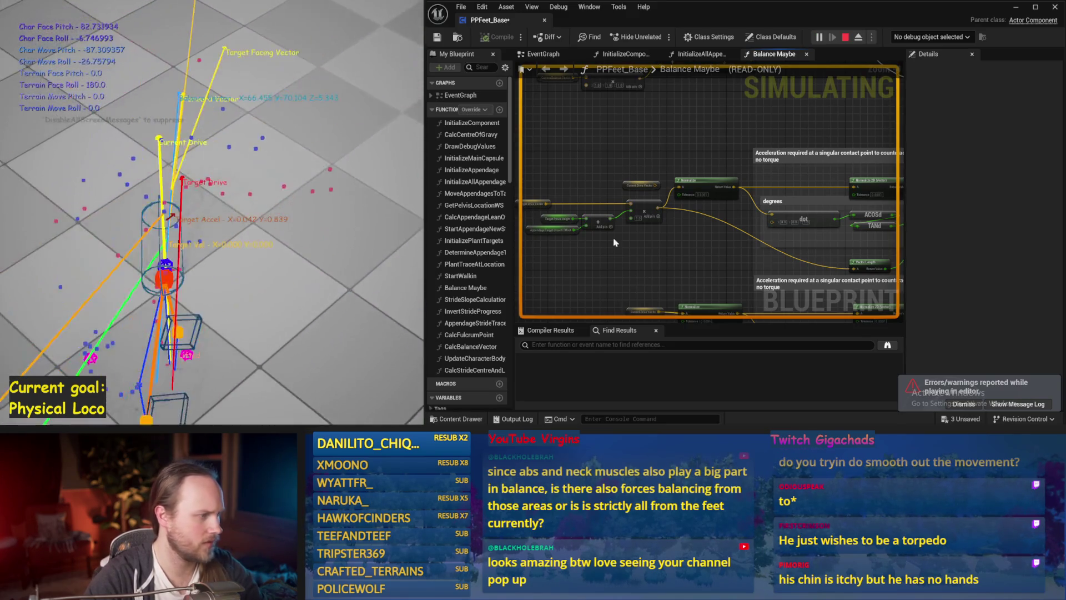
Replace the lower Multiply node's input wire and run another simulation with the updated wiring
key(Escape)
scroll(635, 206, down, 2)
scroll(704, 252, up, 1)
mouse_move(827, 150)
mouse_down()
mouse_move(703, 252)
mouse_move(663, 263)
mouse_move(667, 226)
mouse_up()
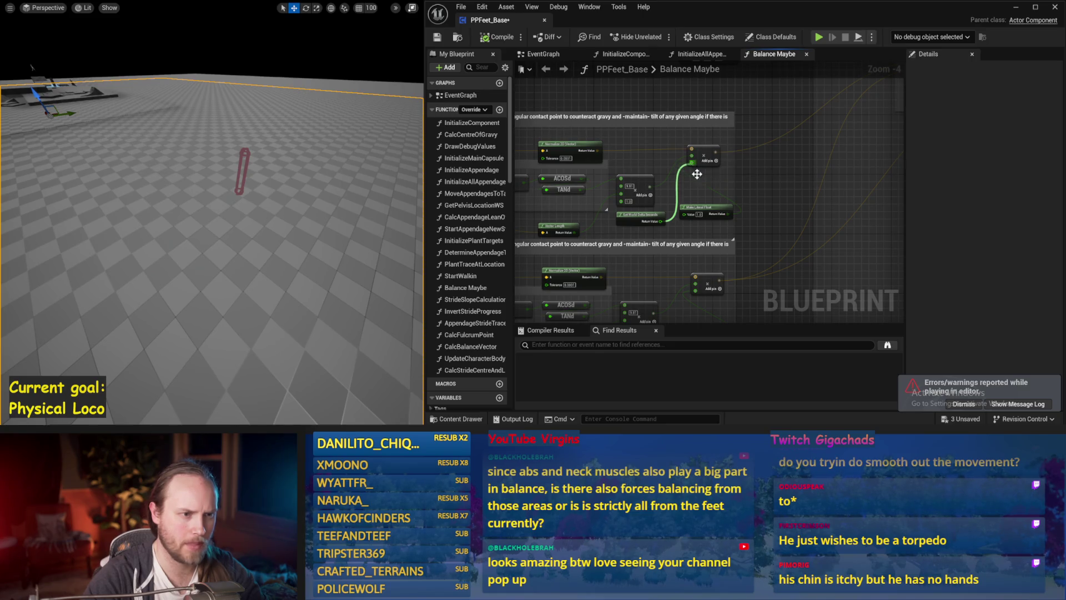
drag(696, 174, 762, 180)
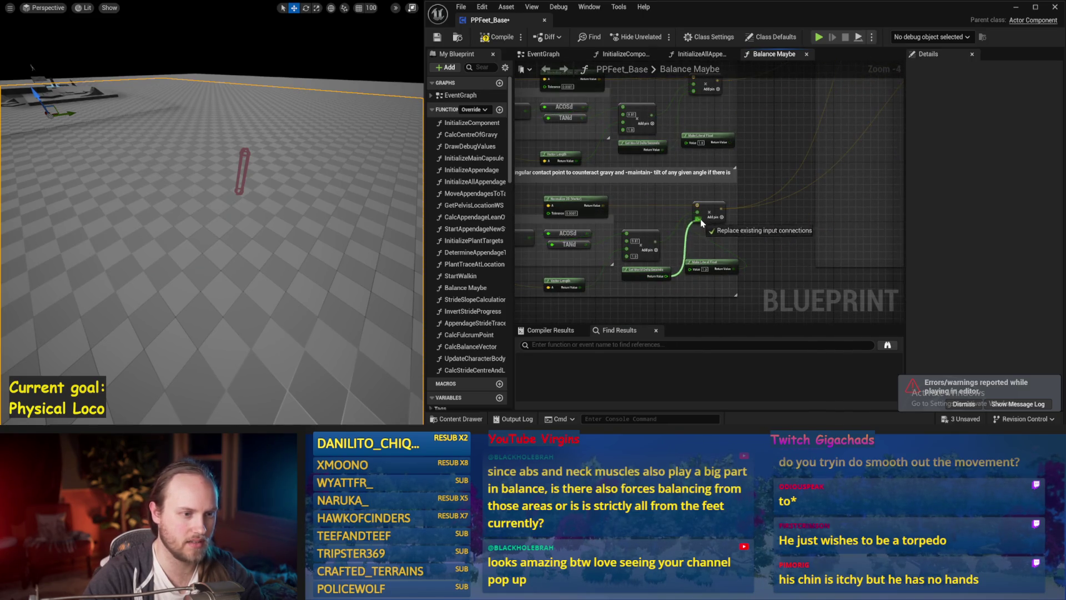
drag(706, 225, 785, 225)
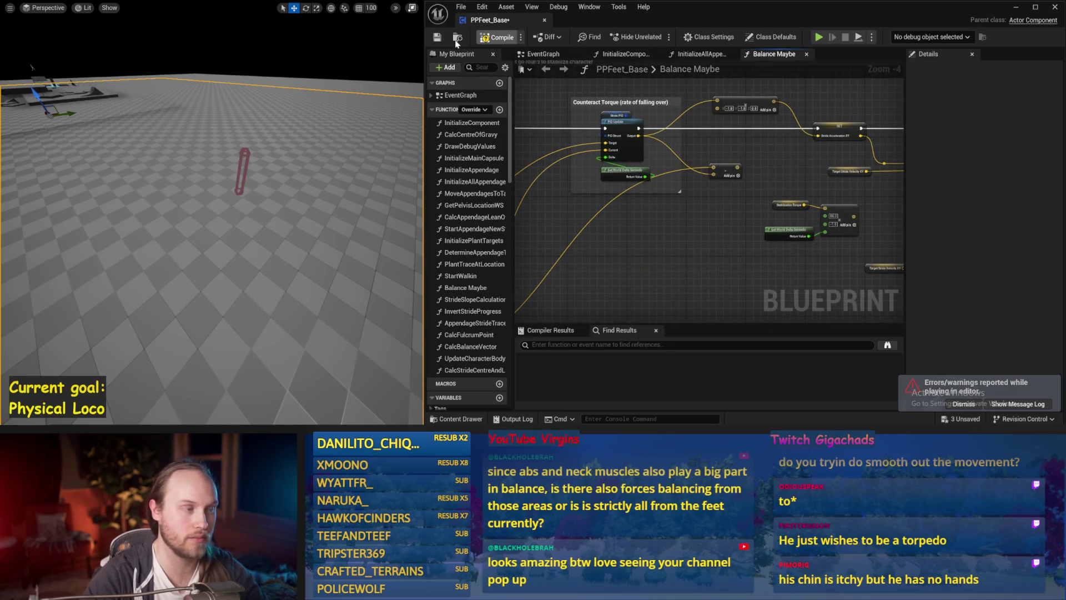
key(alt+s)
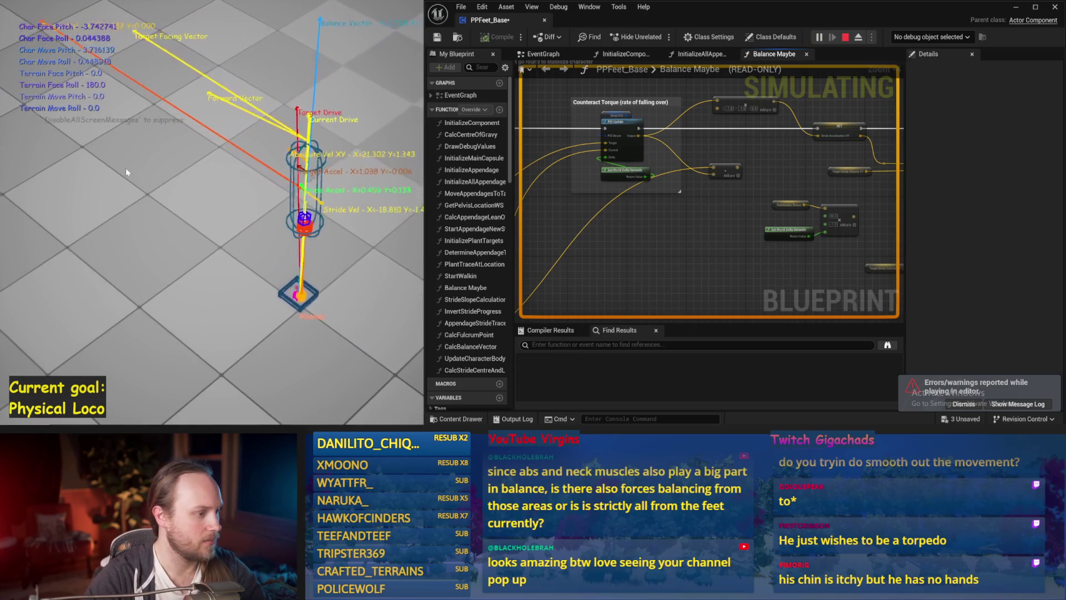
key(Escape)
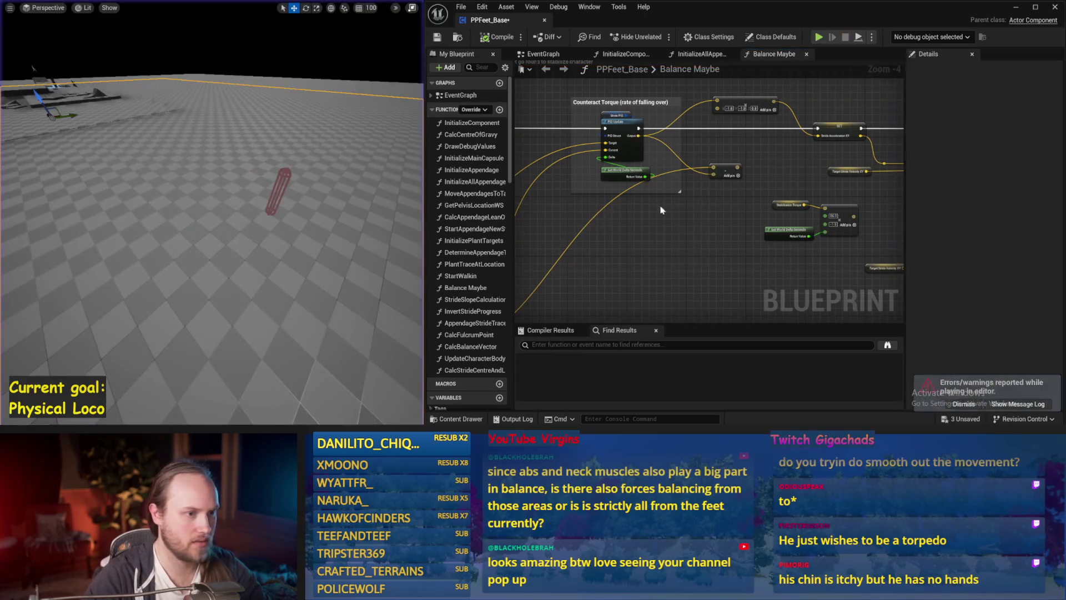
Set Stride PID ProportionalFactor to 1.0 and test it in a short simulation
click(614, 117)
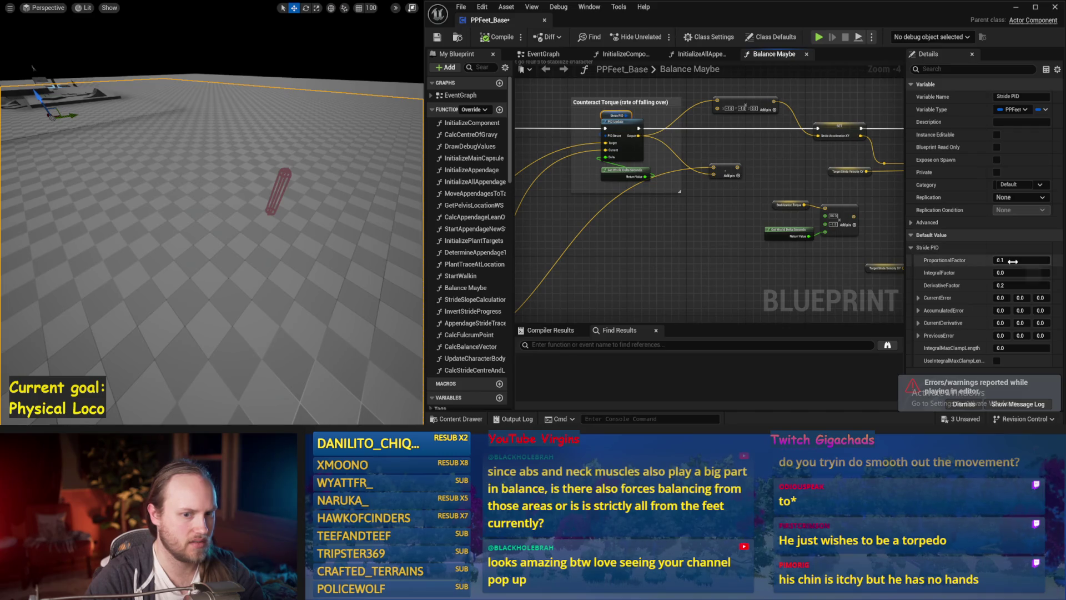
text(1)
key(Return)
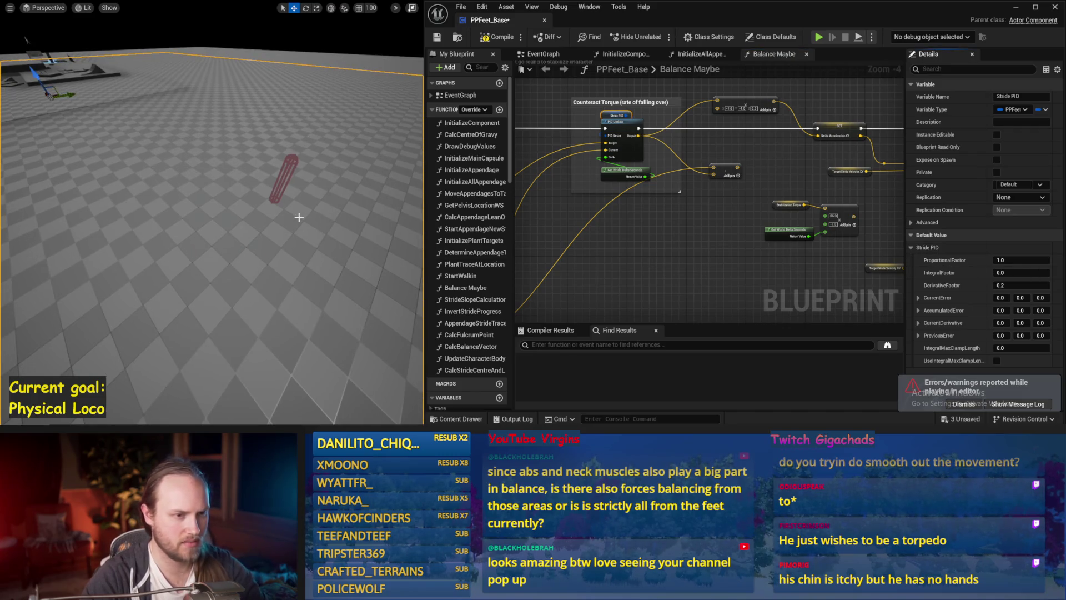
key(alt+s)
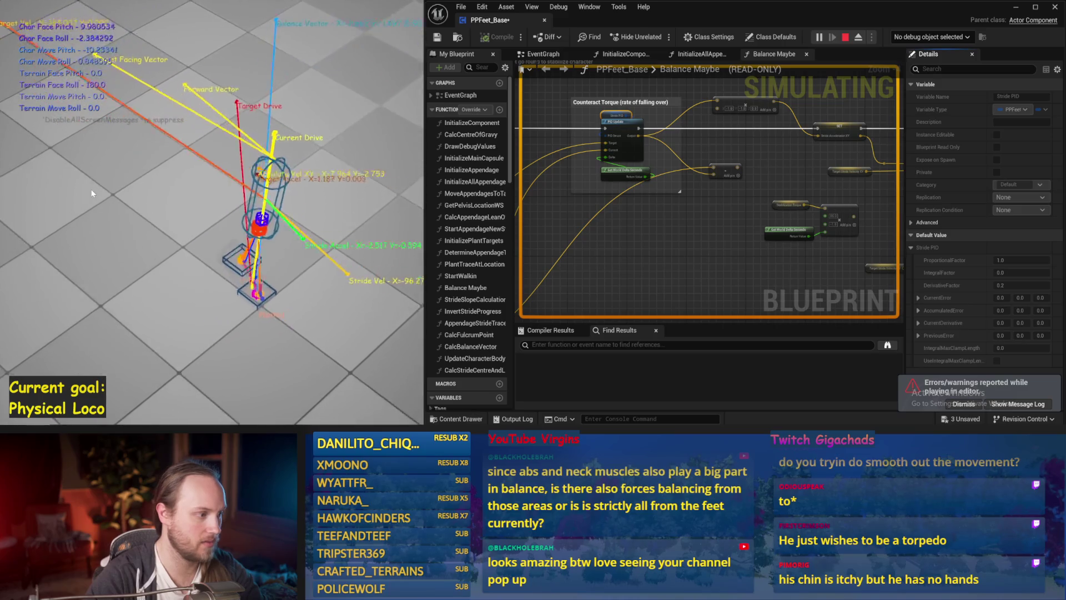
key(Escape)
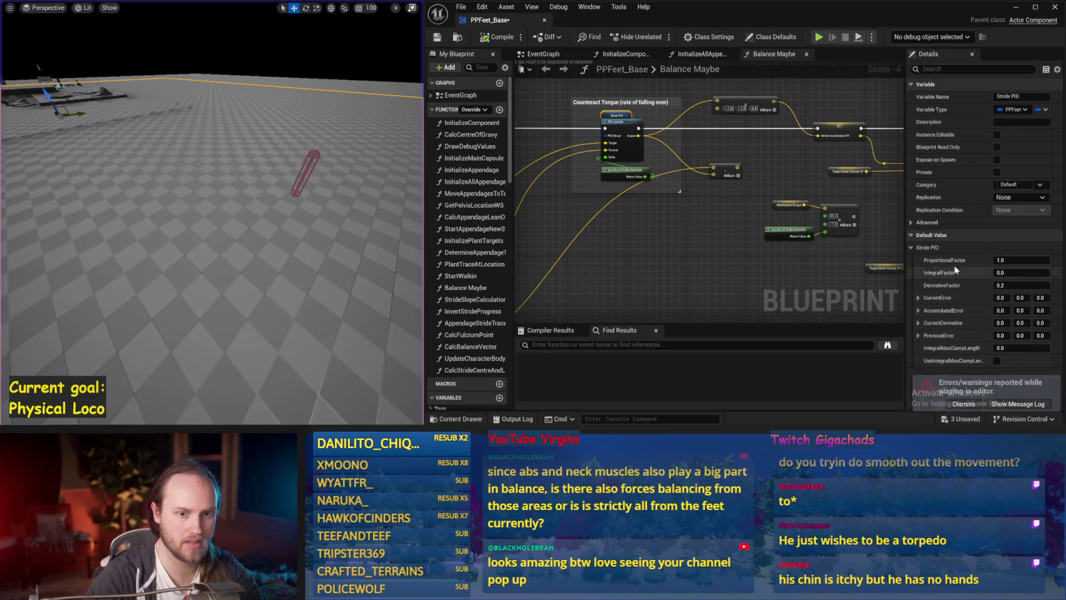
click(1022, 286)
text(1)
Set Stride PID DerivativeFactor to 1.0 and restart the simulation several times to test balance
key(Return)
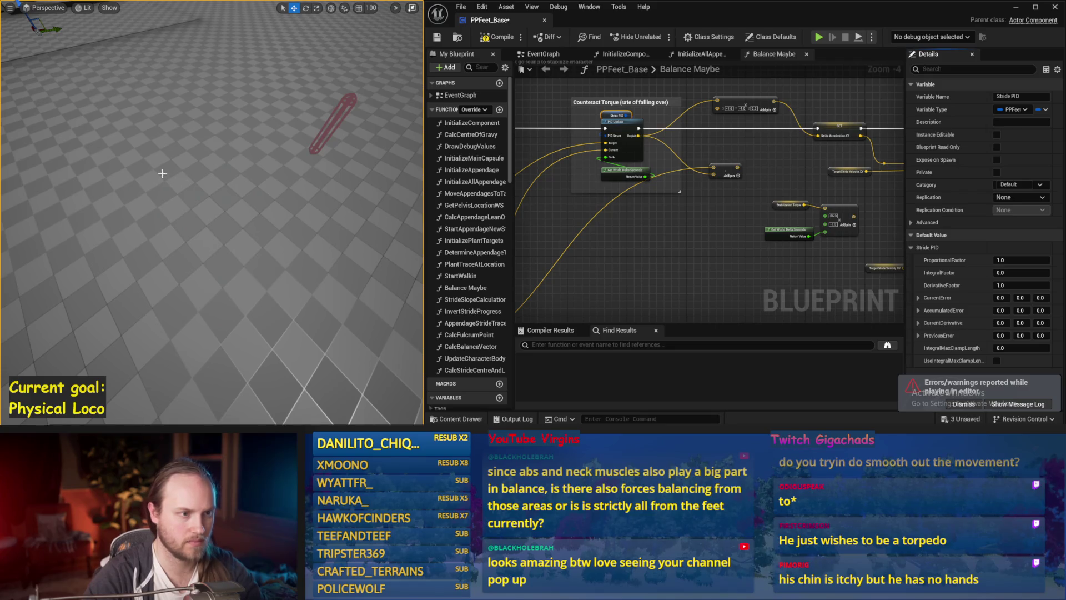
key(alt+s)
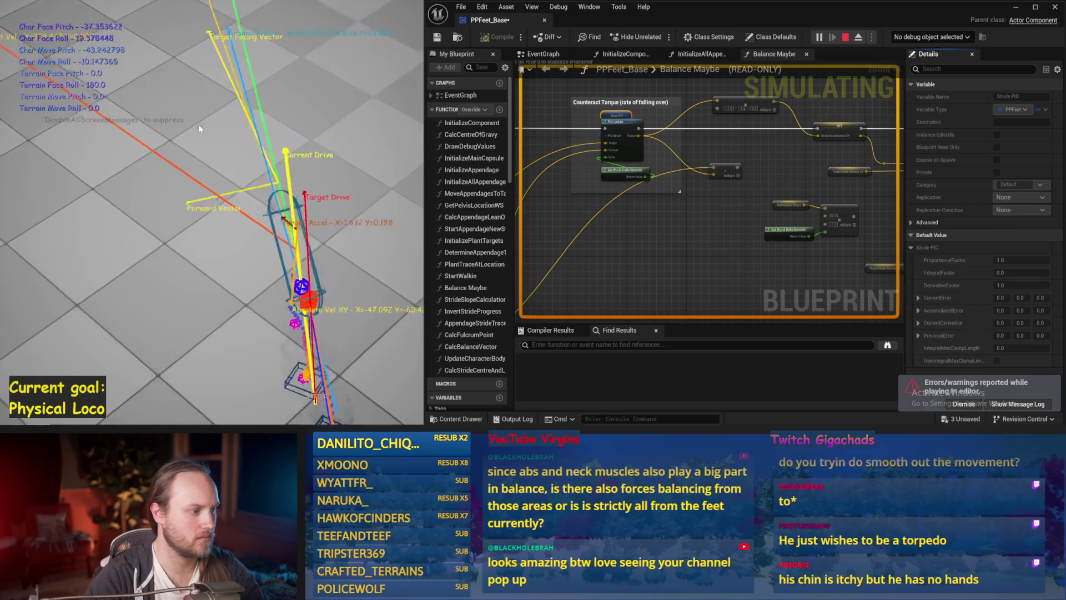
key(Escape)
key(alt+s)
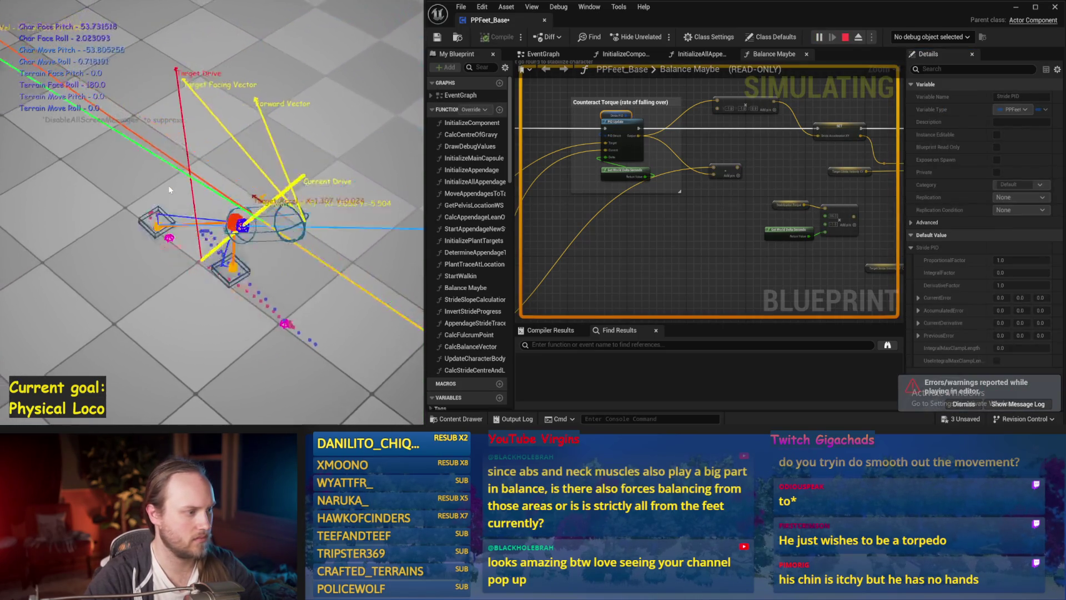
key(Escape)
scroll(757, 210, up, 3)
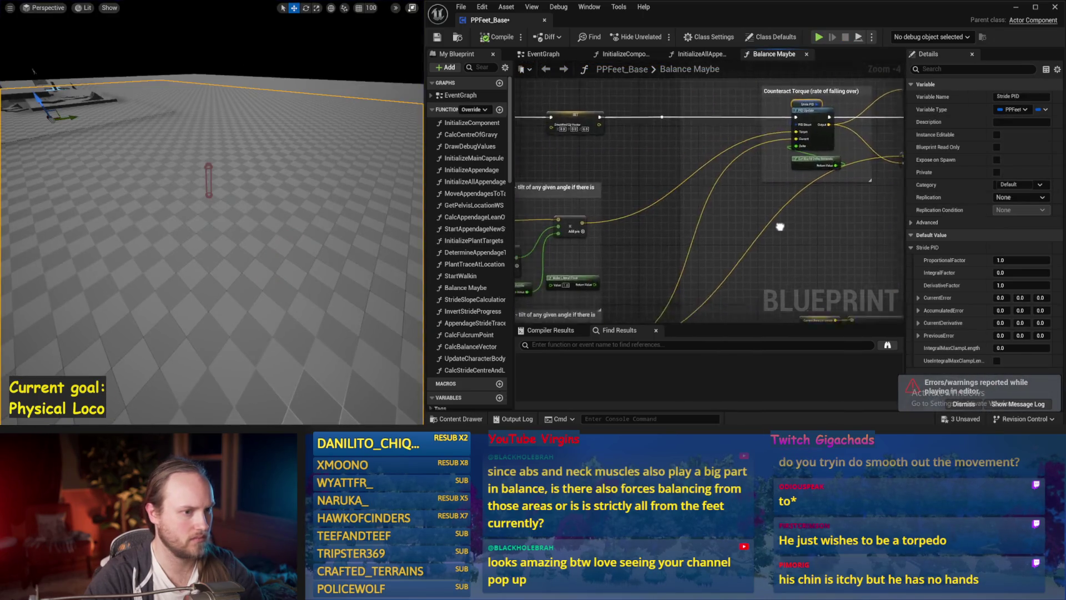
Feed the Make Literal Float output into the Add node in place of Delta Seconds
drag(692, 222, 654, 171)
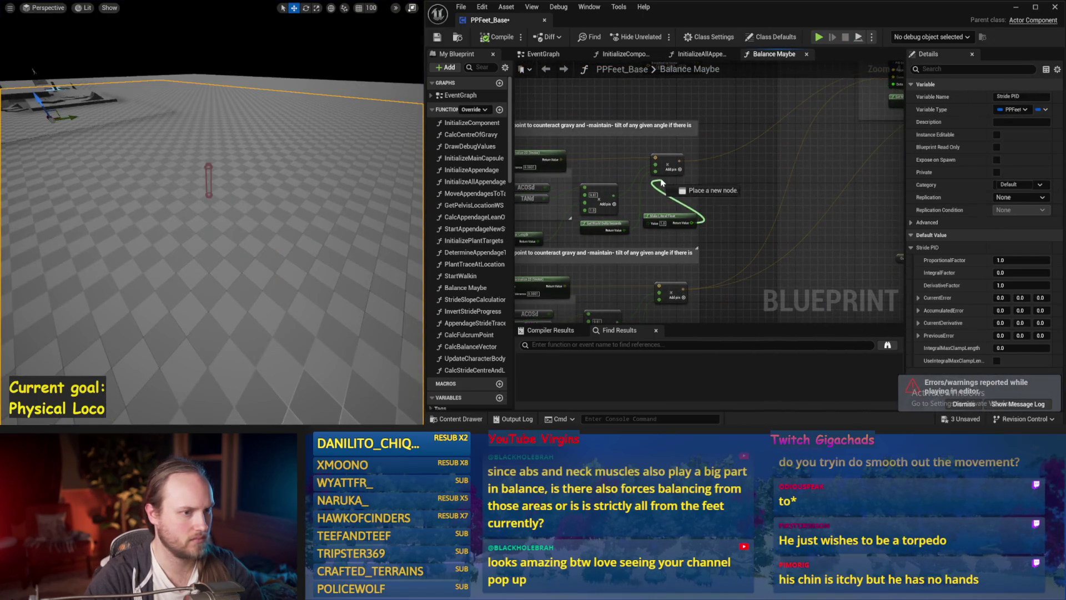
drag(666, 317, 716, 265)
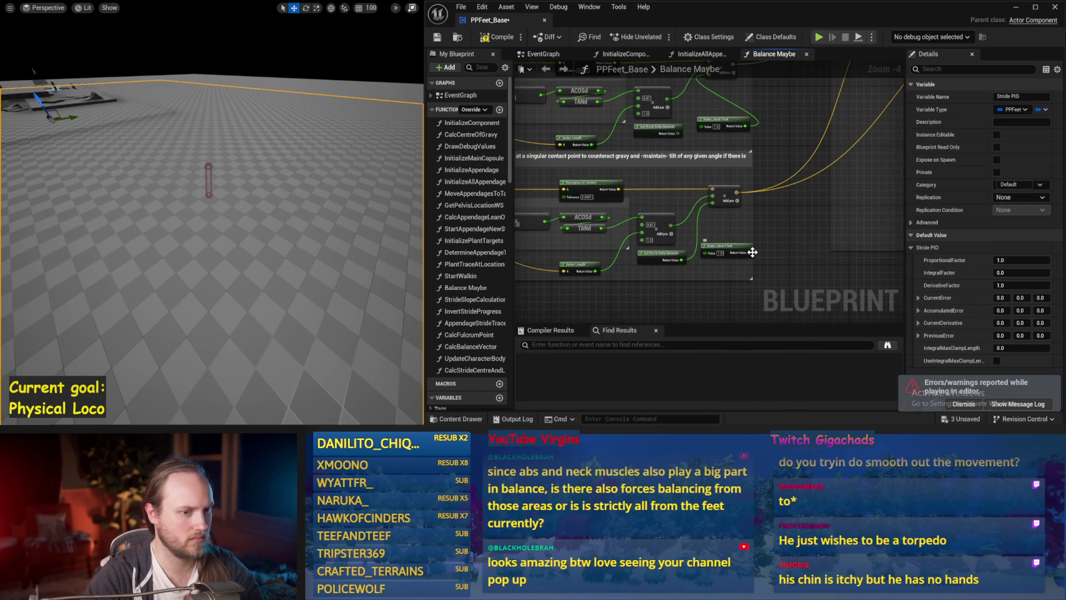
drag(714, 205, 715, 205)
scroll(717, 229, up, 3)
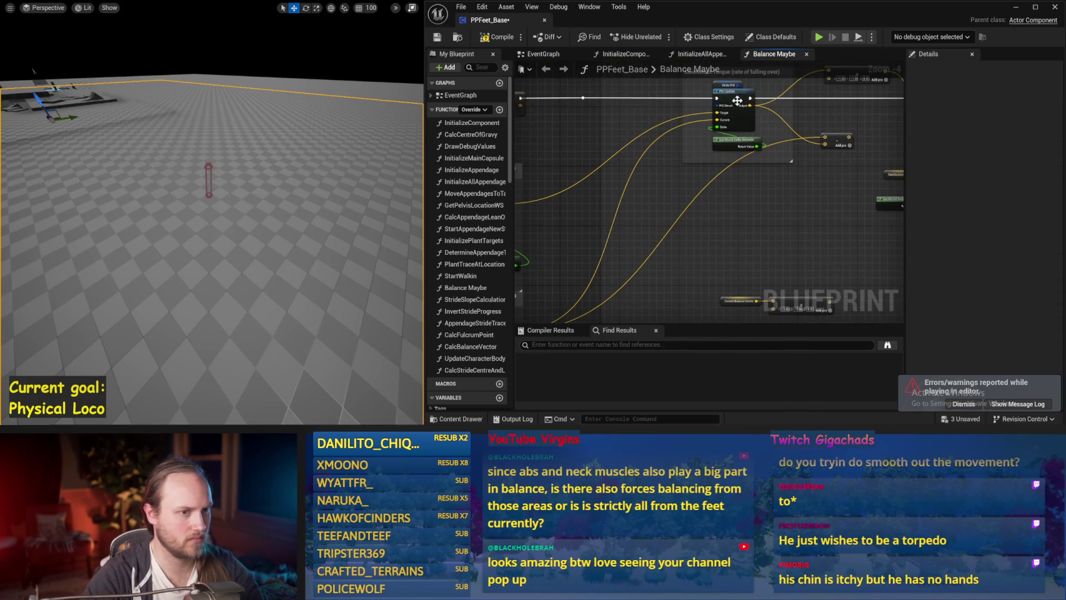
Lower the Stride PID DerivativeFactor and test it across several restarted simulations
click(722, 87)
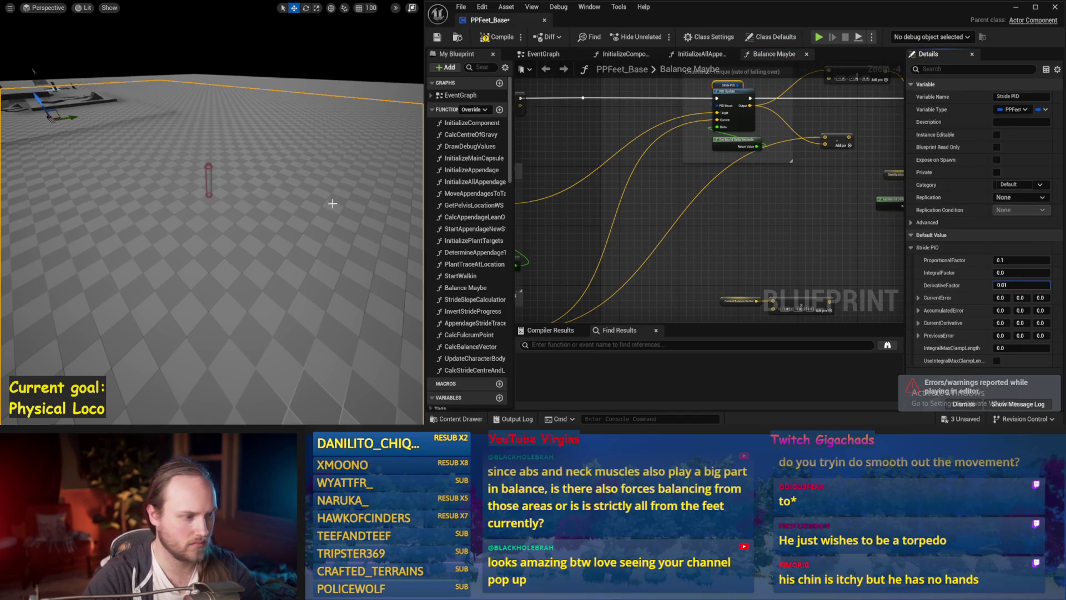
drag(333, 203, 330, 208)
key(alt+s)
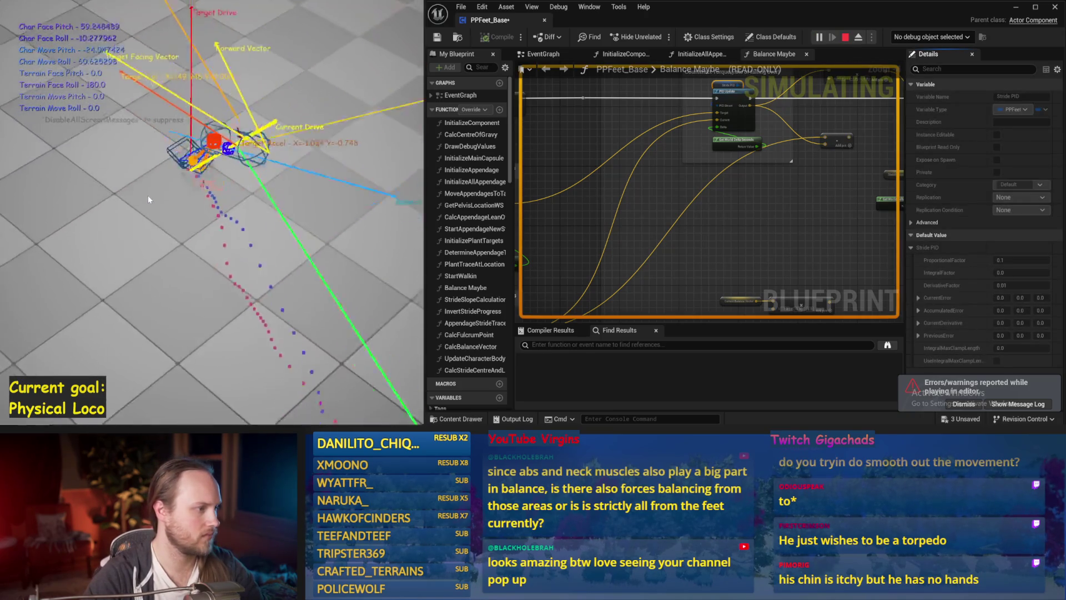
key(Escape)
key(alt+s)
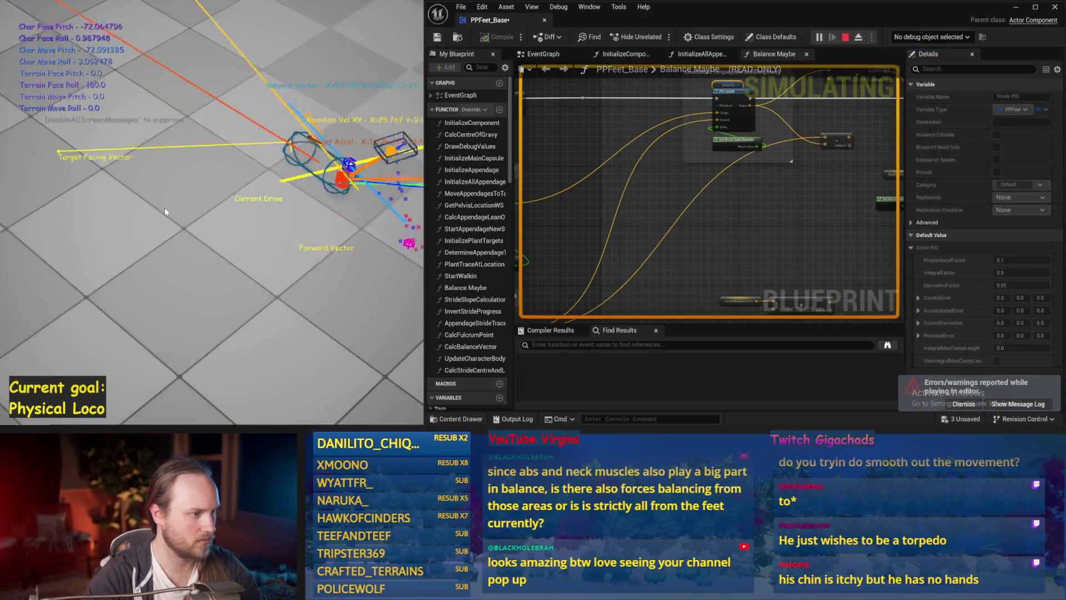
key(Escape)
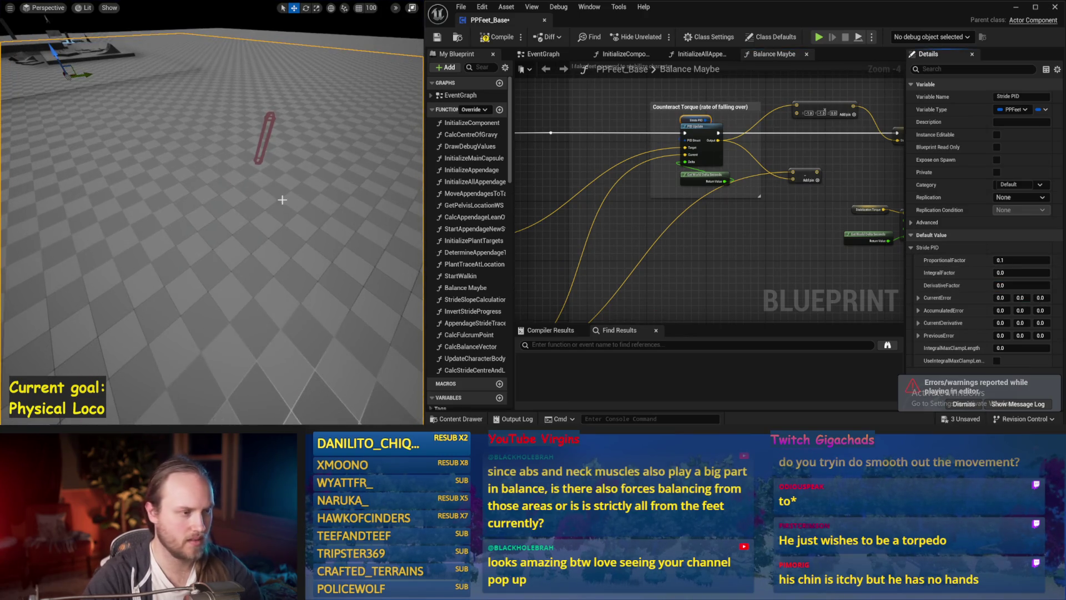
key(alt+s)
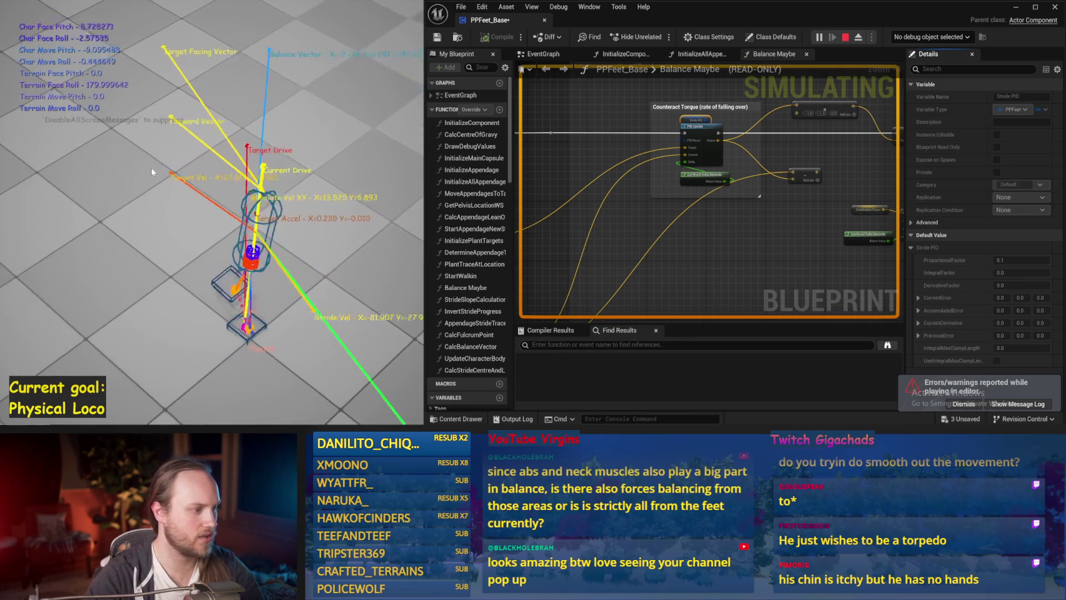
key(Escape)
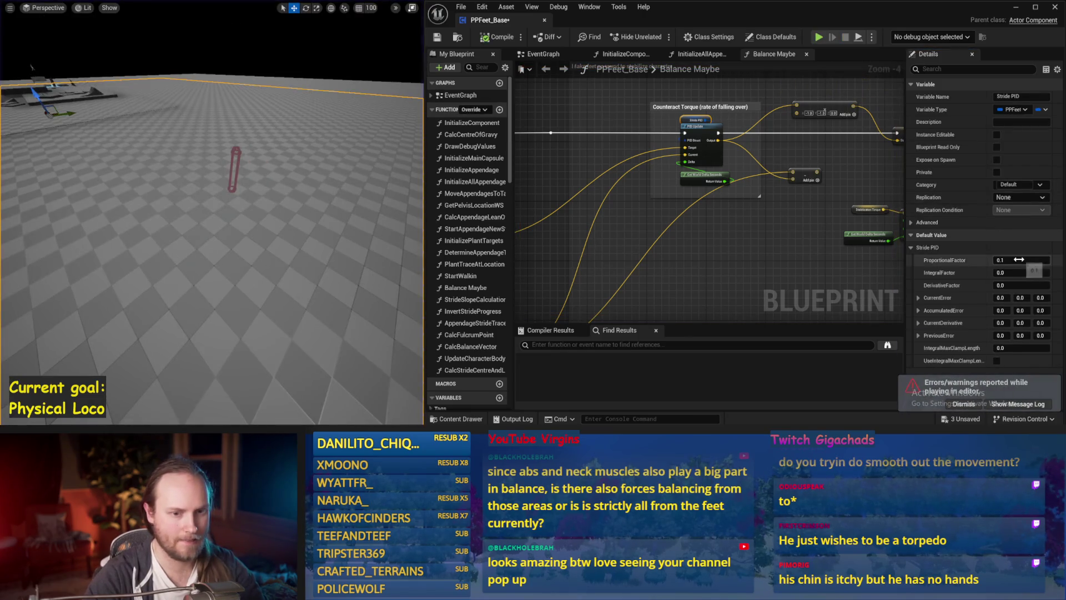
text(0.01)
Set Stride PID proportional and derivative factors to 0.01 and simulate with both gains reduced
drag(297, 158, 296, 183)
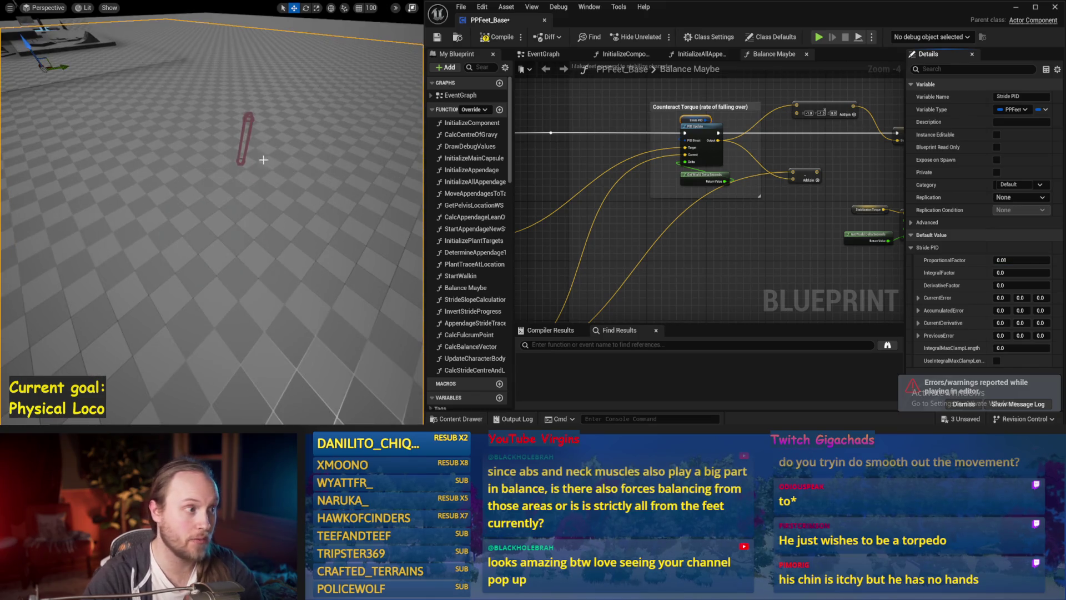
key(alt+s)
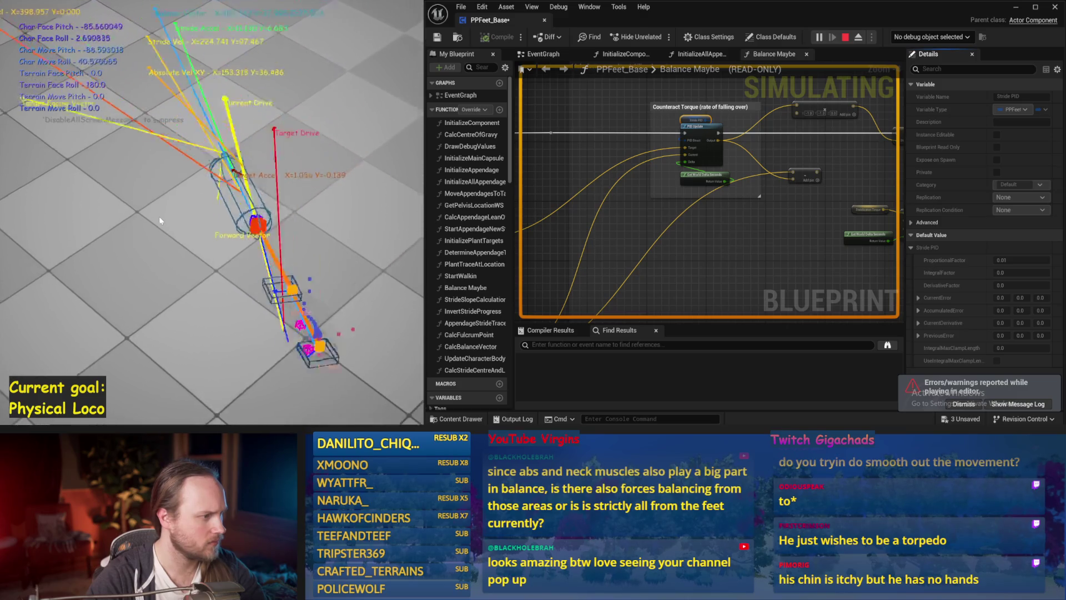
key(Escape)
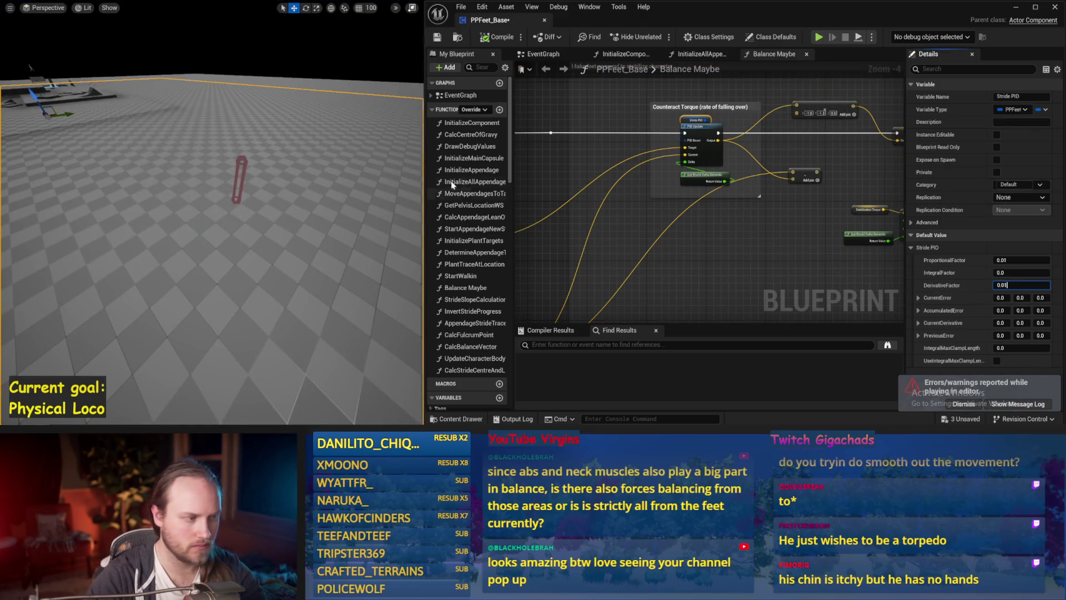
drag(358, 177, 311, 173)
key(alt+s)
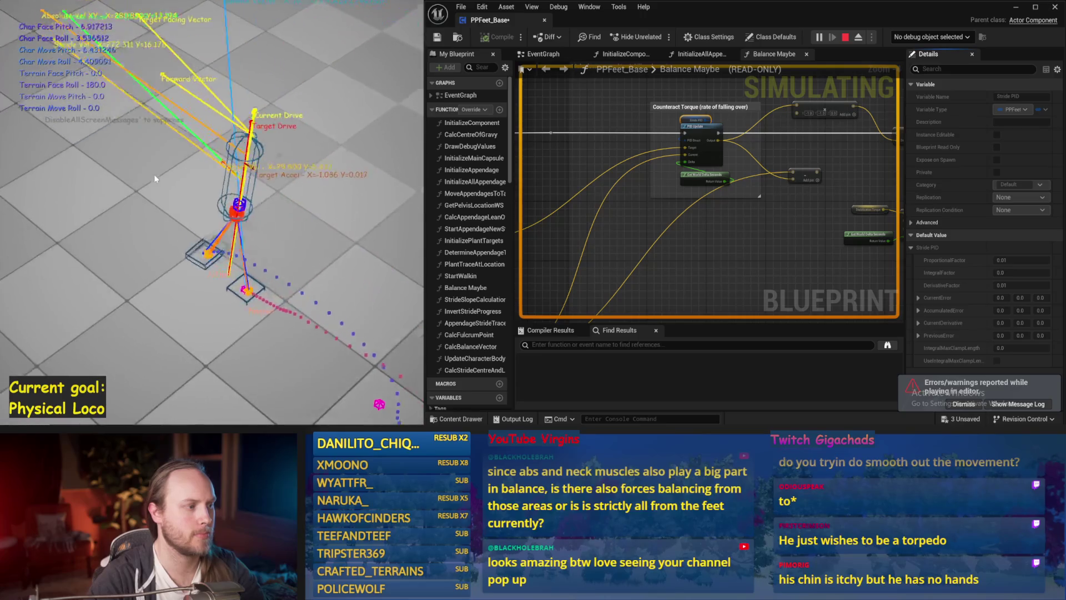
key(Escape)
drag(709, 267, 605, 292)
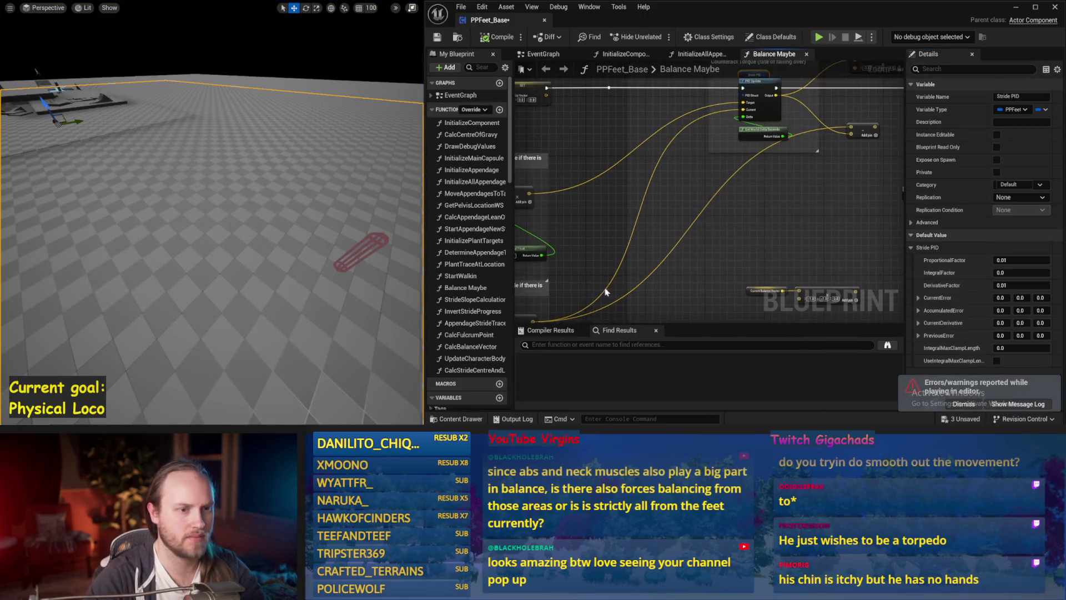
Connect the subtract result to Stride Acceleration and review the Counteract Torque comment groups
drag(770, 199, 622, 240)
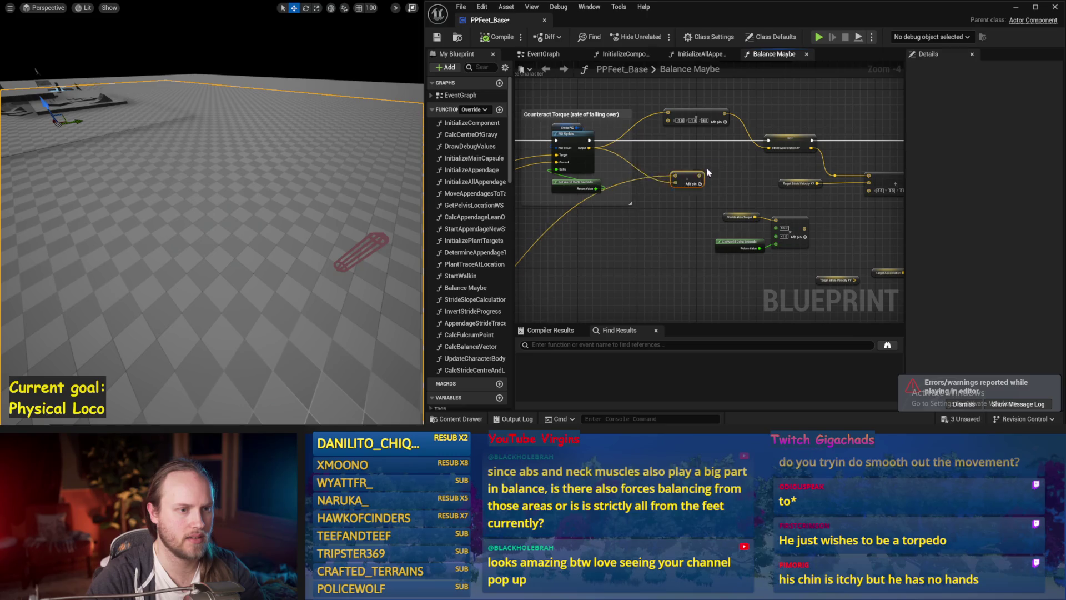
drag(705, 169, 774, 151)
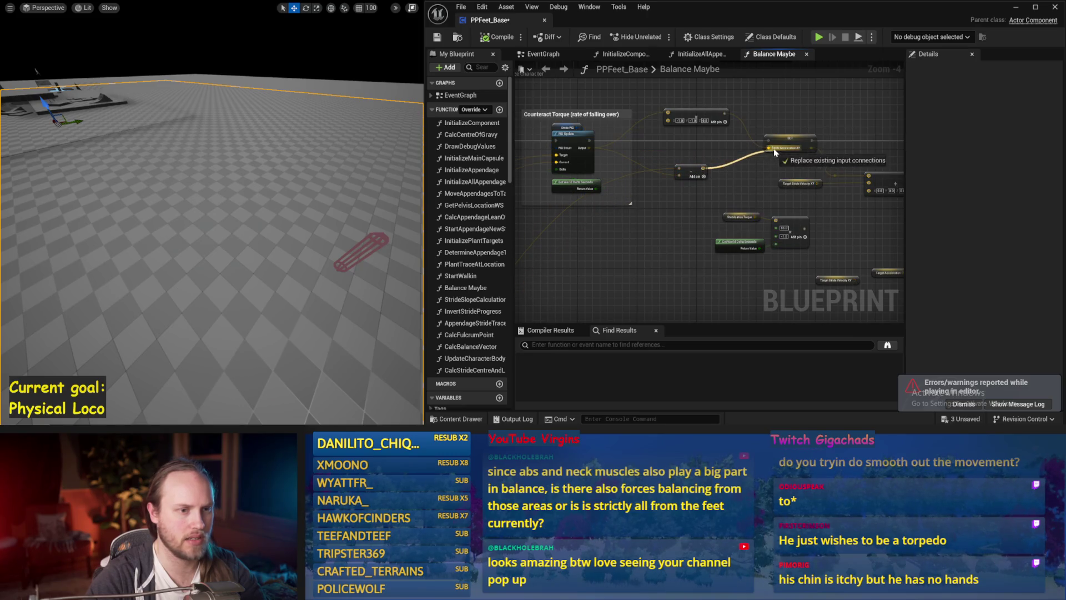
scroll(669, 165, up, 1)
drag(516, 166, 738, 175)
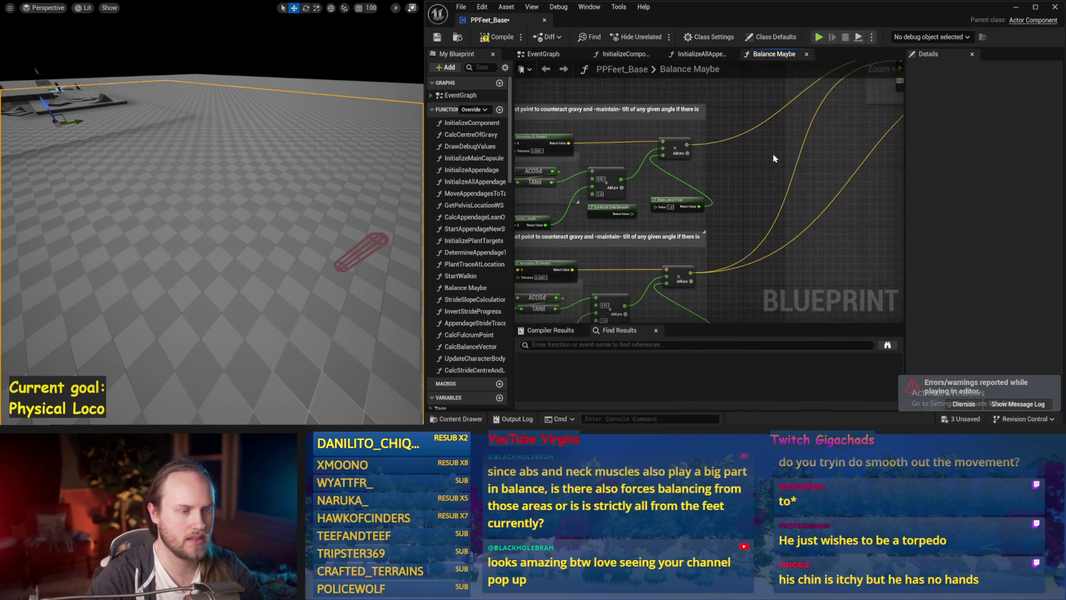
scroll(737, 176, up, 1)
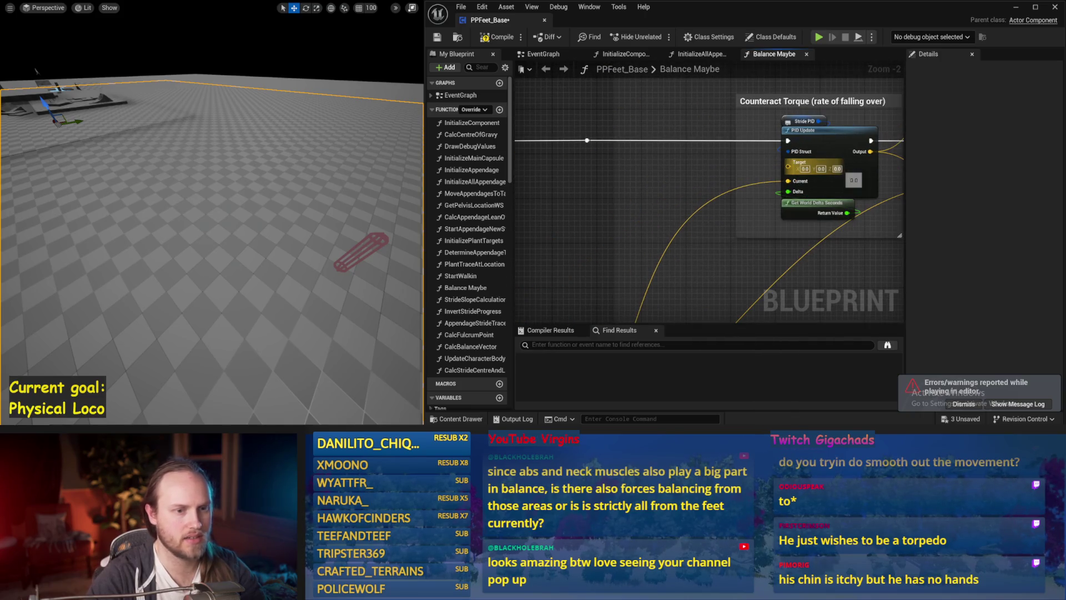
scroll(767, 192, down, 1)
scroll(767, 193, down, 1)
scroll(767, 192, down, 1)
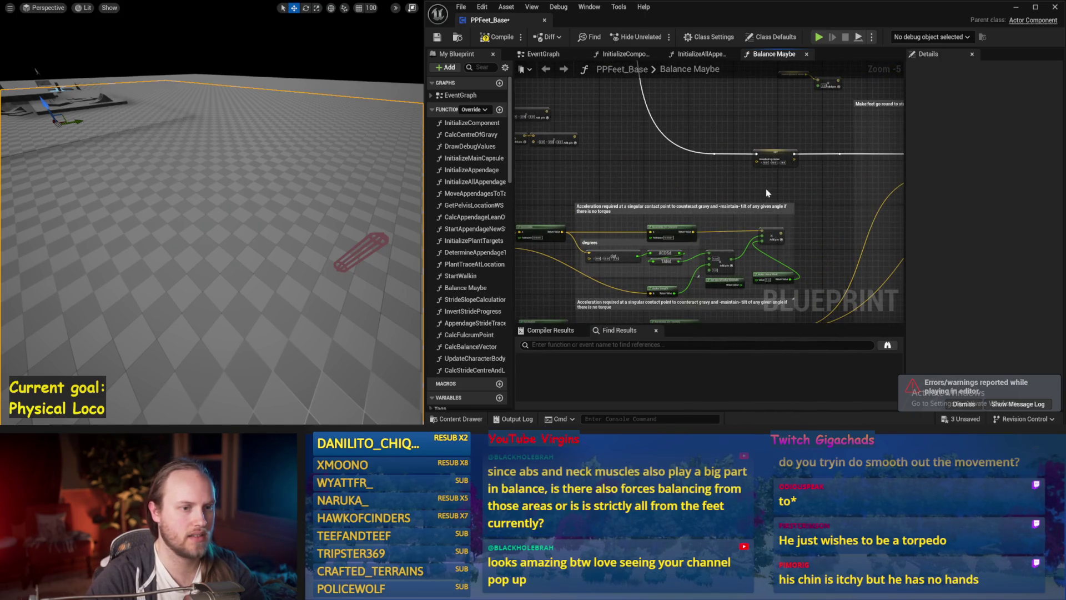
drag(766, 193, 639, 229)
scroll(640, 230, up, 1)
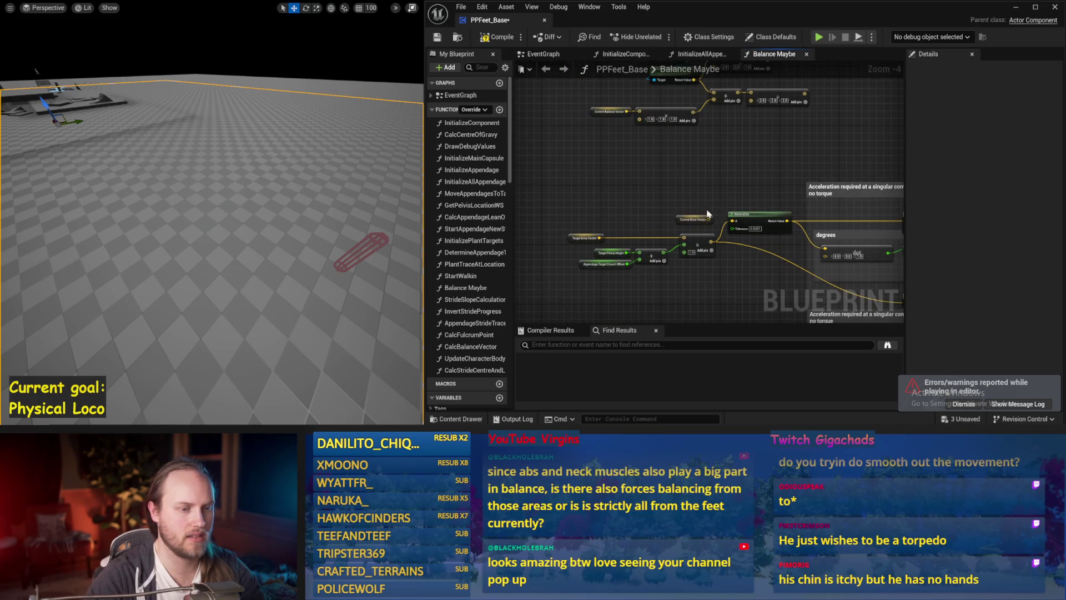
scroll(707, 215, down, 1)
scroll(631, 161, down, 1)
drag(783, 218, 783, 218)
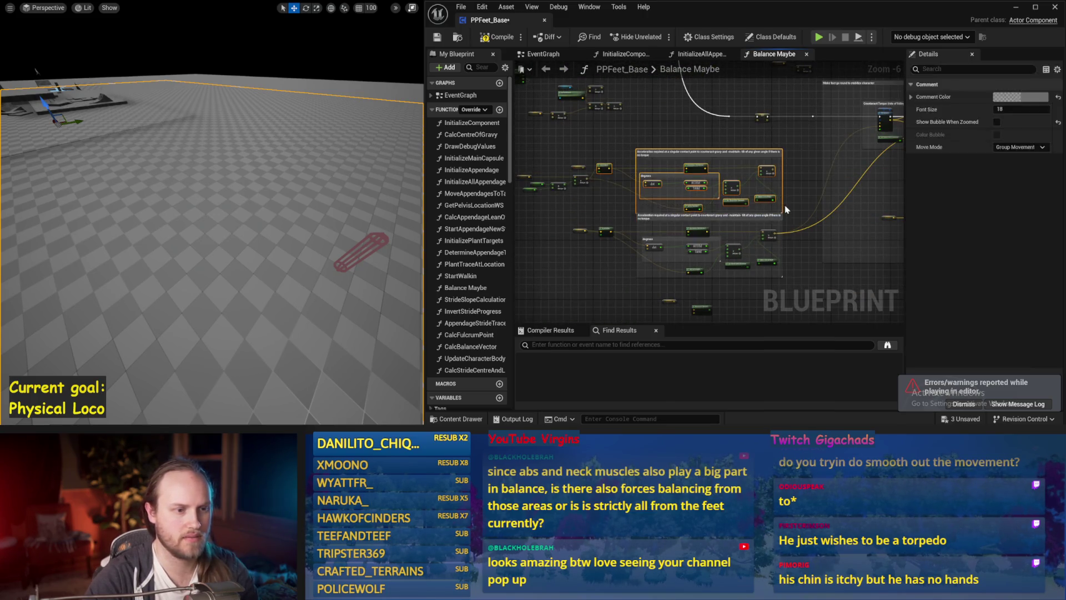
scroll(637, 174, up, 1)
scroll(732, 169, up, 1)
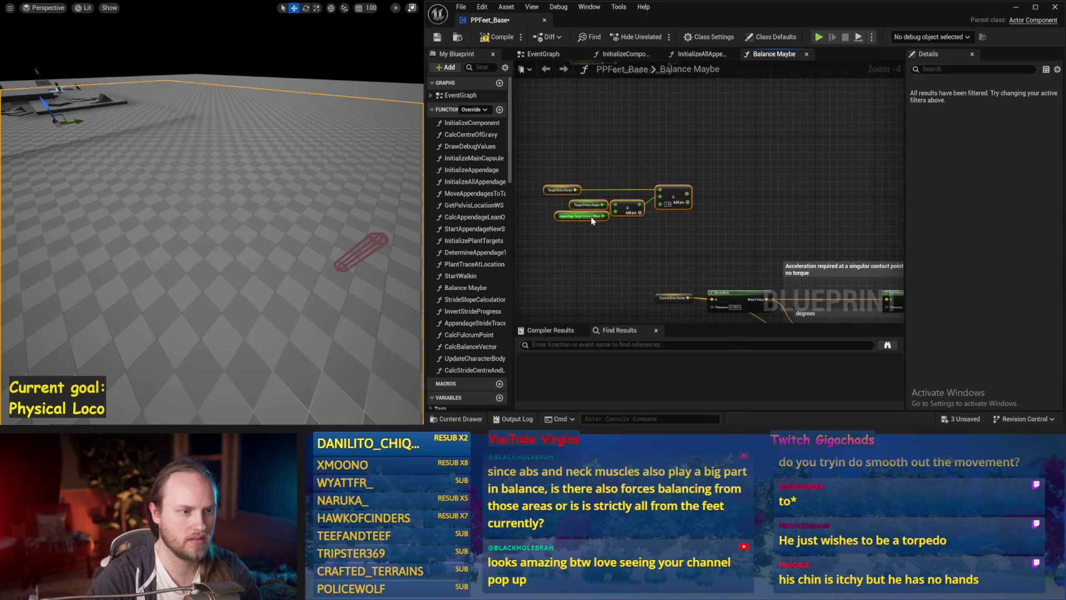
mouse_move(591, 220)
mouse_down()
mouse_move(836, 167)
mouse_move(707, 171)
mouse_move(723, 136)
mouse_move(665, 170)
mouse_move(851, 143)
mouse_move(849, 134)
mouse_move(711, 174)
mouse_move(797, 134)
mouse_up()
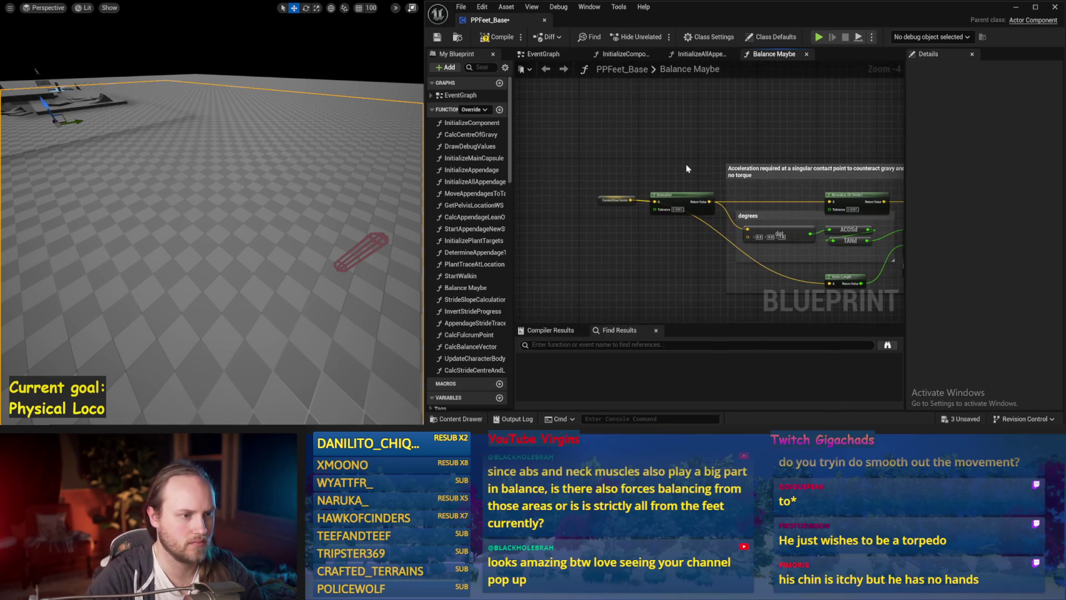
Reposition the Current Drive Vector getter near the Normalize node and save the blueprint
mouse_move(686, 168)
mouse_down()
mouse_move(631, 172)
mouse_move(586, 241)
mouse_up()
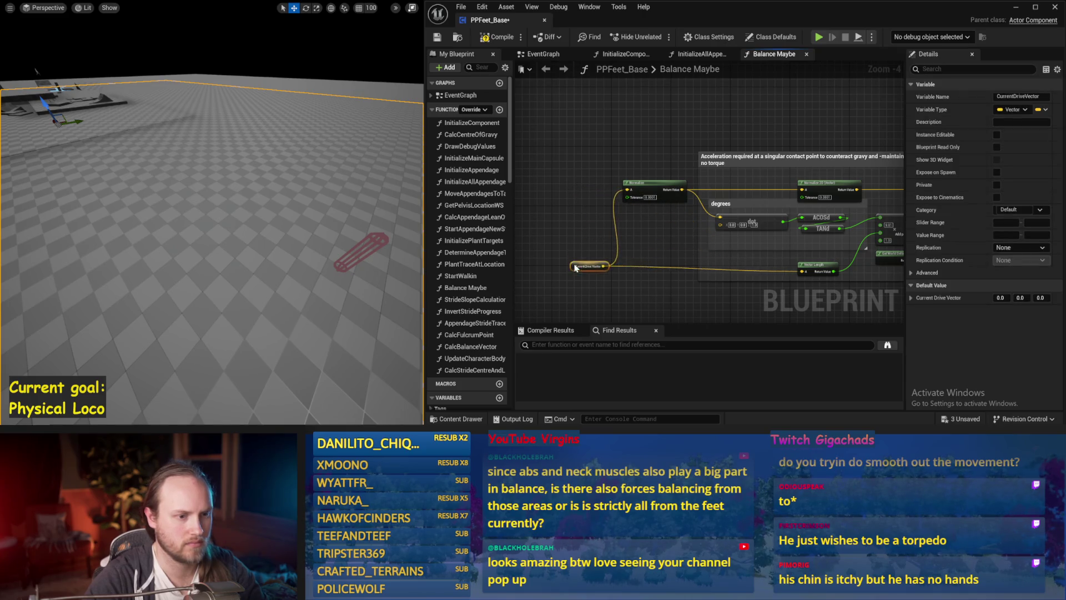
drag(713, 175, 590, 209)
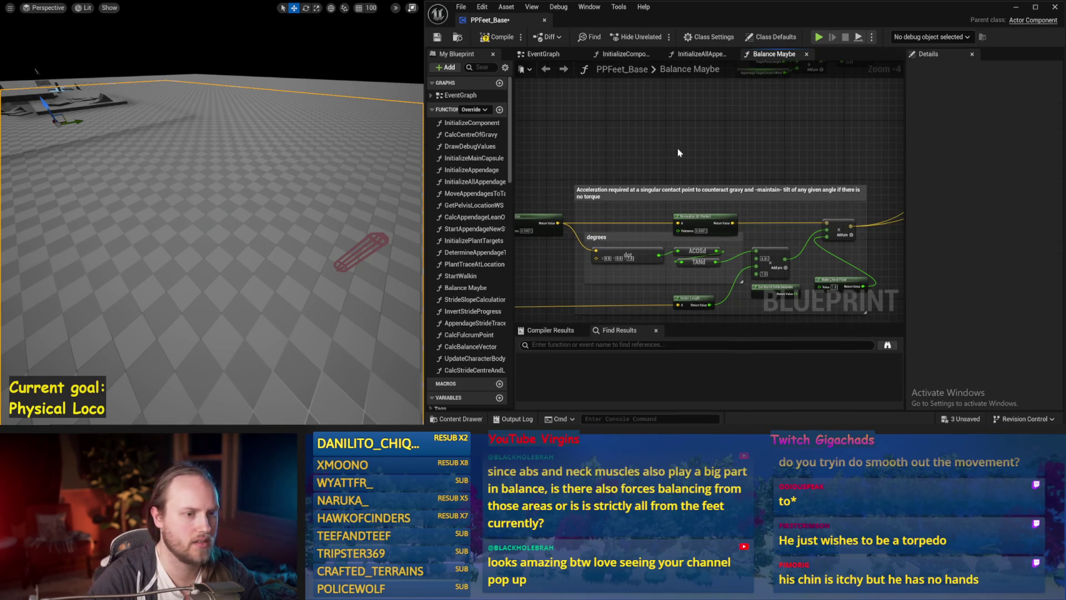
drag(677, 150, 616, 150)
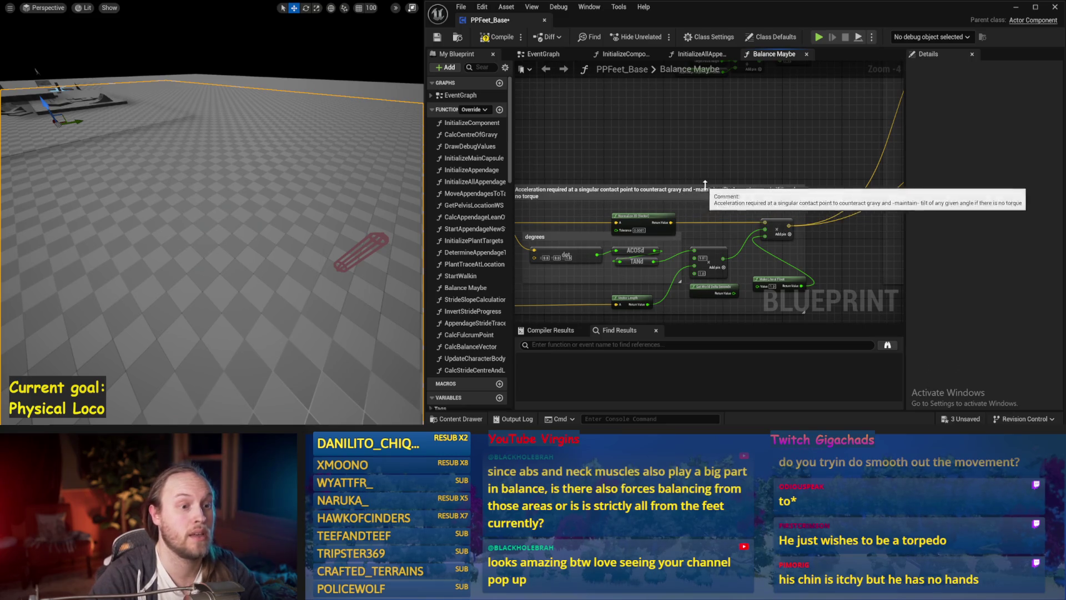
mouse_move(749, 151)
mouse_down()
mouse_move(812, 136)
mouse_move(574, 181)
mouse_up()
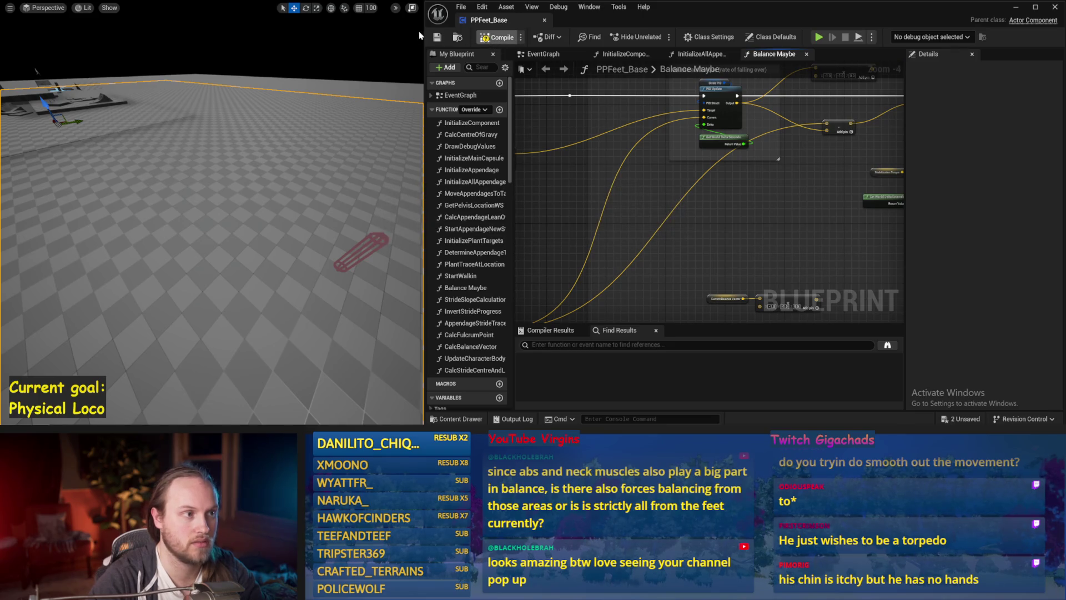
mouse_move(797, 219)
mouse_down()
mouse_move(714, 222)
mouse_move(763, 250)
mouse_move(877, 142)
mouse_move(692, 267)
mouse_up()
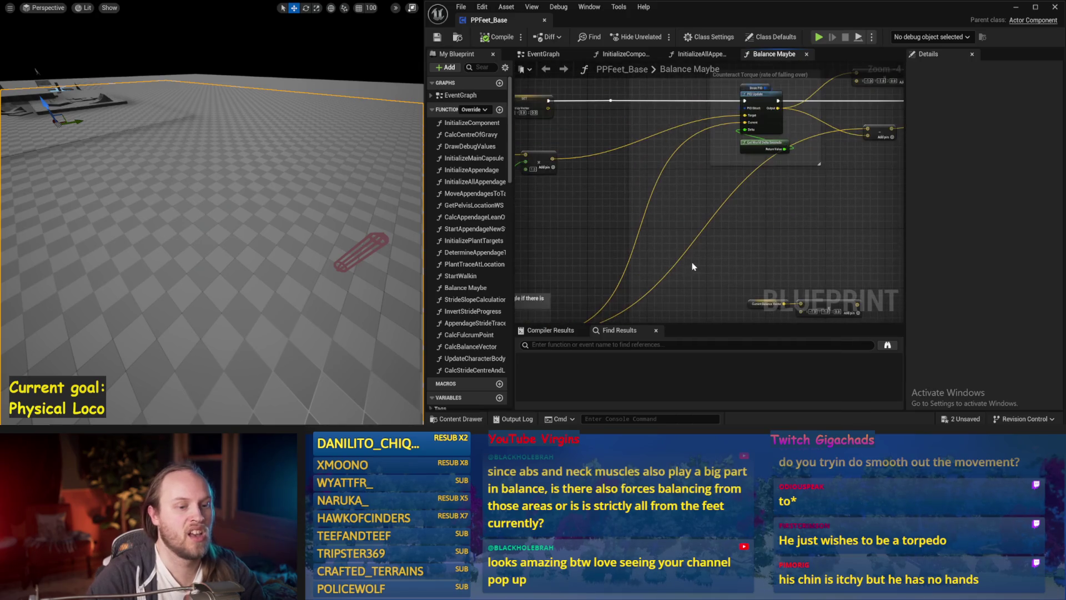
mouse_move(870, 240)
mouse_down()
mouse_move(691, 241)
mouse_move(880, 109)
mouse_move(513, 233)
mouse_move(709, 238)
mouse_move(566, 239)
mouse_move(745, 170)
mouse_up()
click(712, 239)
click(713, 132)
scroll(745, 162, up, 3)
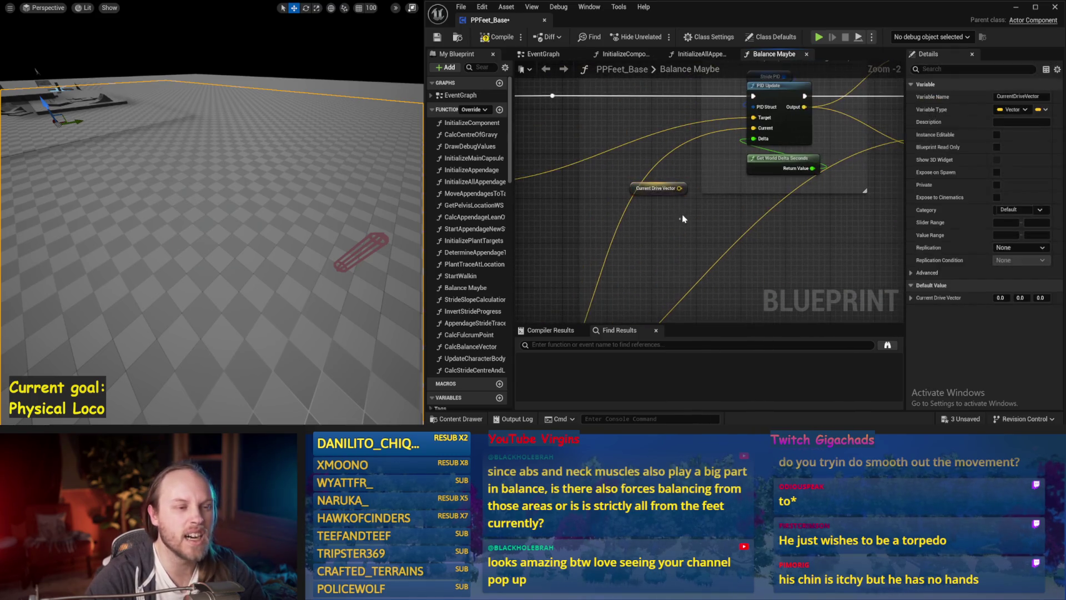
drag(680, 188, 723, 155)
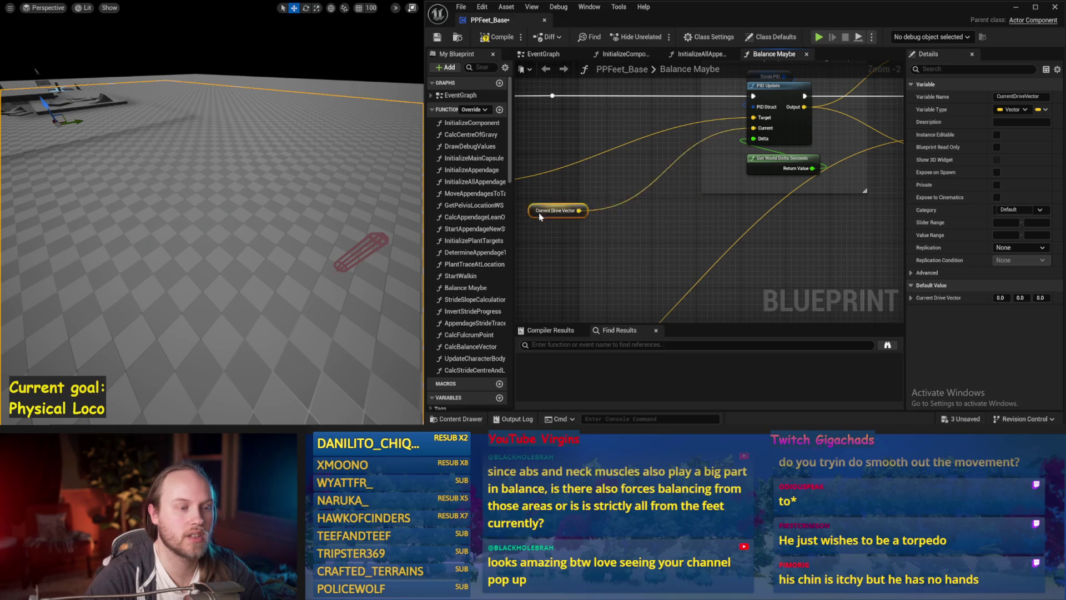
key(ctrl+s)
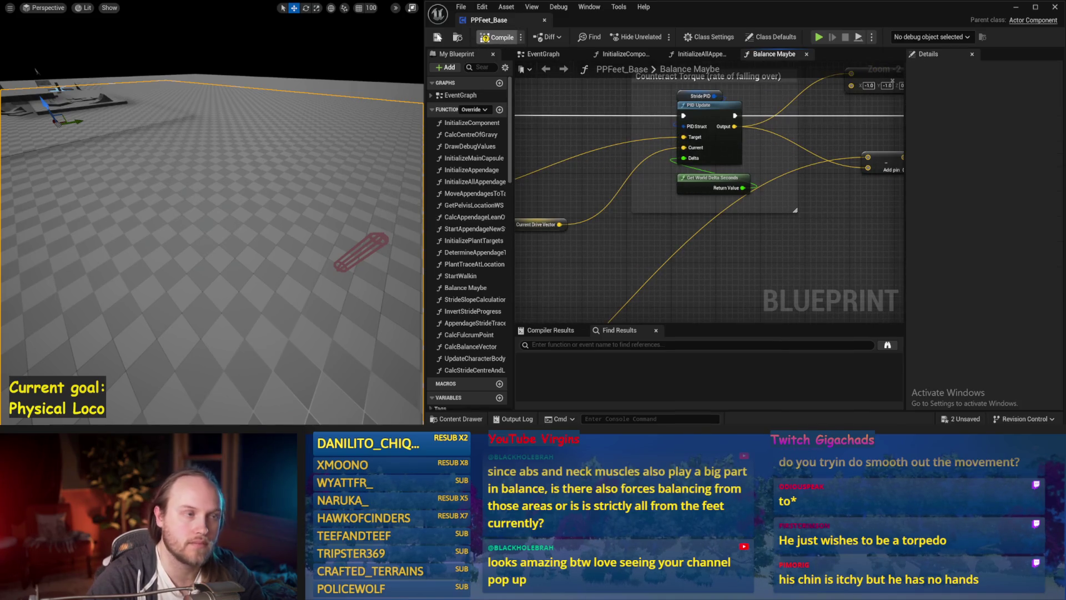
Save PPFeet_Base again after checking the Counteract Torque and Add pin nodes
right_click(792, 218)
click(759, 226)
scroll(639, 245, down, 2)
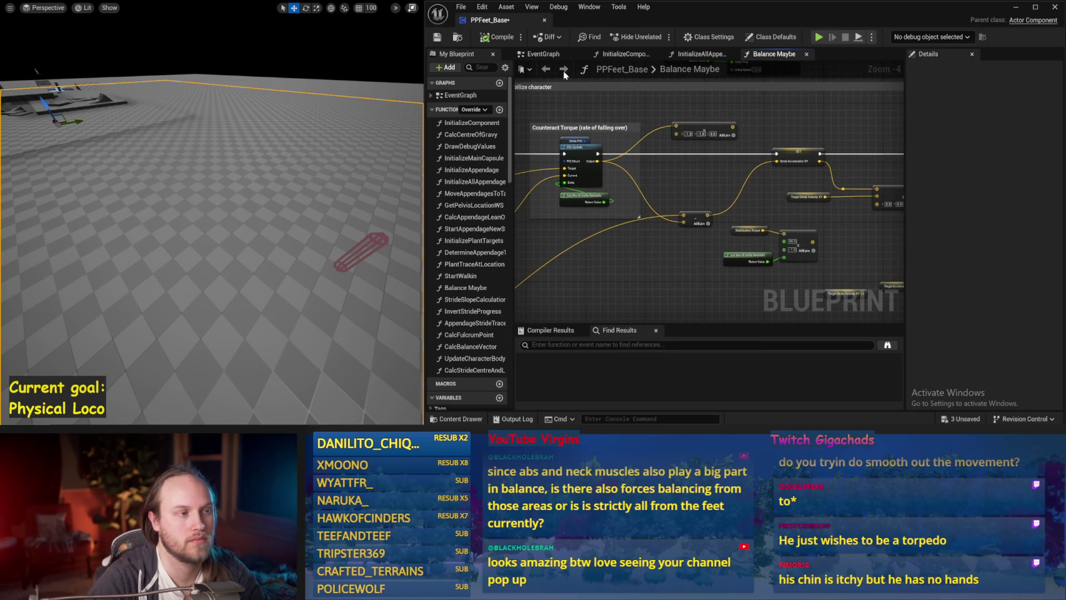
key(ctrl+s)
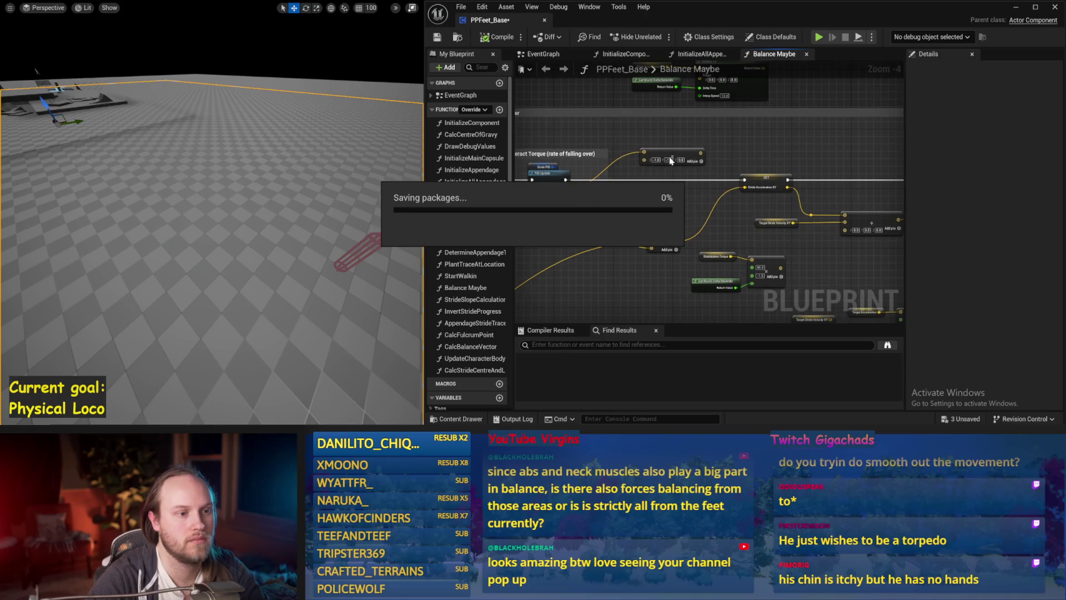
key(ctrl+s)
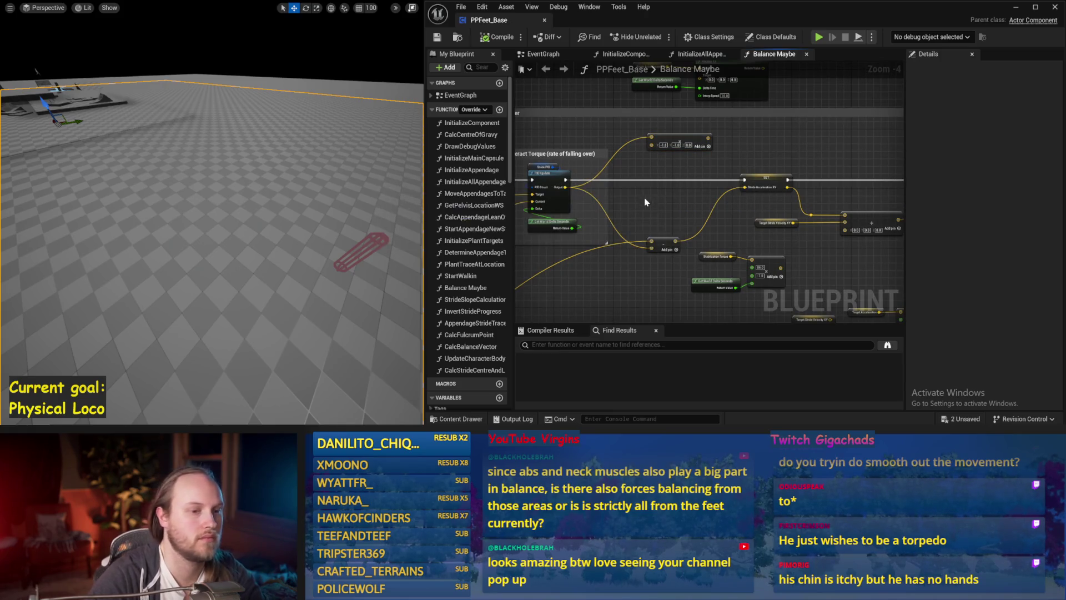
mouse_move(667, 206)
mouse_down()
mouse_move(694, 159)
mouse_move(816, 189)
mouse_up()
mouse_move(694, 250)
mouse_down()
mouse_move(595, 224)
mouse_move(649, 247)
mouse_move(570, 209)
mouse_up()
key(ctrl+s)
drag(366, 217, 358, 219)
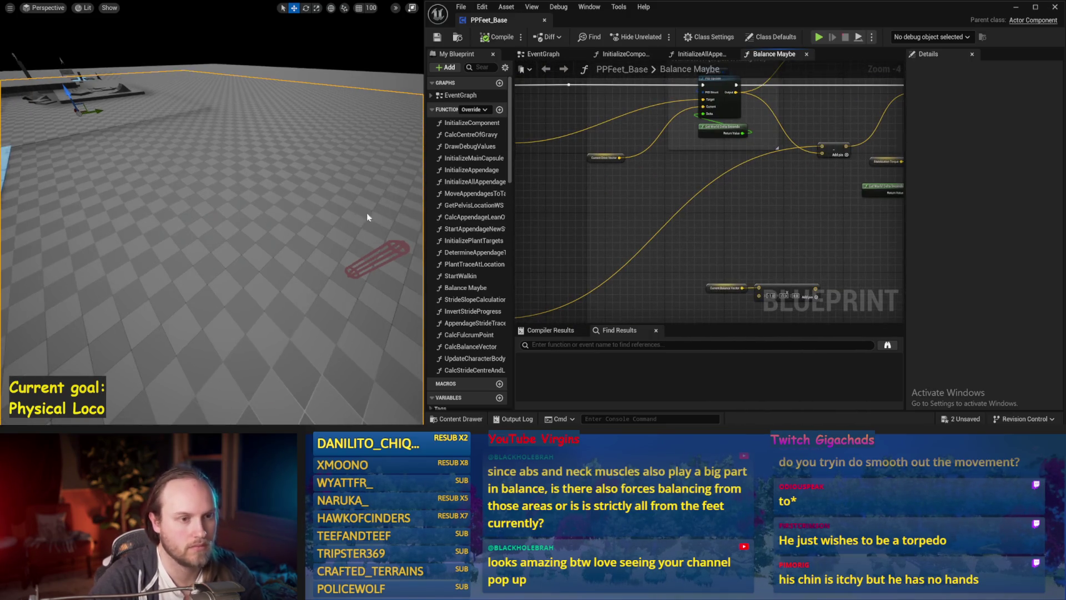
Zero the Stride PID derivative factor and test the feet in simulation
key(alt+s)
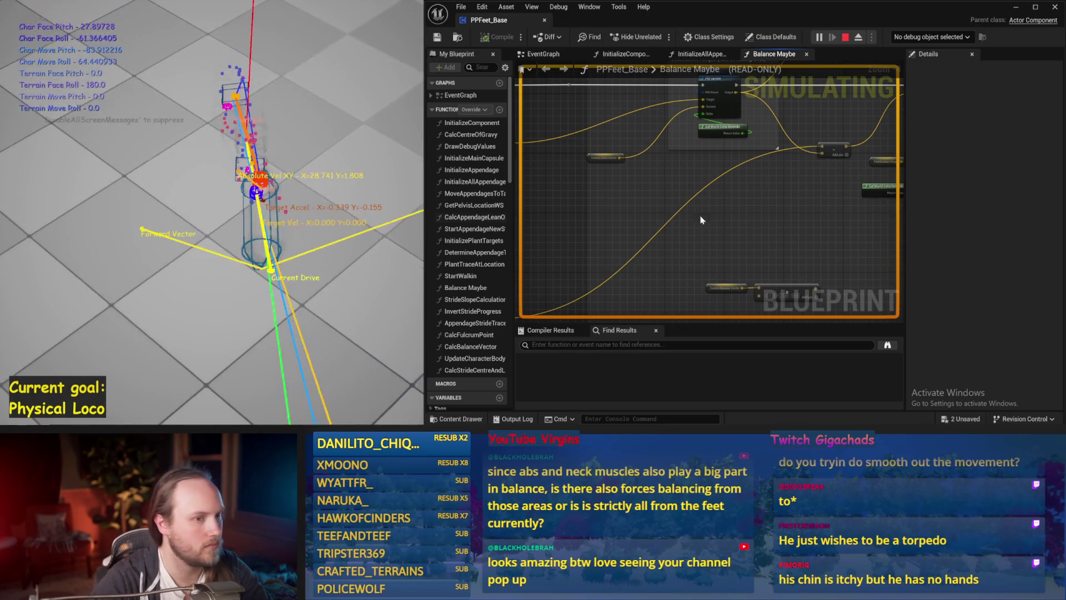
key(Escape)
click(681, 138)
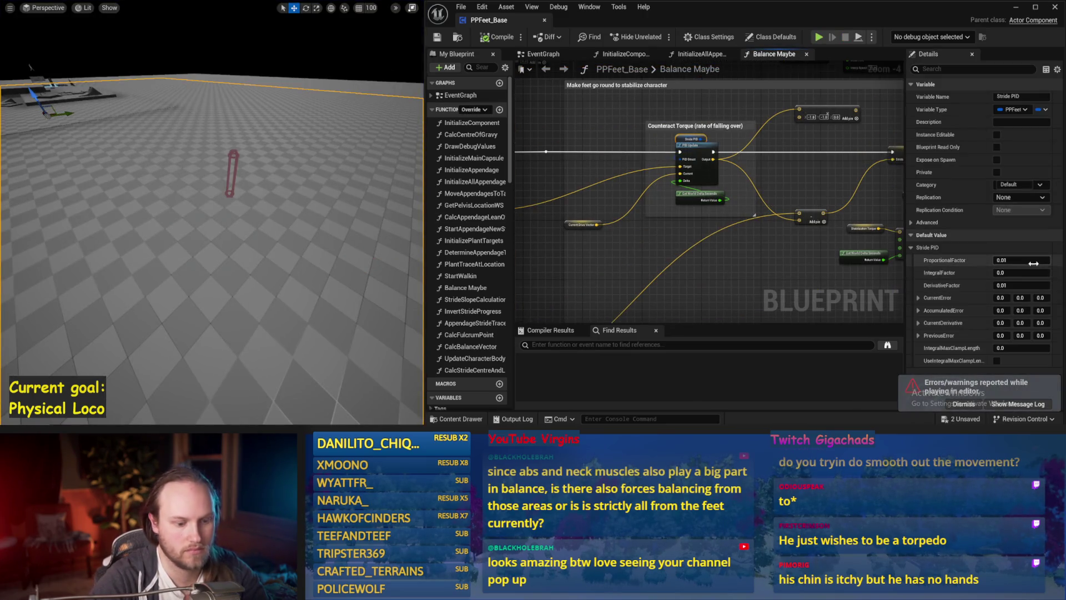
text(0)
key(Return)
drag(344, 179, 343, 197)
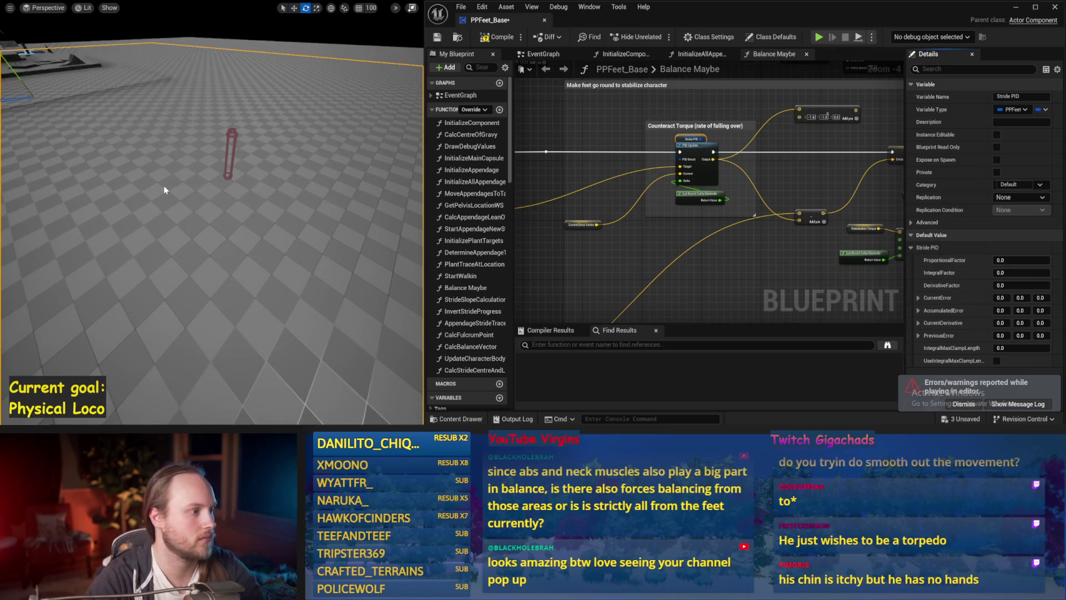
key(alt+s)
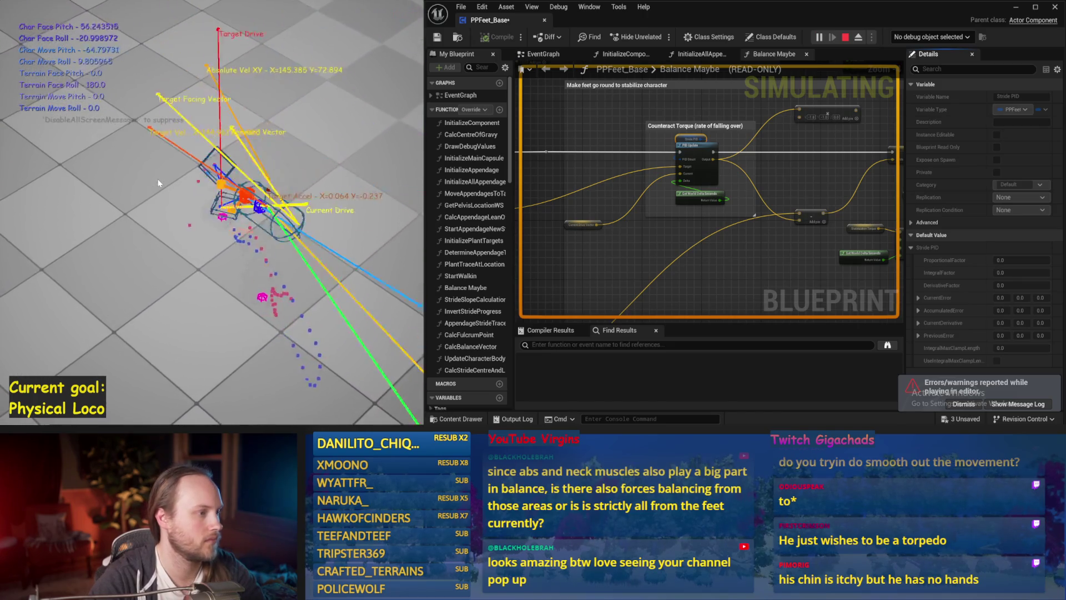
key(Escape)
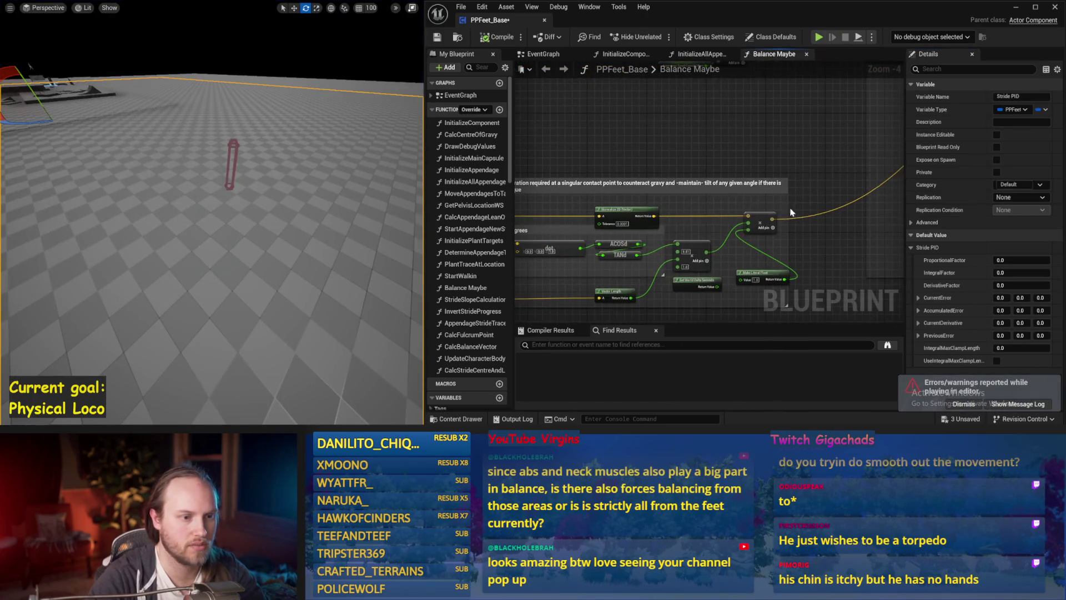
Review the Make Literal Float node and run one more simulation of the character
drag(783, 233, 791, 186)
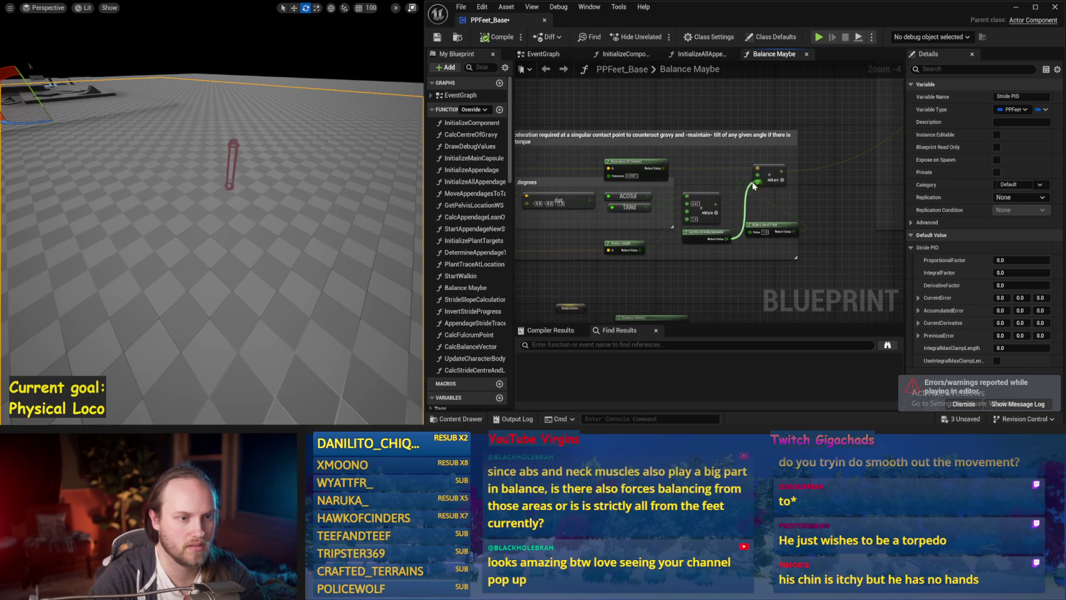
drag(272, 160, 274, 163)
key(alt+s)
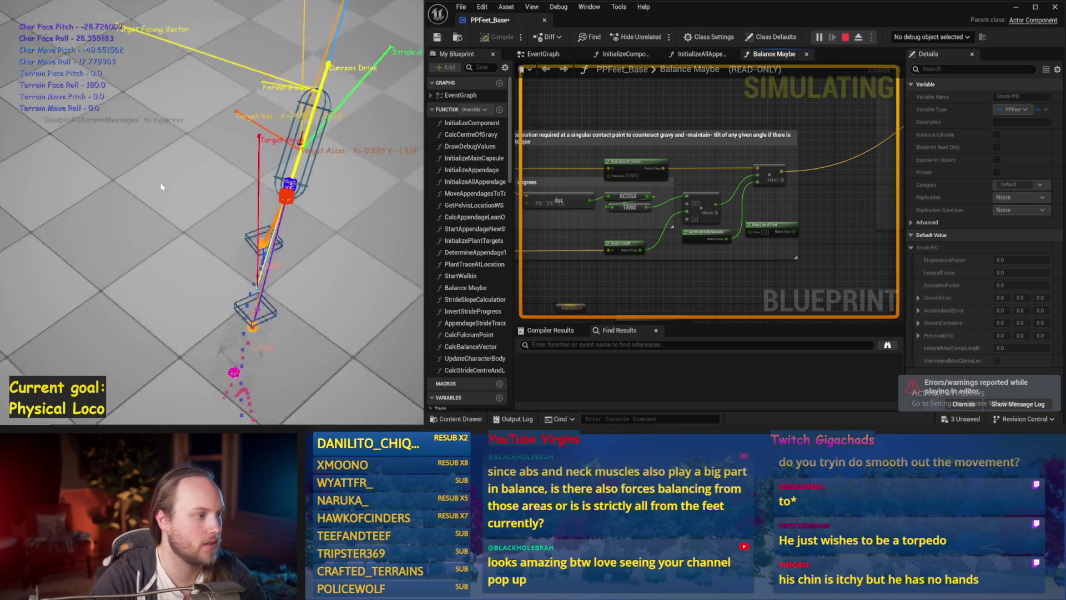
key(Escape)
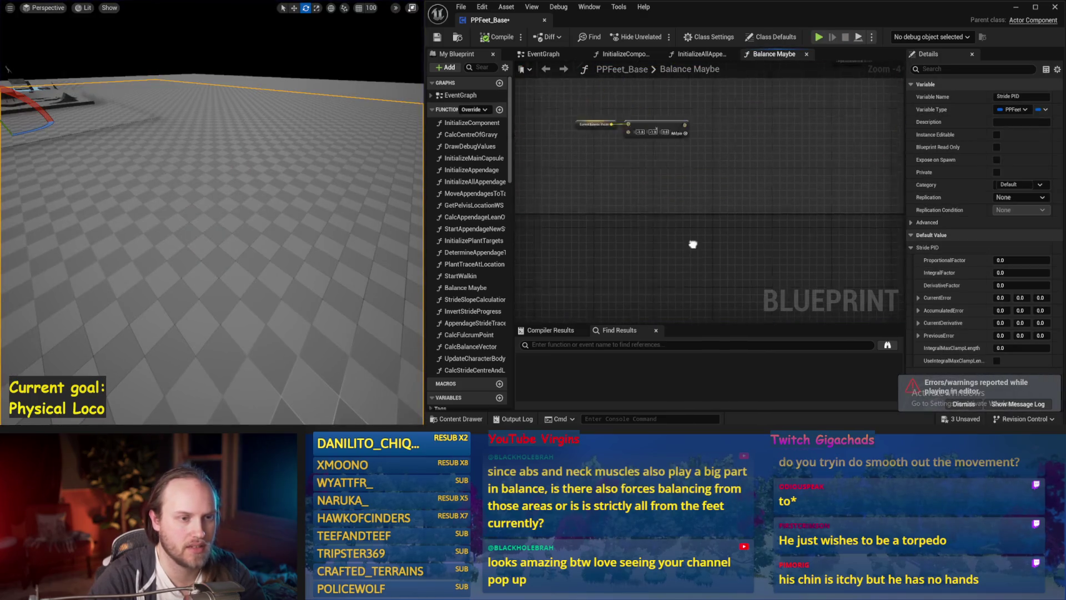
Test the new Map Range Clamped Out Range B in two simulations, then compile and save PPFeet_Base
mouse_move(683, 227)
mouse_down()
mouse_move(598, 304)
mouse_move(629, 228)
mouse_up()
scroll(629, 228, up, 1)
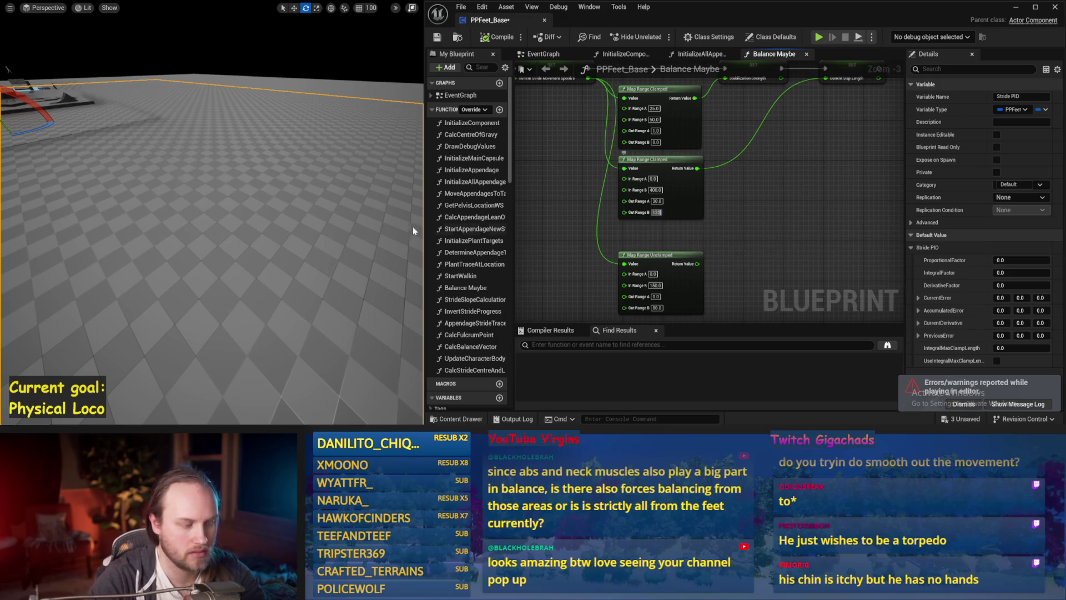
drag(413, 230, 195, 185)
key(alt+s)
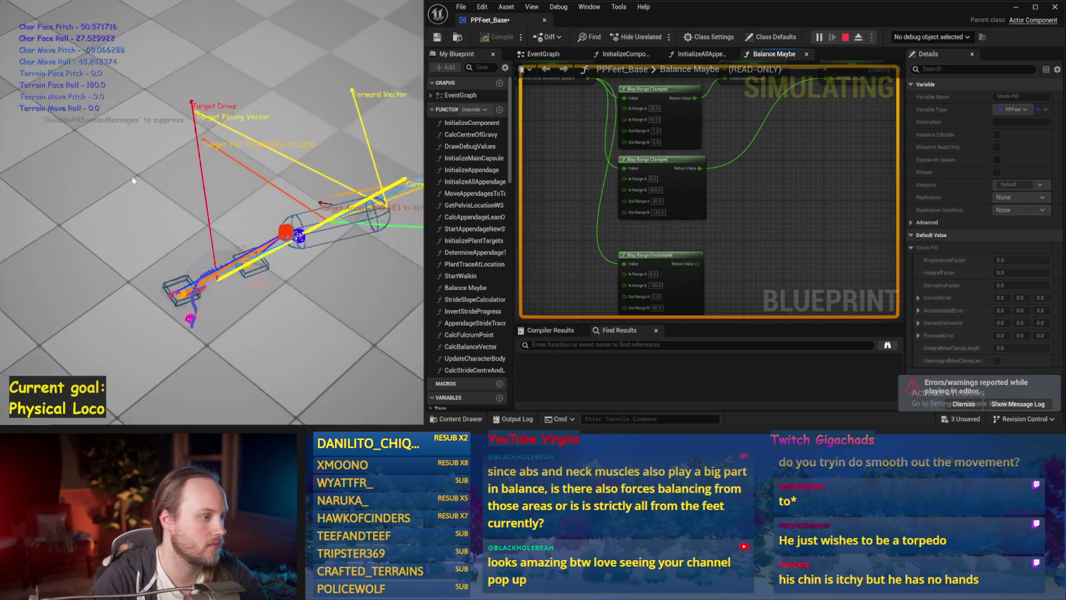
key(Escape)
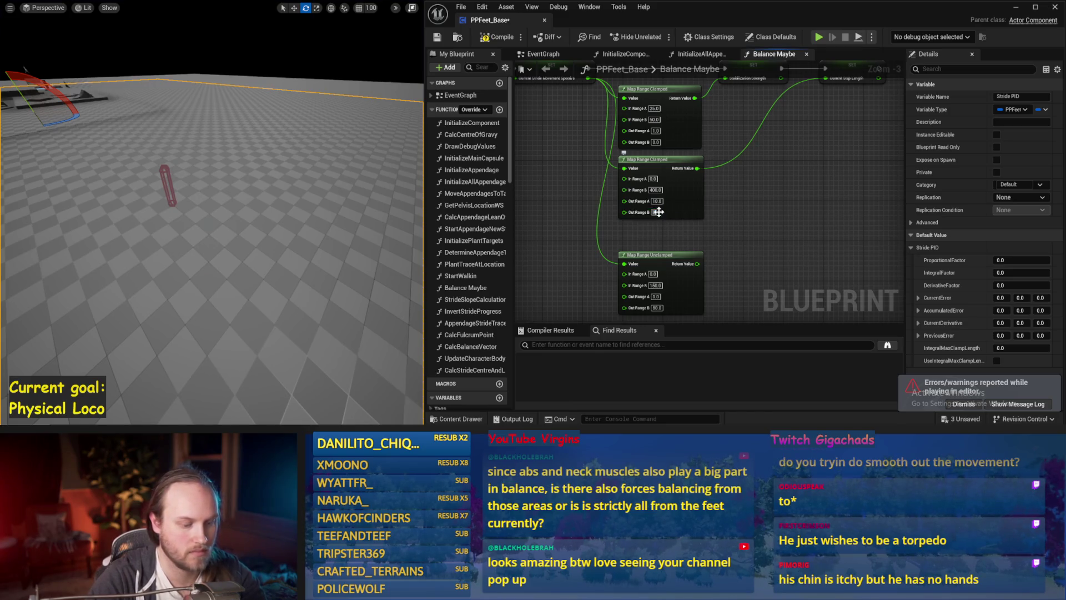
scroll(316, 220, up, 2)
key(alt+s)
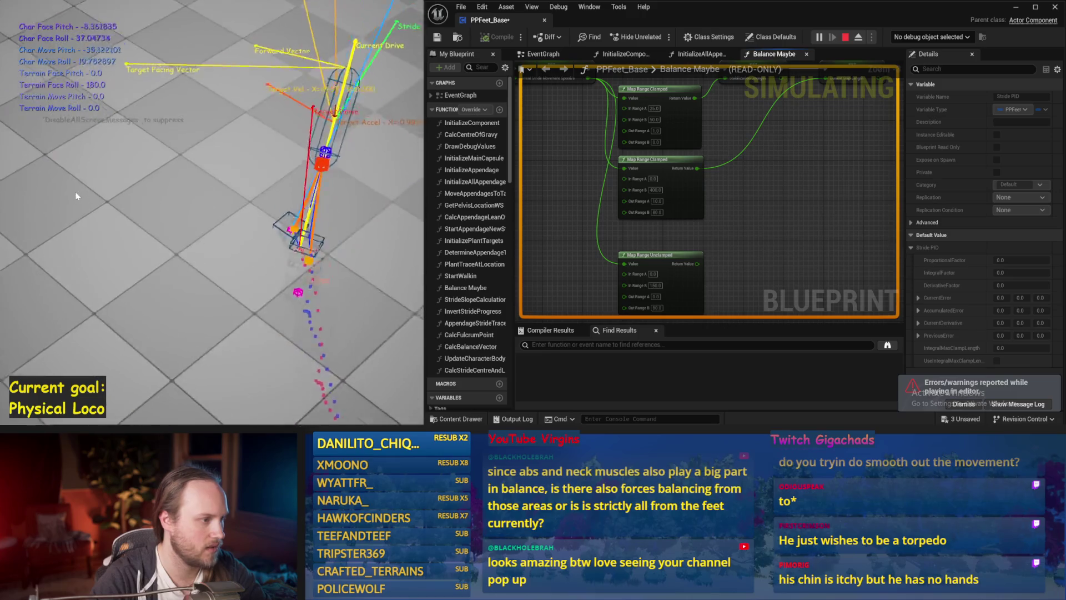
key(Escape)
click(495, 37)
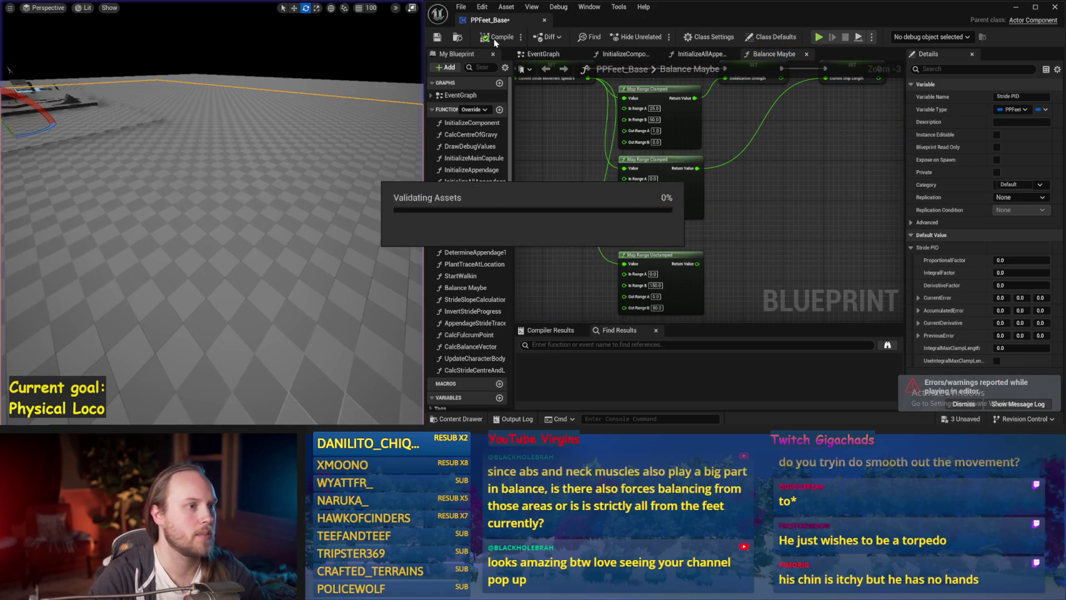
key(ctrl+s)
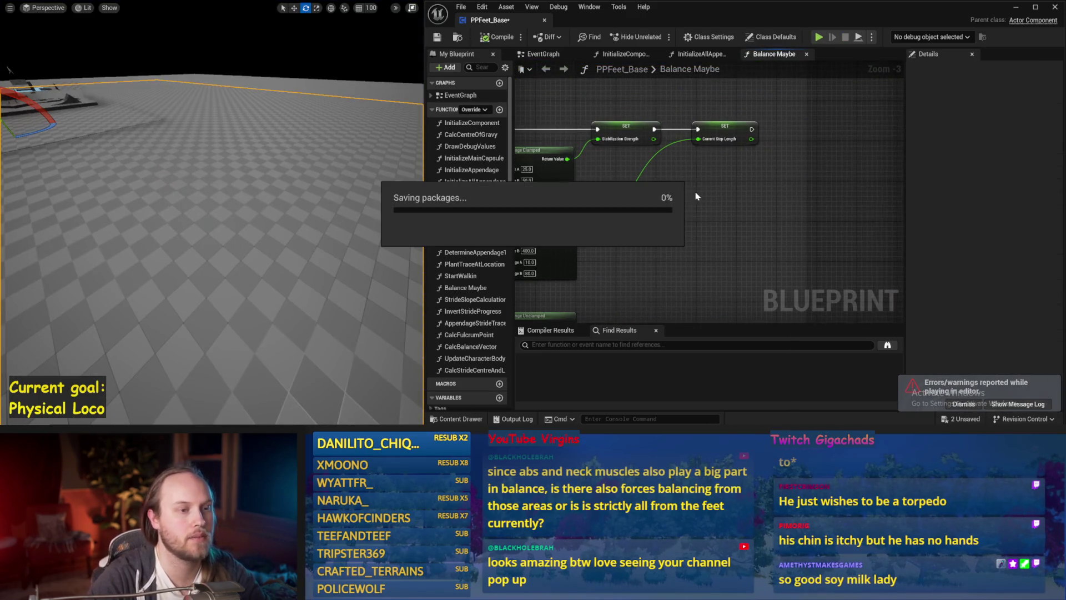
Review the stride SET, Vector Length and Interp To nodes and save the blueprint
drag(588, 199, 615, 192)
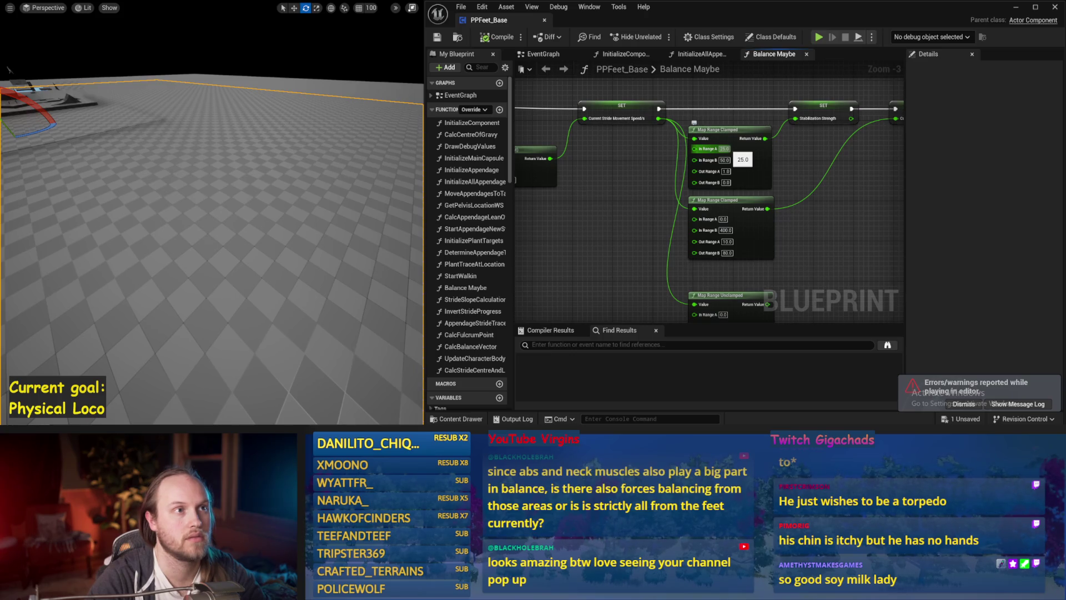
drag(733, 154, 864, 183)
scroll(688, 201, down, 1)
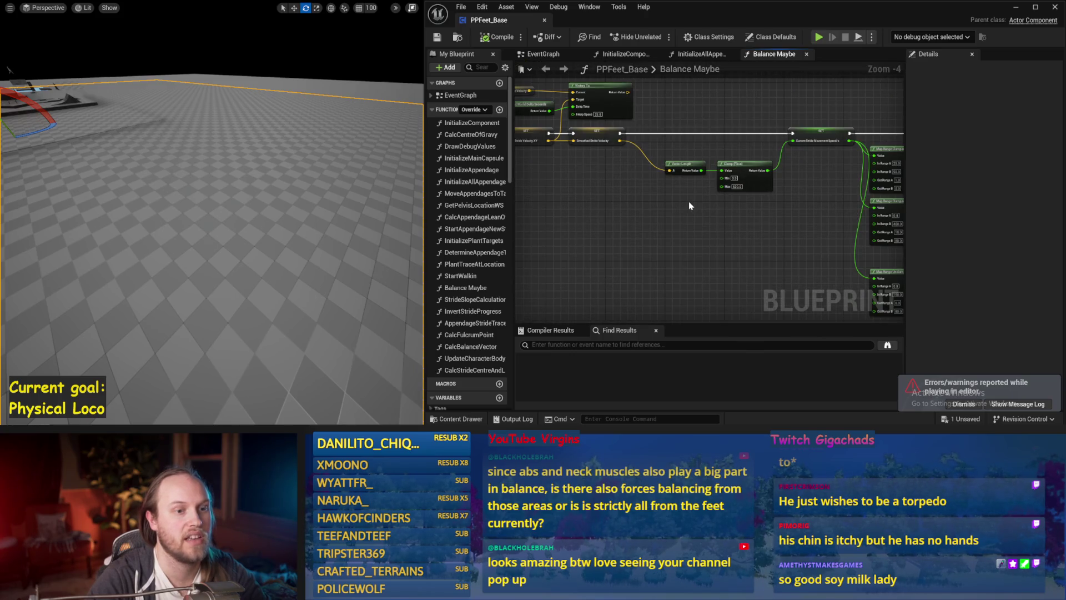
drag(689, 201, 700, 173)
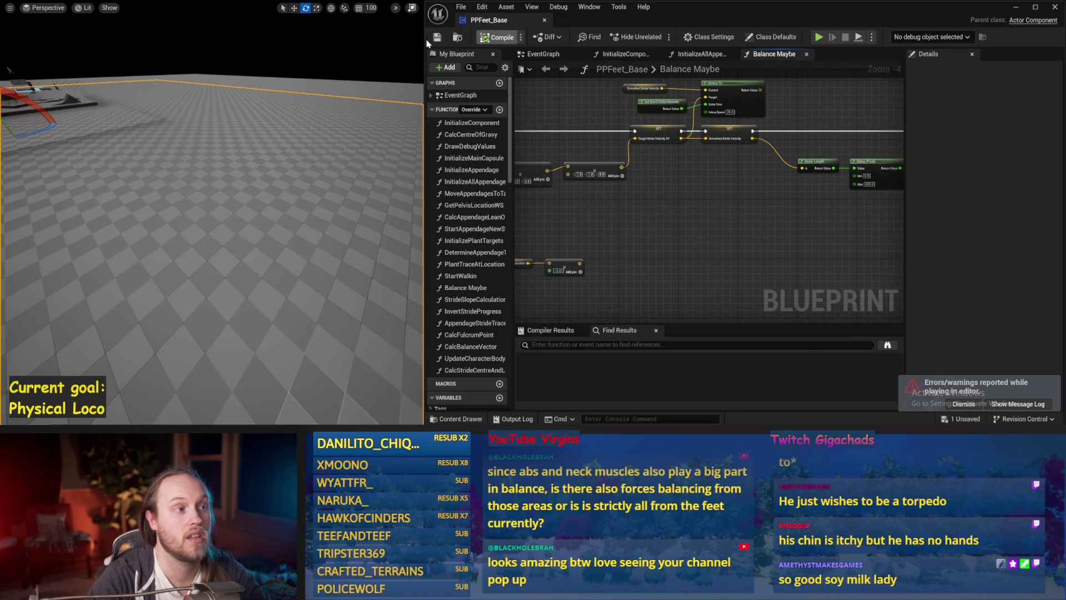
mouse_move(632, 194)
mouse_down()
mouse_move(780, 198)
mouse_move(776, 217)
mouse_move(785, 154)
mouse_up()
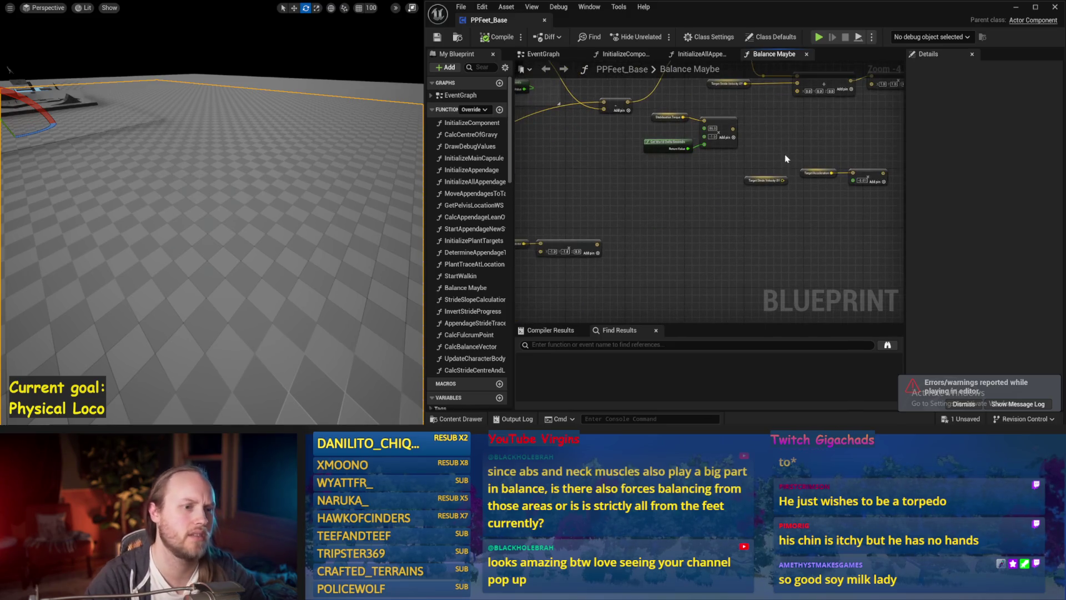
key(ctrl+s)
mouse_move(642, 192)
mouse_down()
mouse_move(699, 241)
mouse_move(683, 208)
mouse_up()
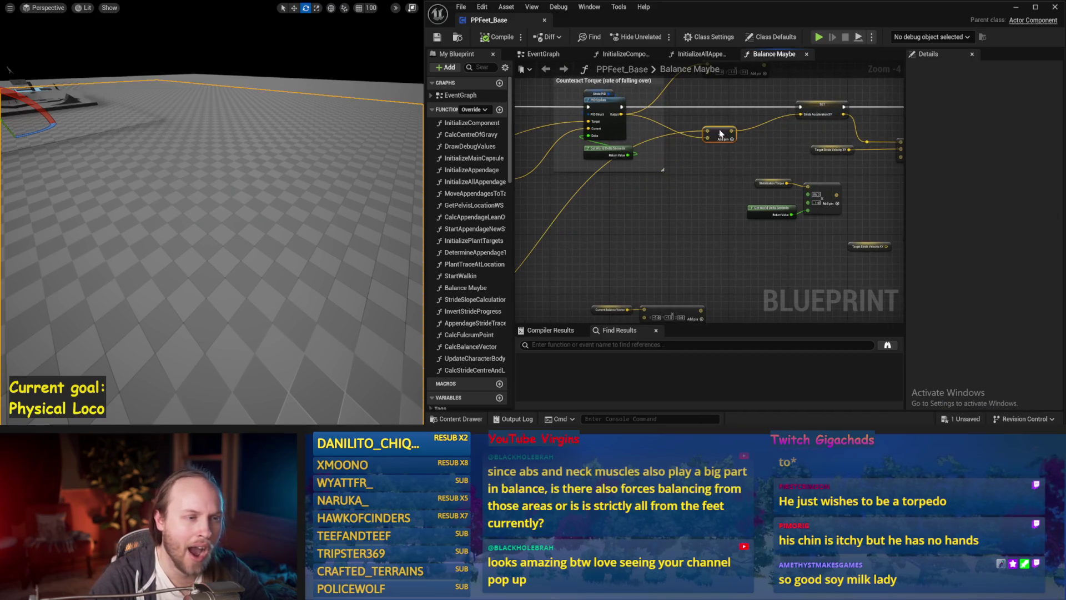
drag(721, 133, 716, 201)
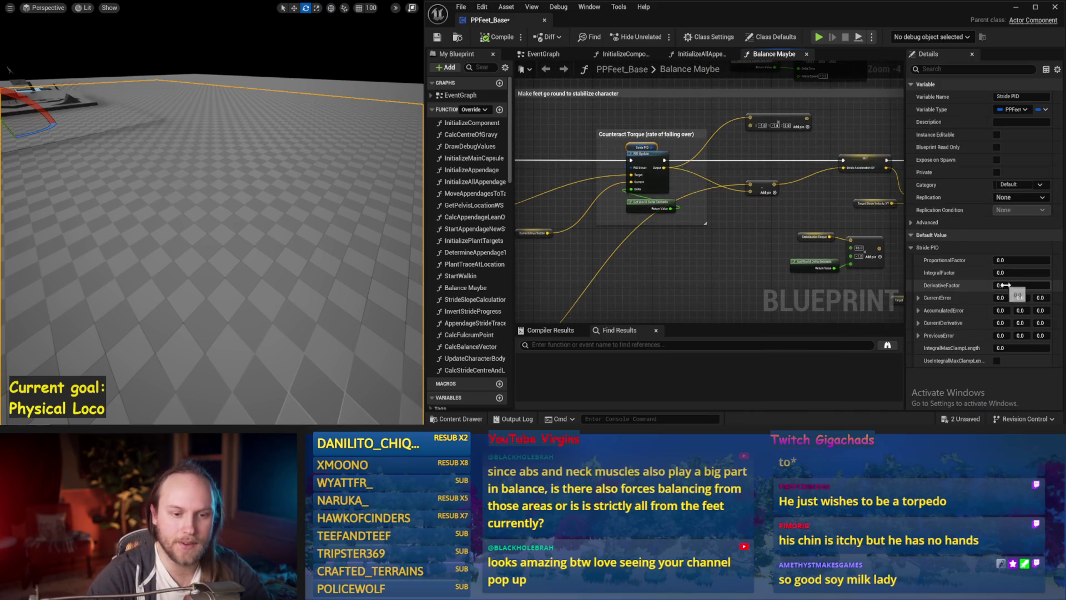
Set Stride PID DerivativeFactor to 0.1 and test it across several restarted simulations
drag(304, 203, 305, 204)
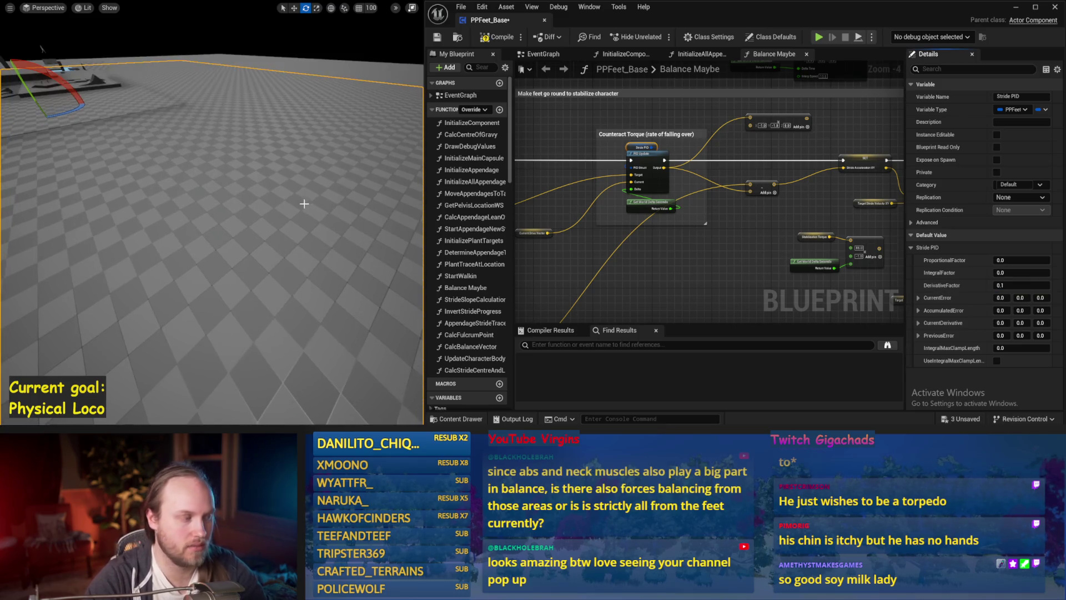
key(alt+s)
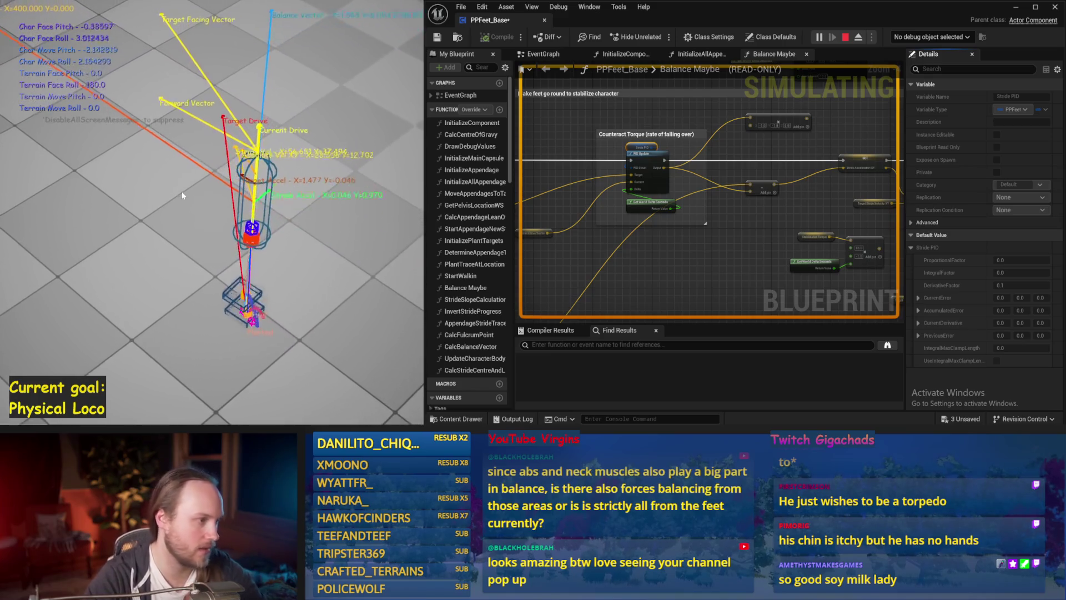
key(Escape)
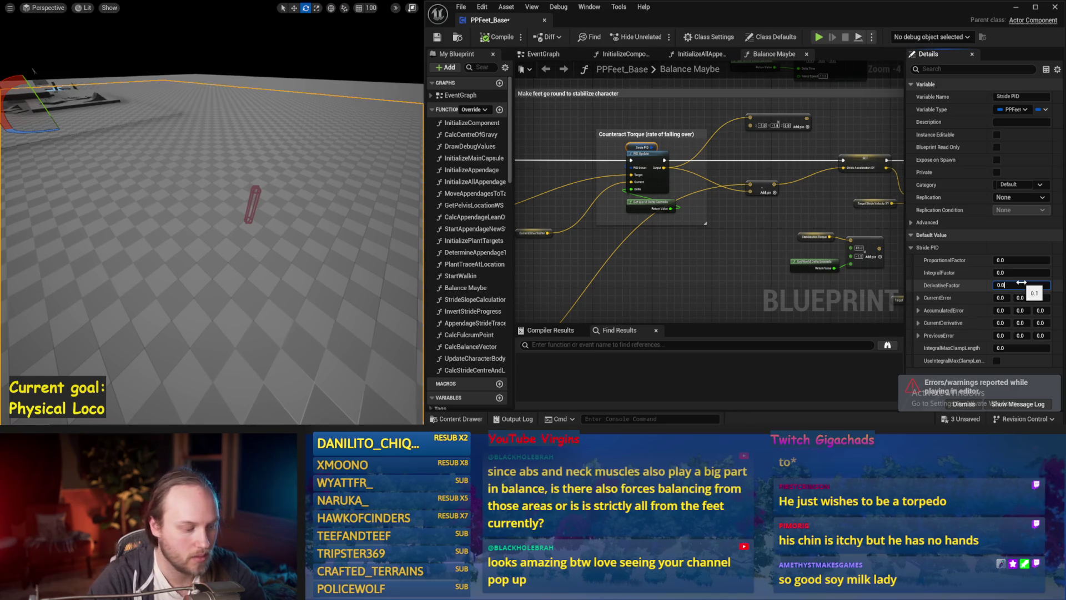
drag(230, 214, 243, 235)
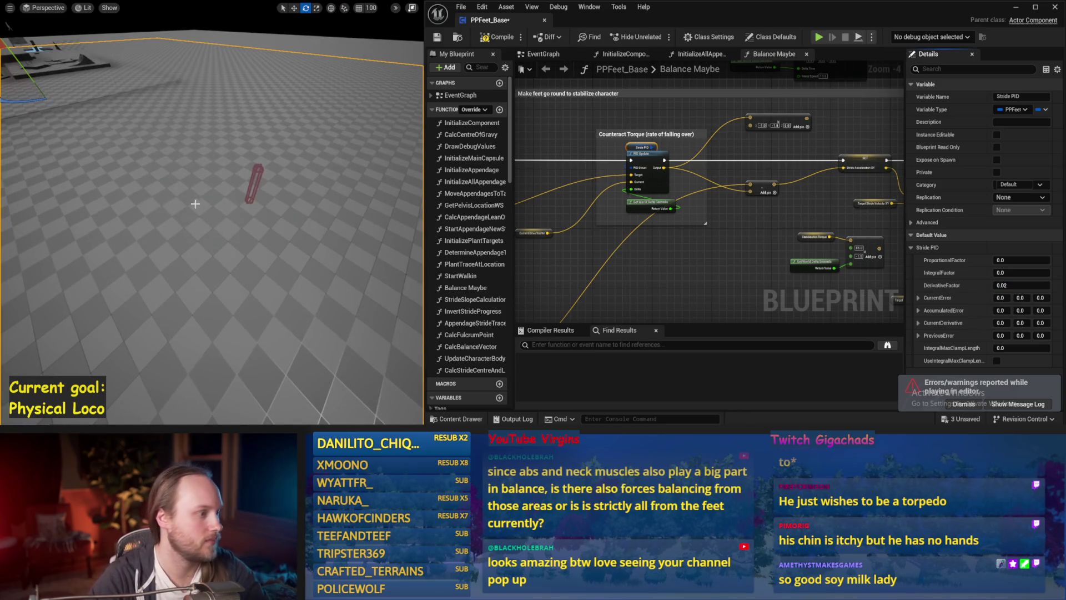
key(alt+s)
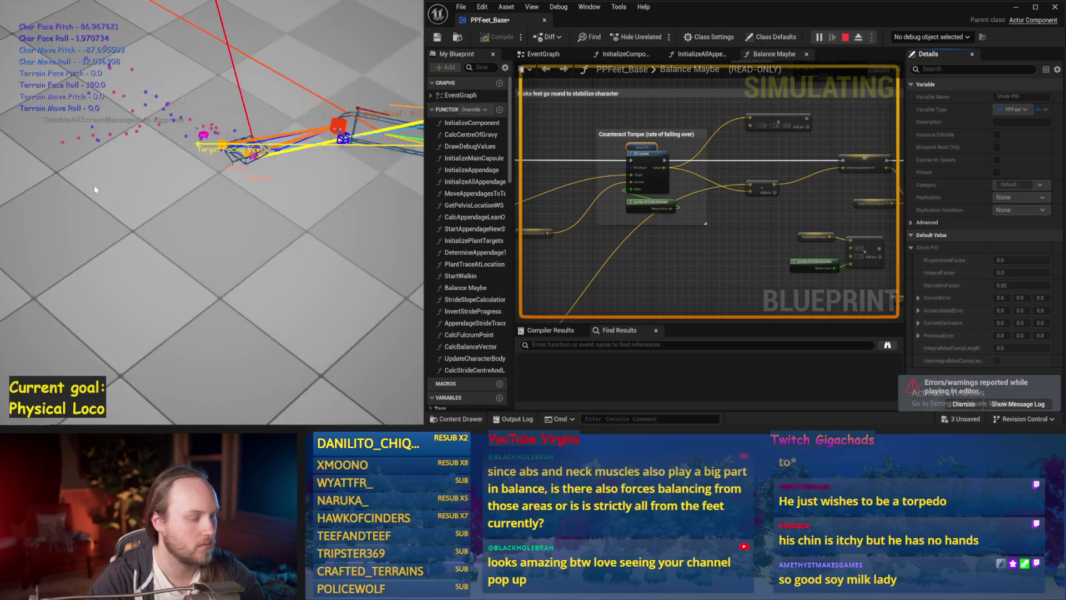
key(Escape)
key(alt+s)
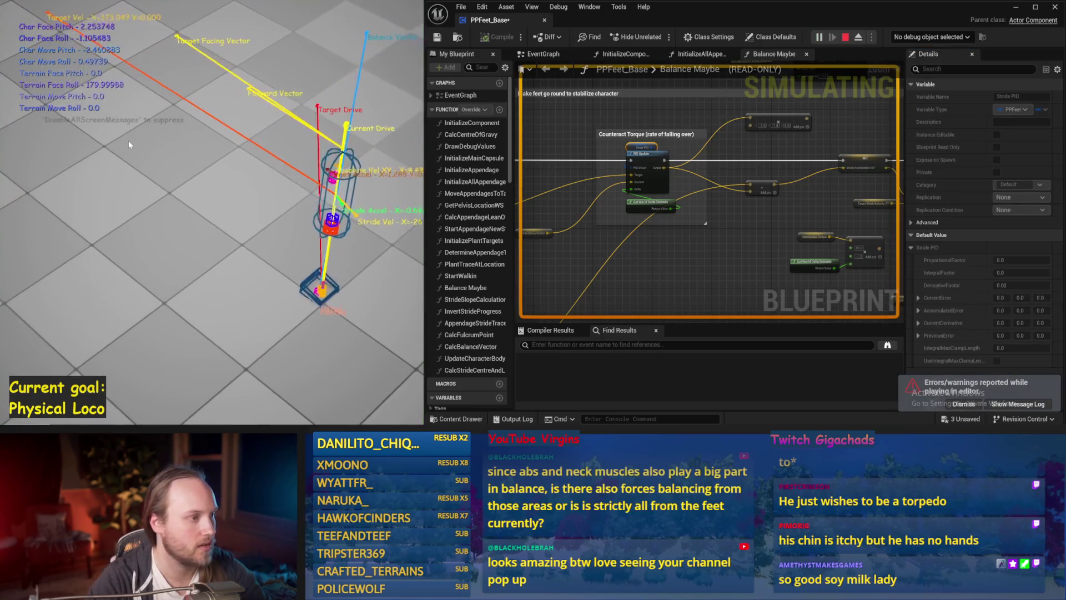
key(Escape)
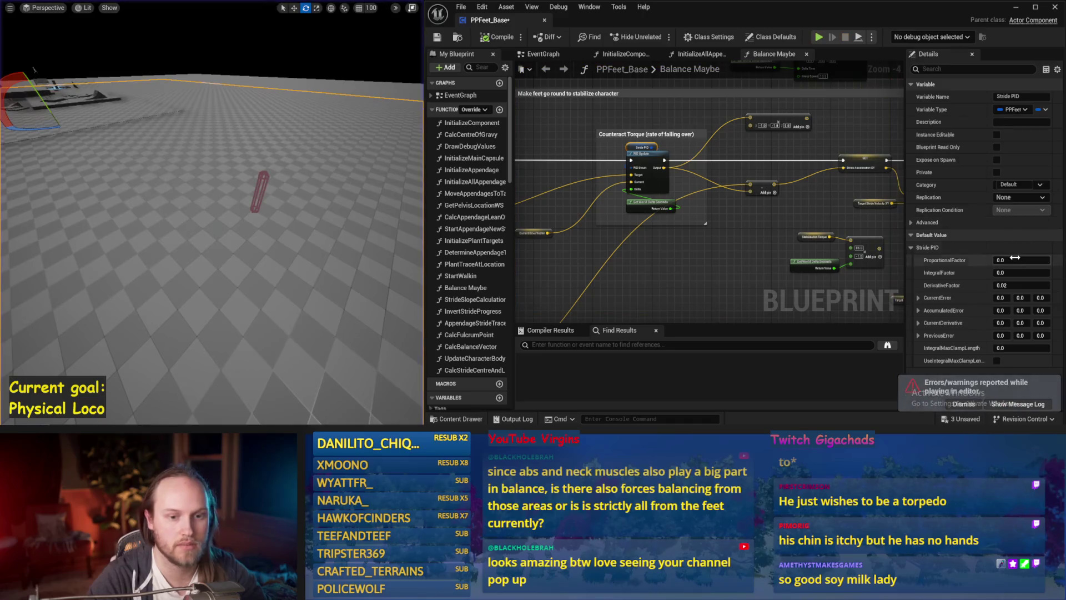
Tune Stride PID to proportional 0.1 and derivative 0.1 and run a longer balance simulation
drag(312, 167, 312, 189)
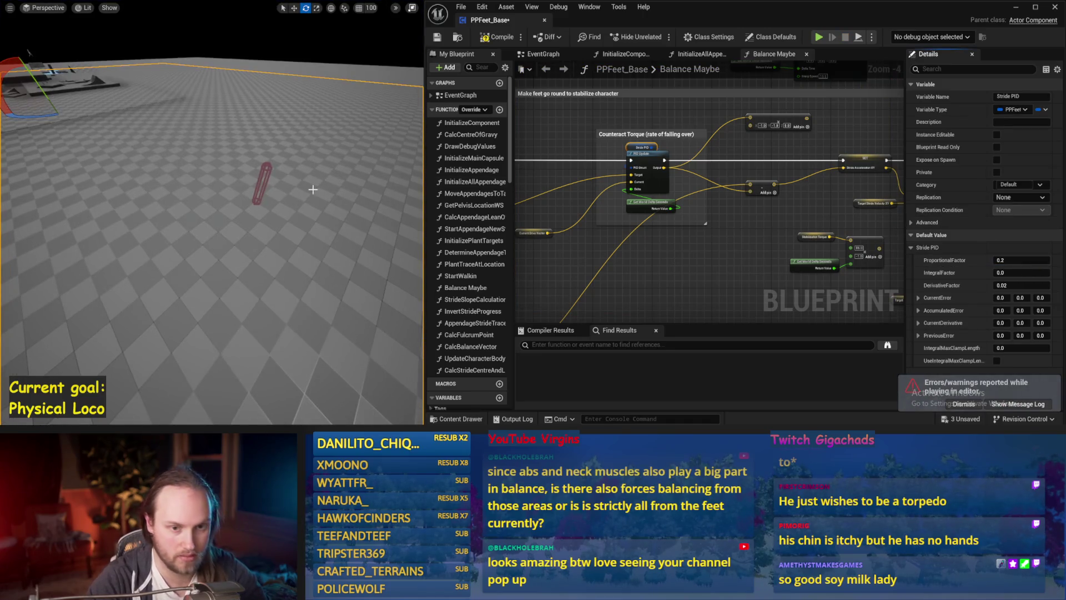
key(alt+s)
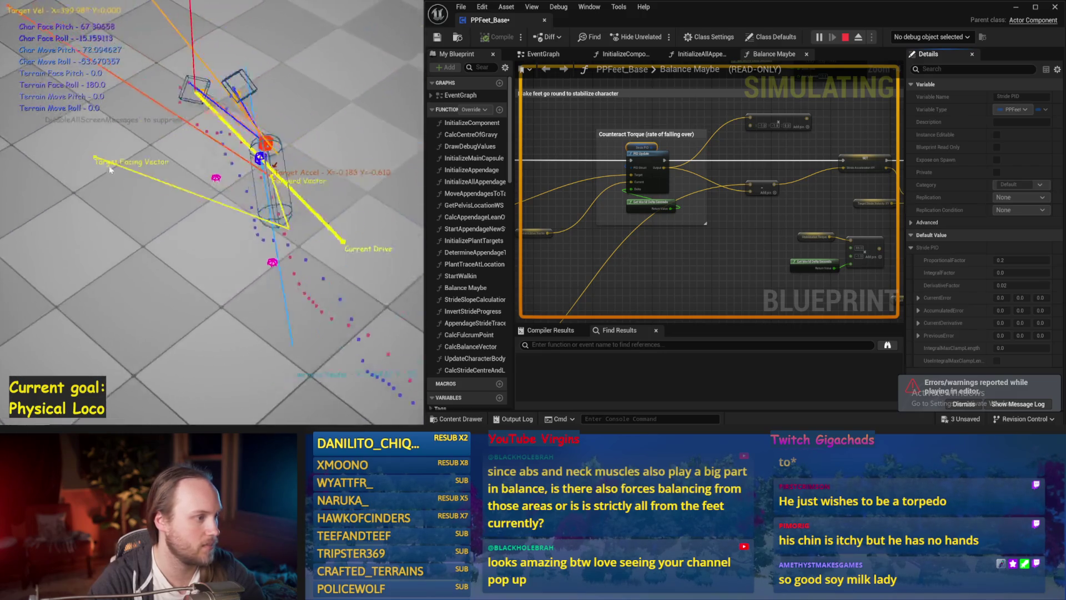
key(Escape)
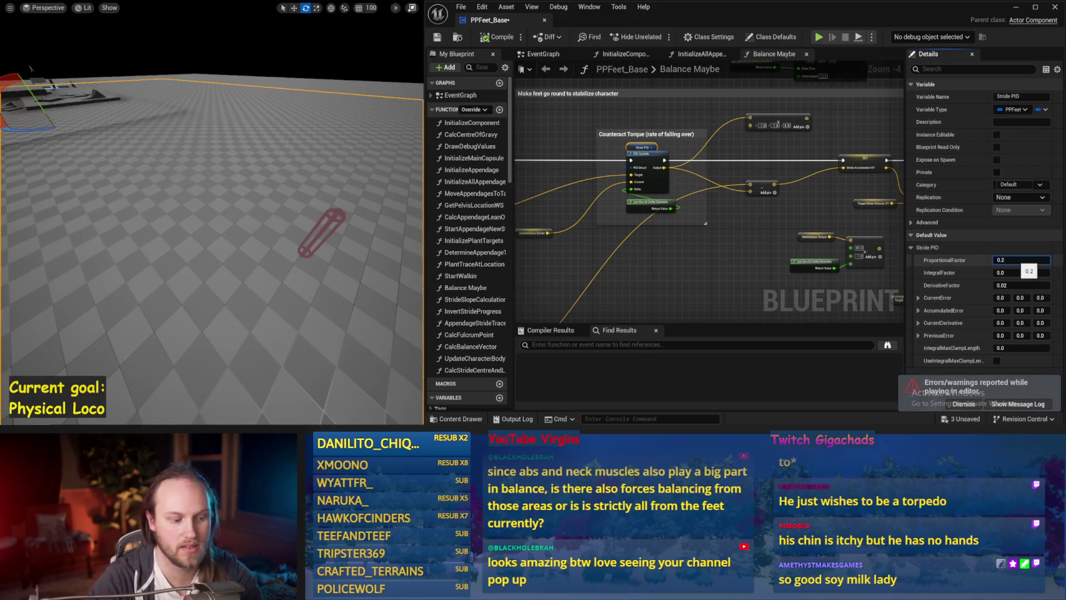
drag(315, 211, 319, 212)
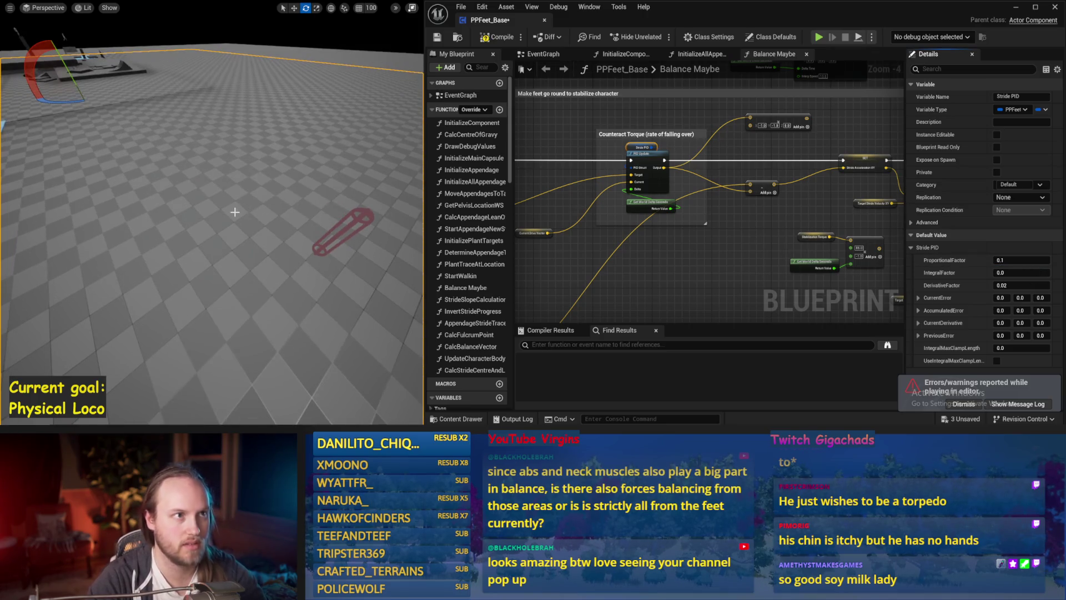
key(alt+s)
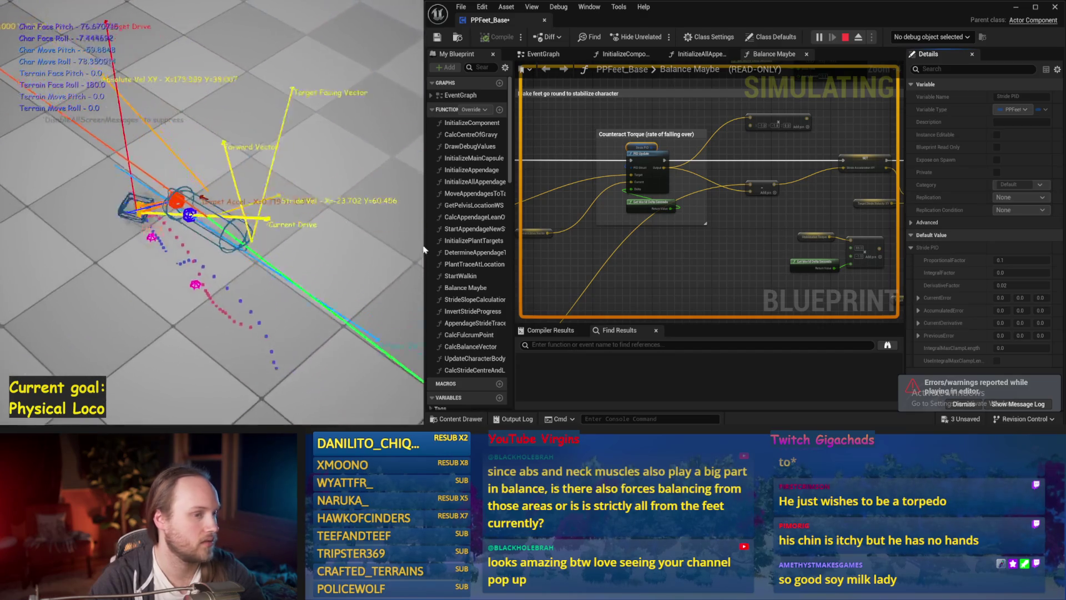
key(Escape)
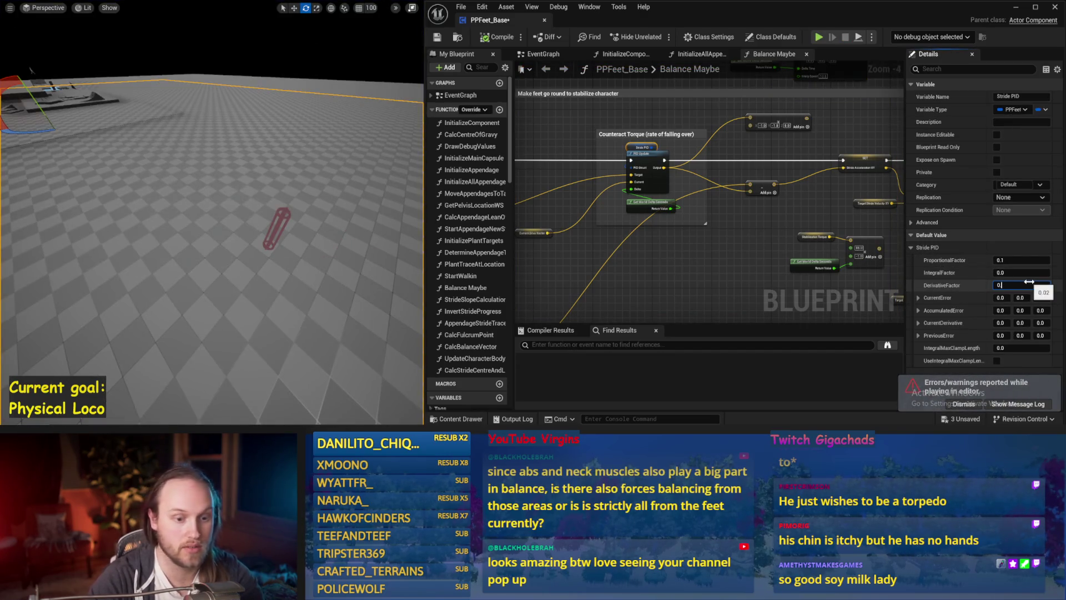
drag(362, 179, 348, 192)
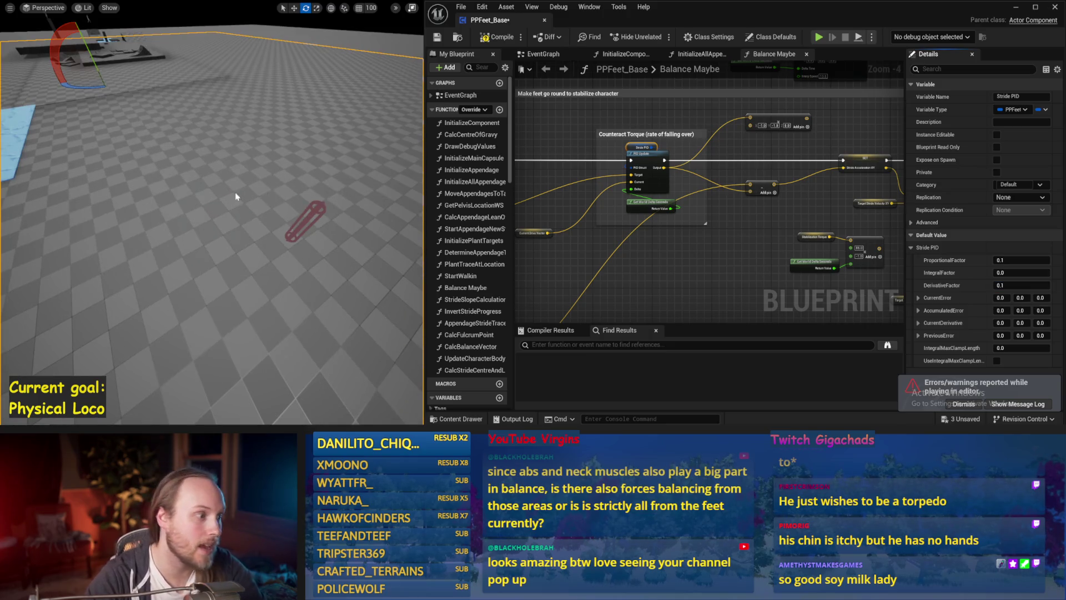
key(alt+s)
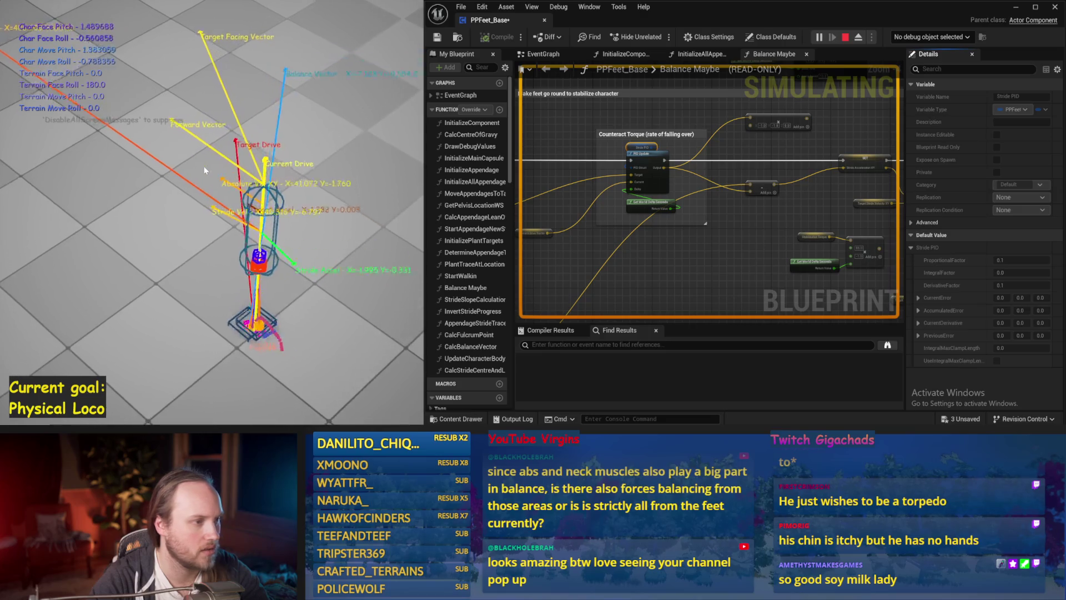
key(Escape)
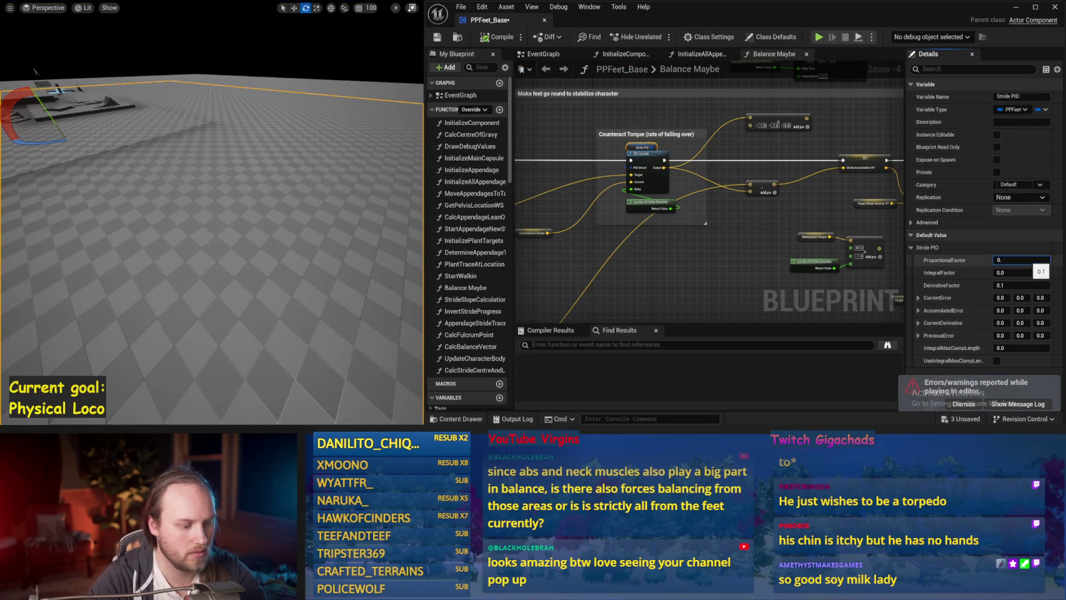
scroll(358, 220, down, 2)
Try a Stride PID proportional factor of 0.5 in simulation before reverting to 0.1
key(alt+s)
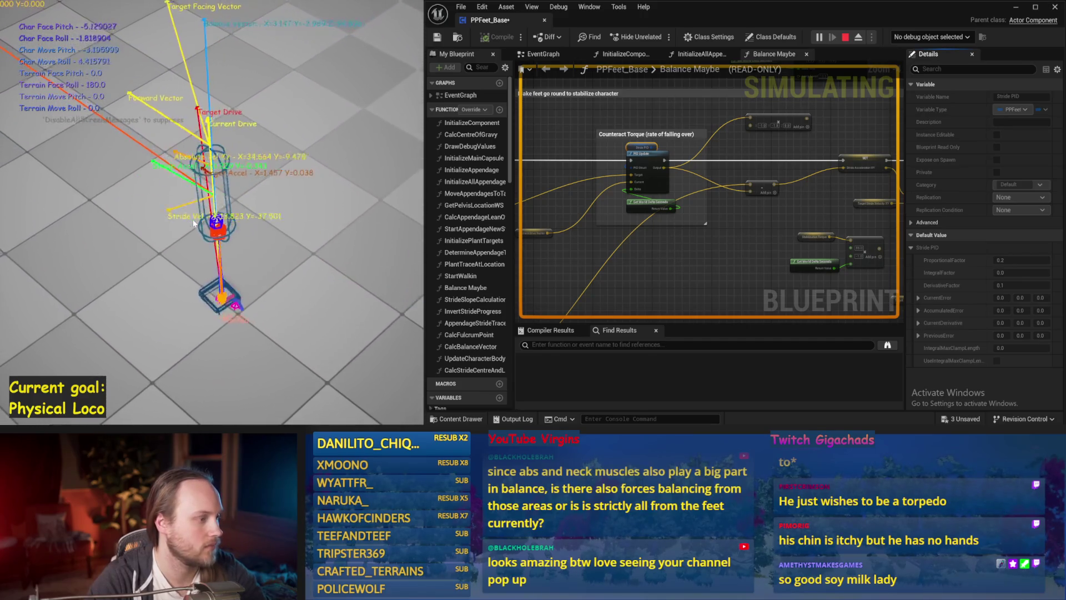
key(Escape)
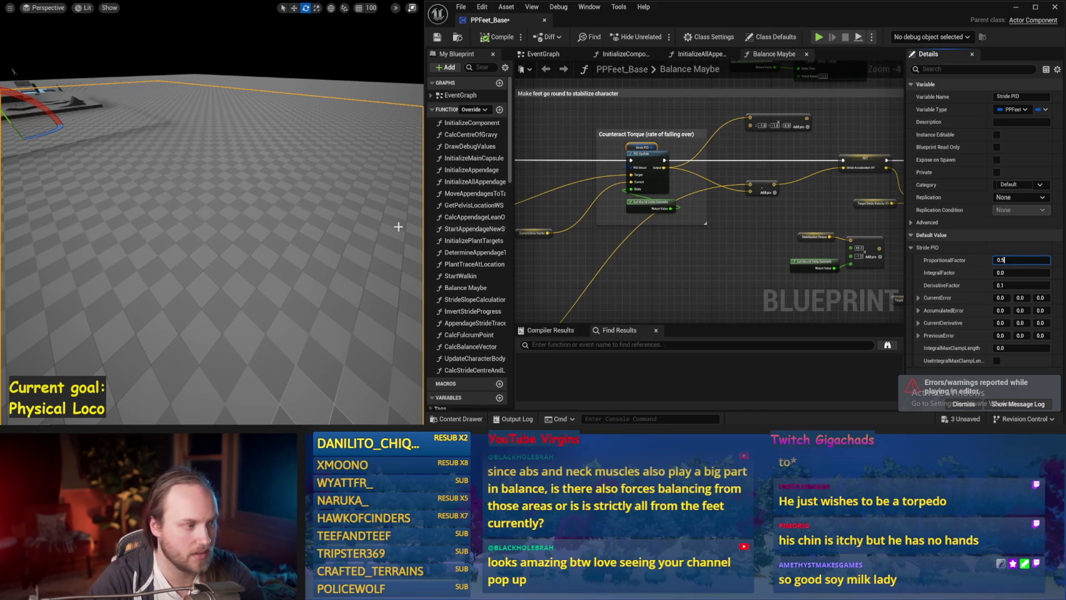
scroll(385, 224, up, 3)
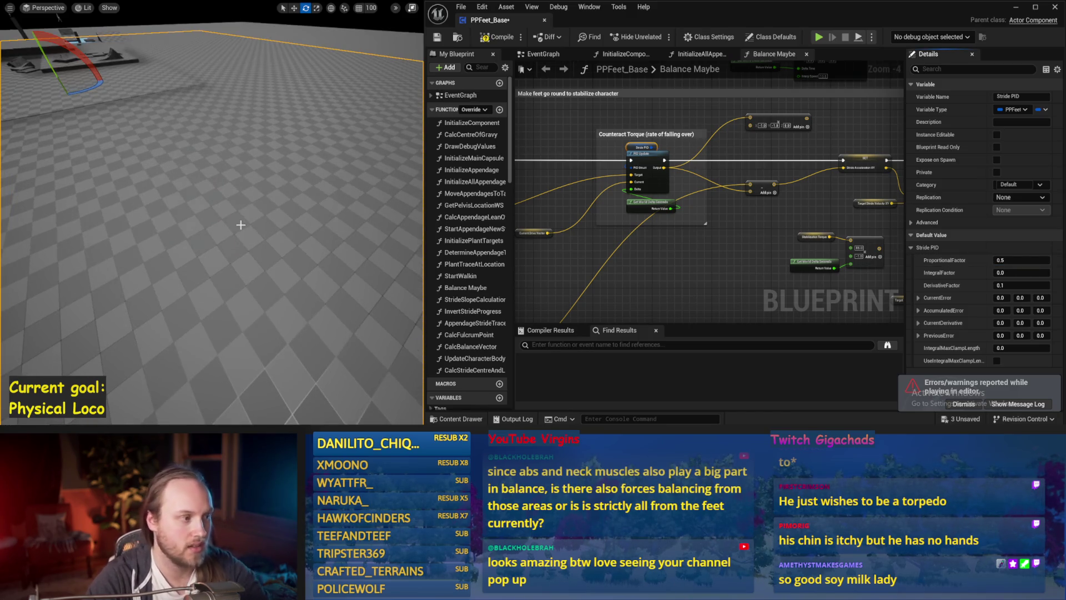
key(alt+s)
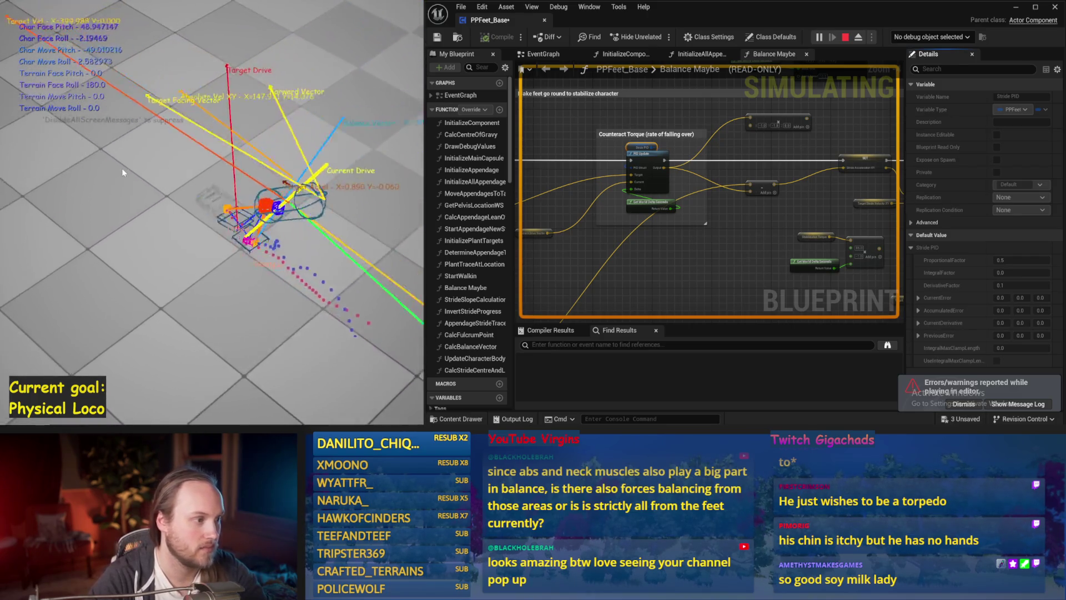
key(Escape)
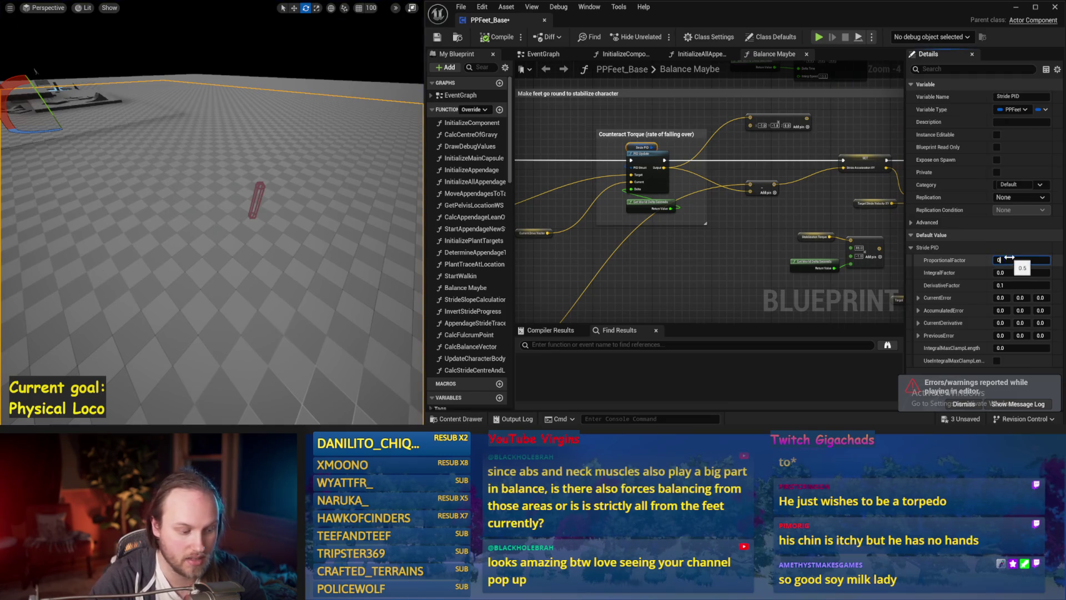
click(1005, 257)
text(.1)
Set the Stride PID derivative factor to 0.13 and test it in simulation
key(Return)
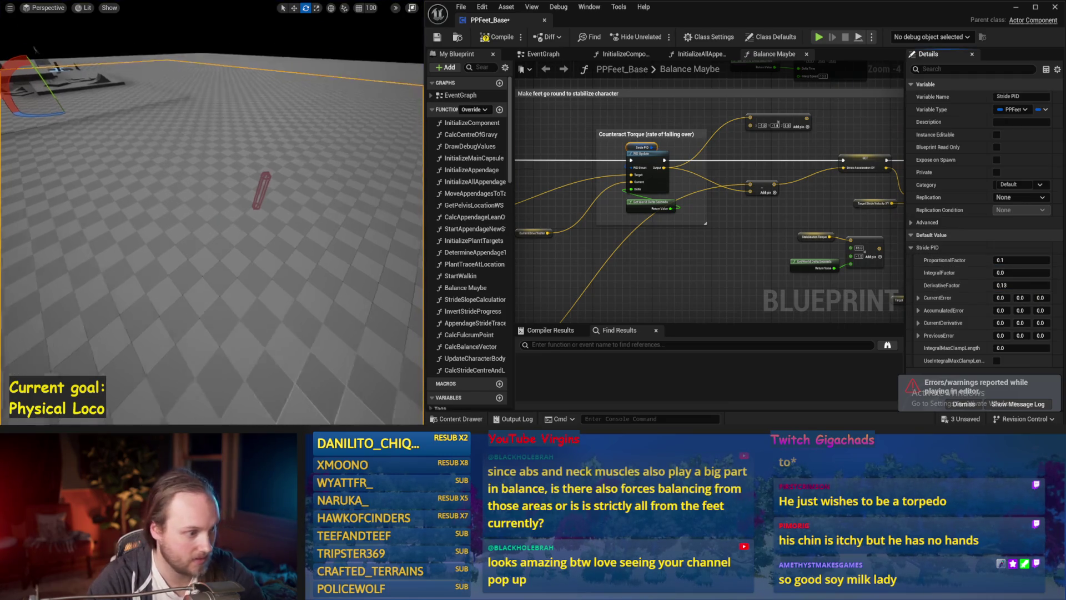
key(alt+s)
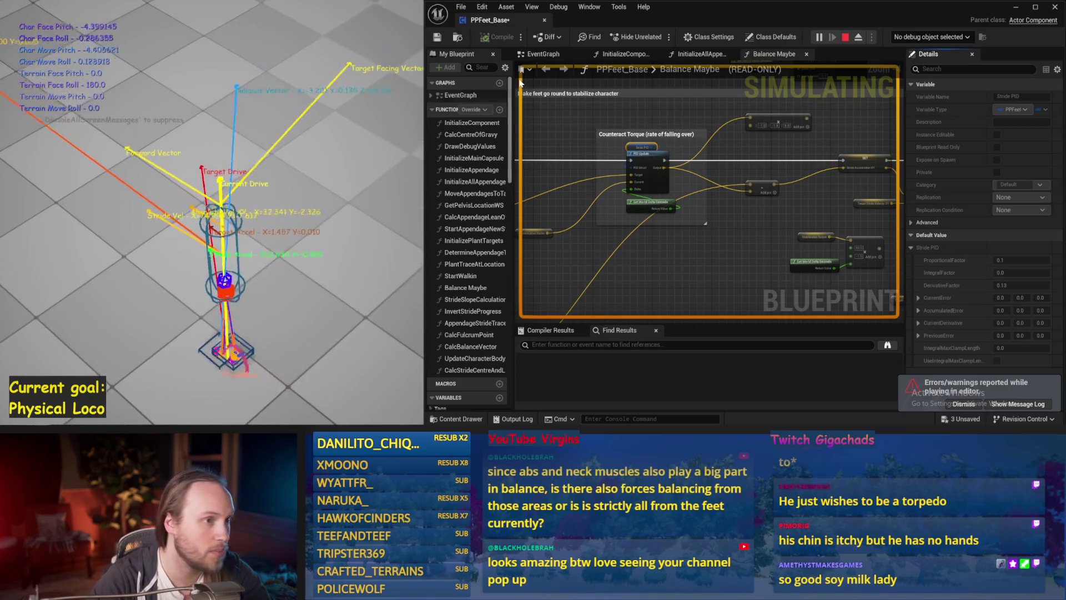
key(Escape)
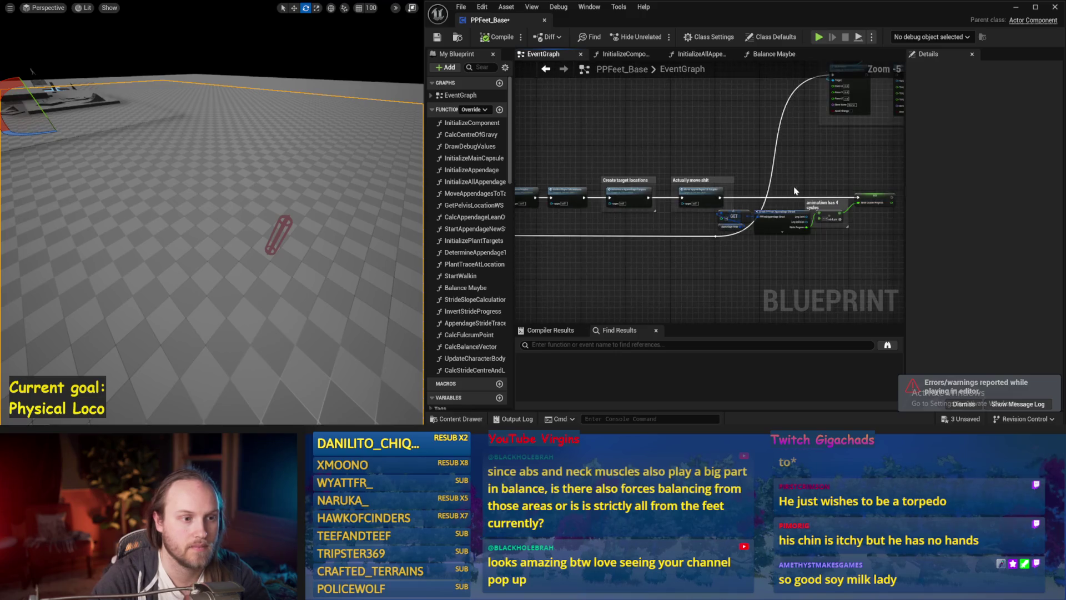
Open the Balance Maybe function graph and run a balance simulation on the character
mouse_move(679, 180)
mouse_down()
mouse_move(802, 210)
mouse_move(598, 372)
mouse_up()
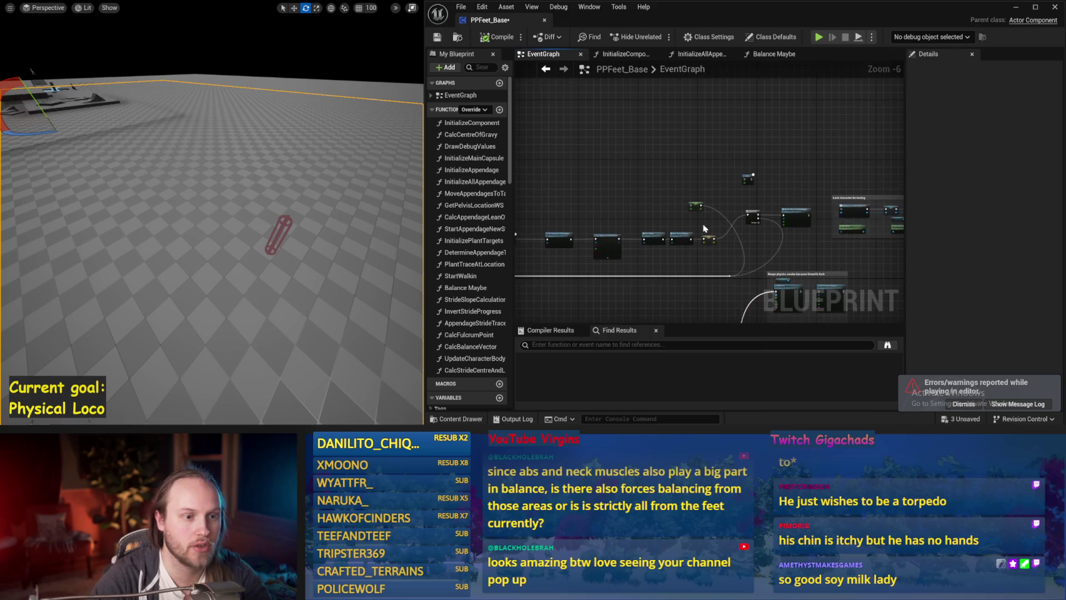
drag(723, 273, 725, 250)
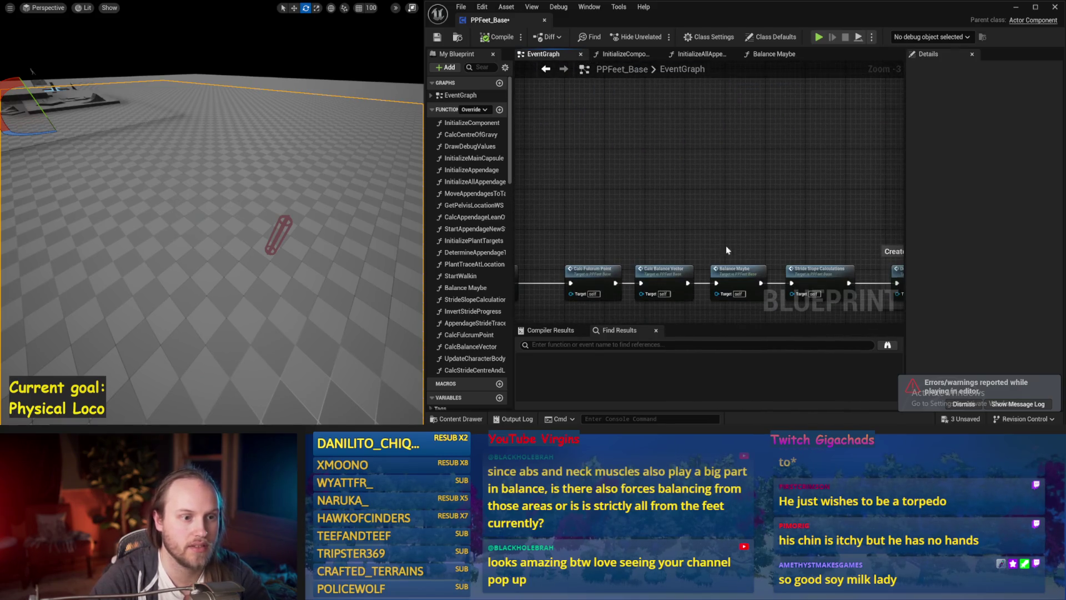
double_click(728, 268)
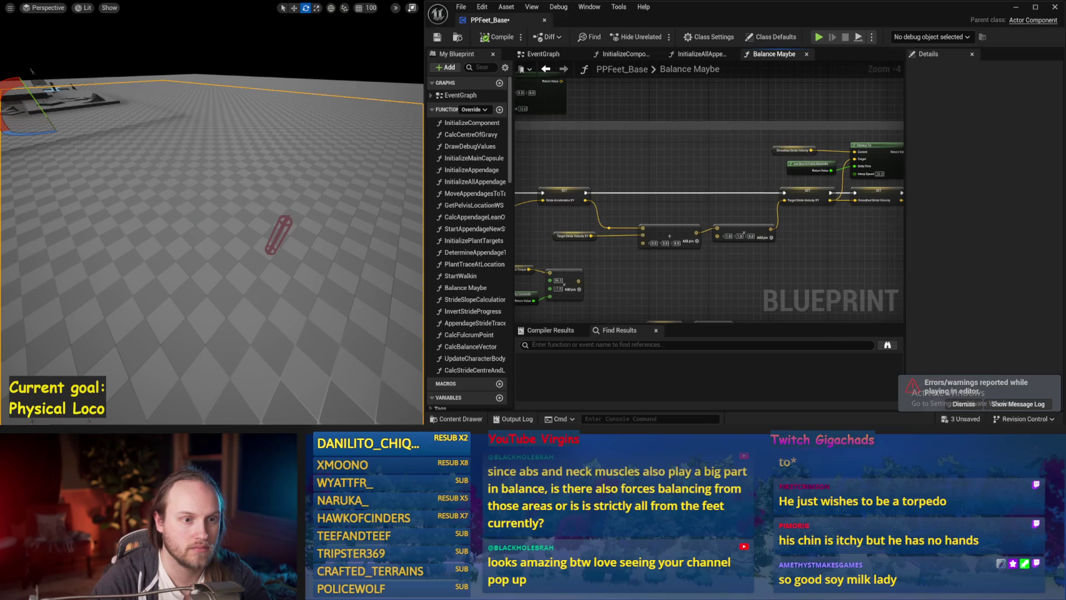
mouse_move(895, 189)
mouse_down()
mouse_move(700, 214)
mouse_move(716, 194)
mouse_move(645, 191)
mouse_up()
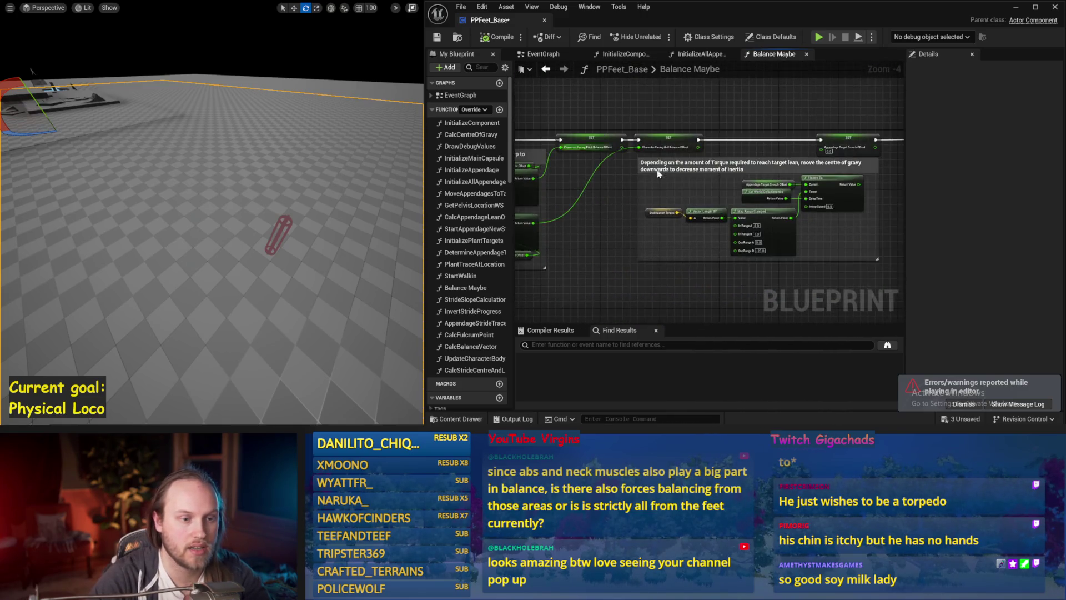
scroll(645, 190, up, 2)
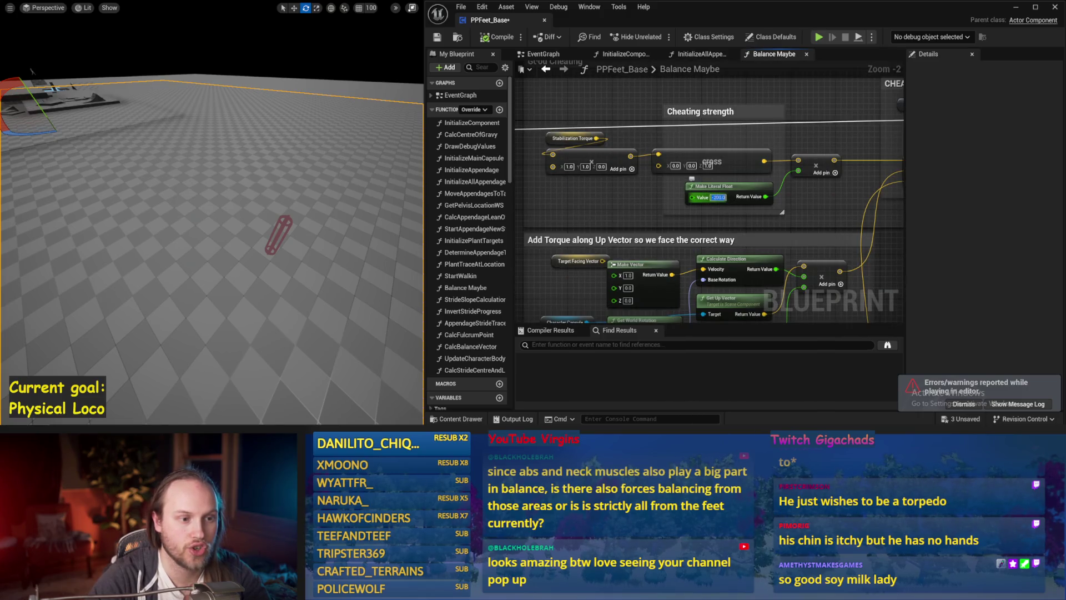
drag(268, 150, 261, 165)
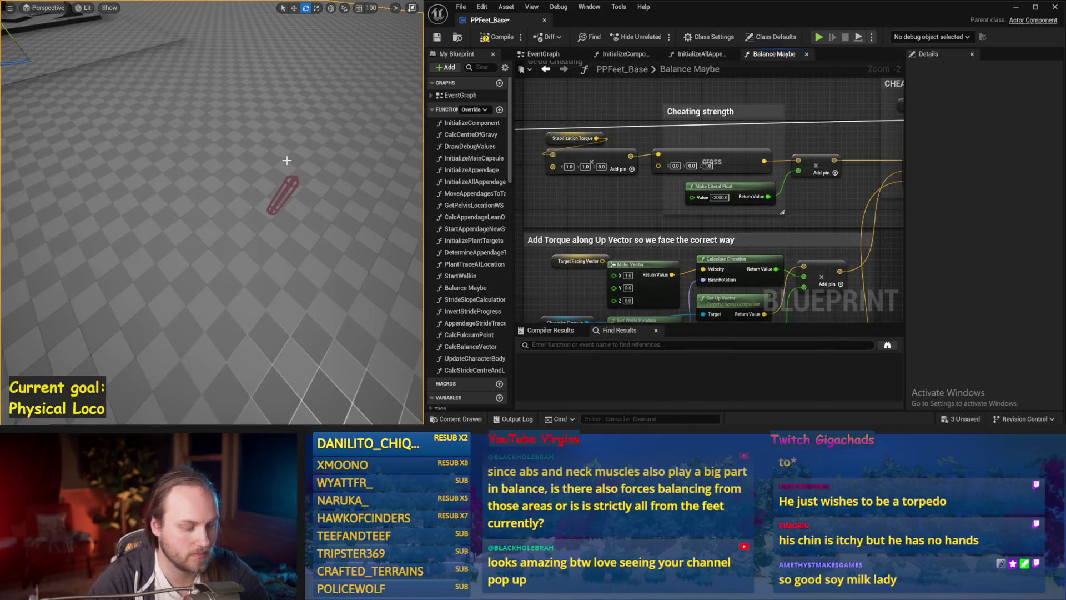
key(alt+p)
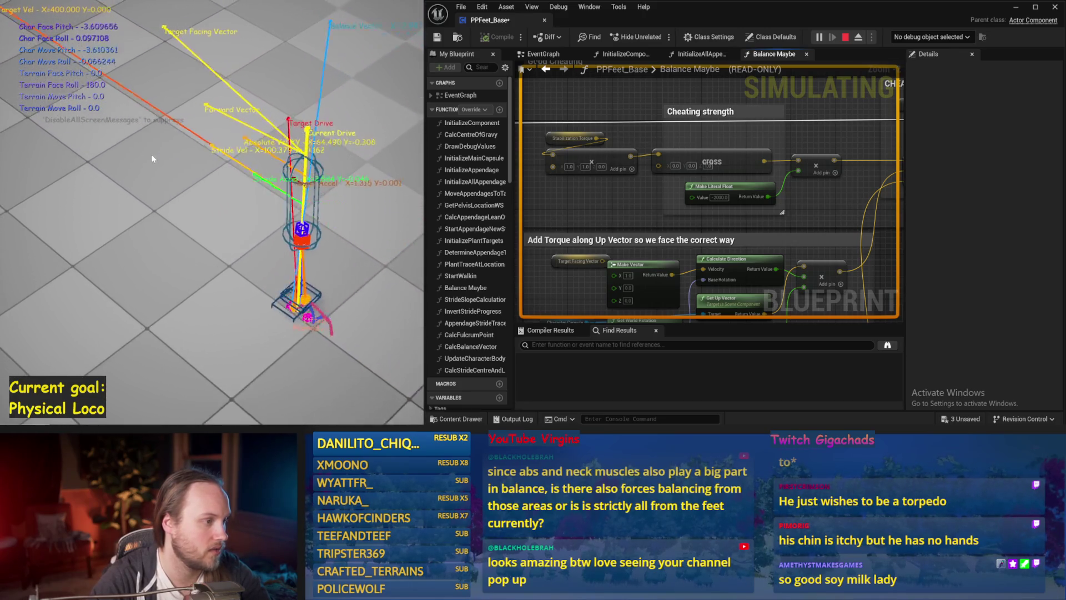
key(Escape)
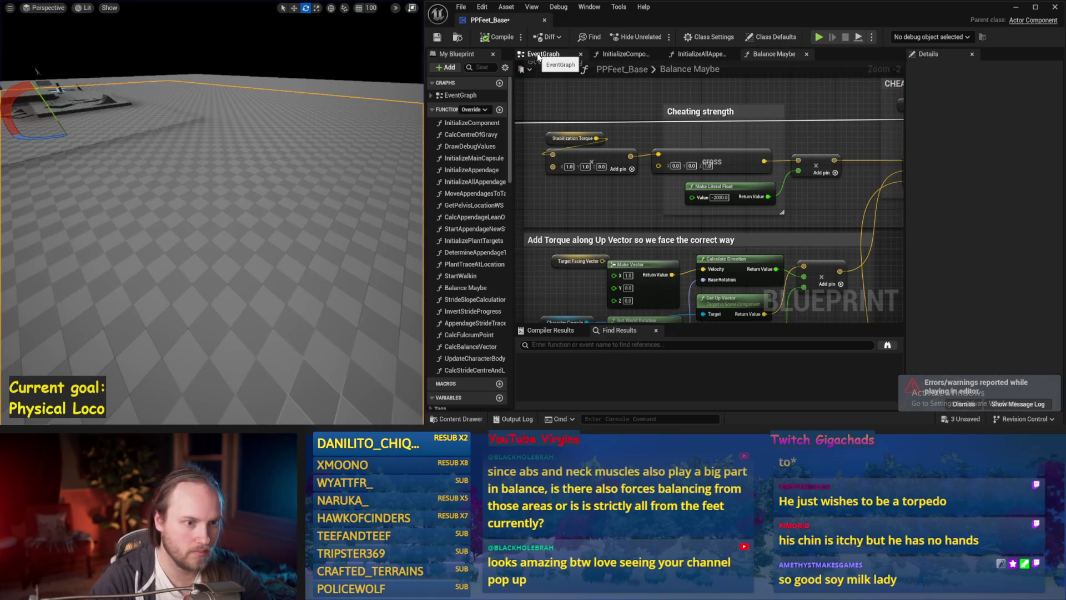
Return to the Balance Maybe graph and bring the Counteract Torque PID nodes into view
click(698, 54)
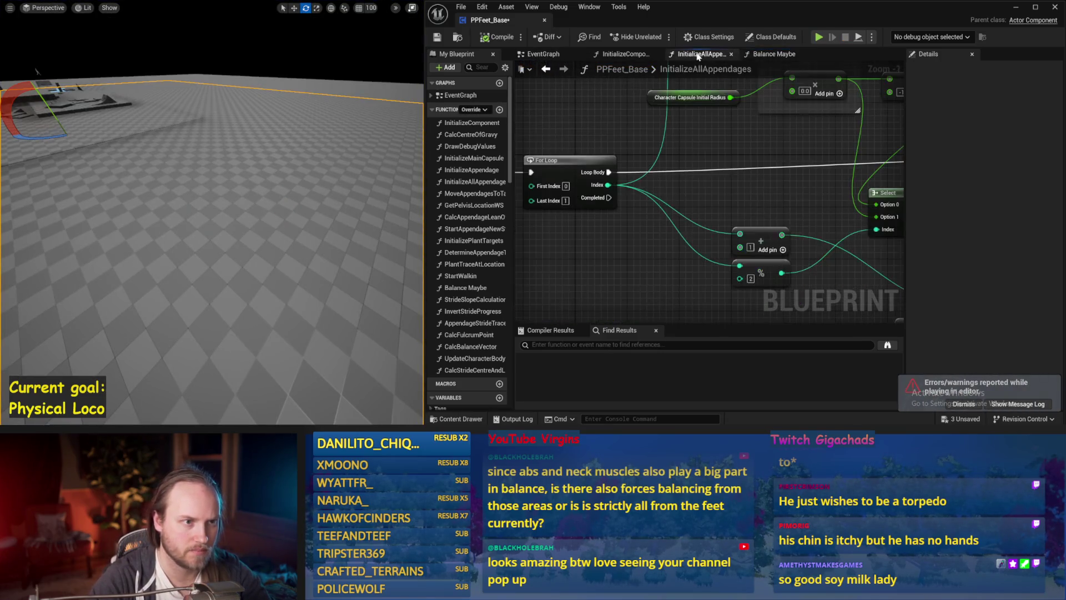
click(781, 57)
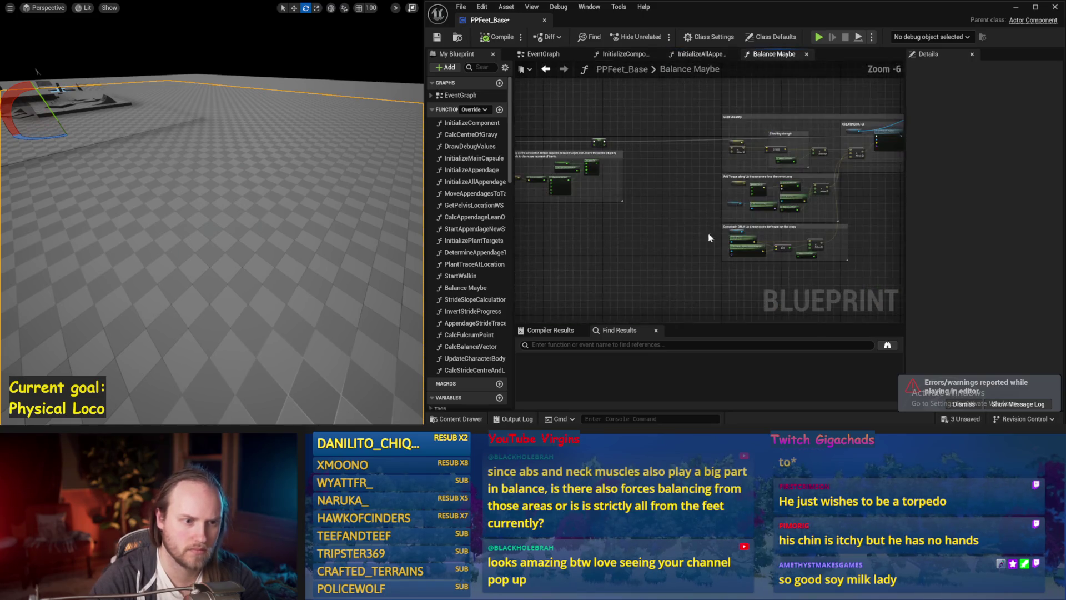
scroll(642, 233, up, 2)
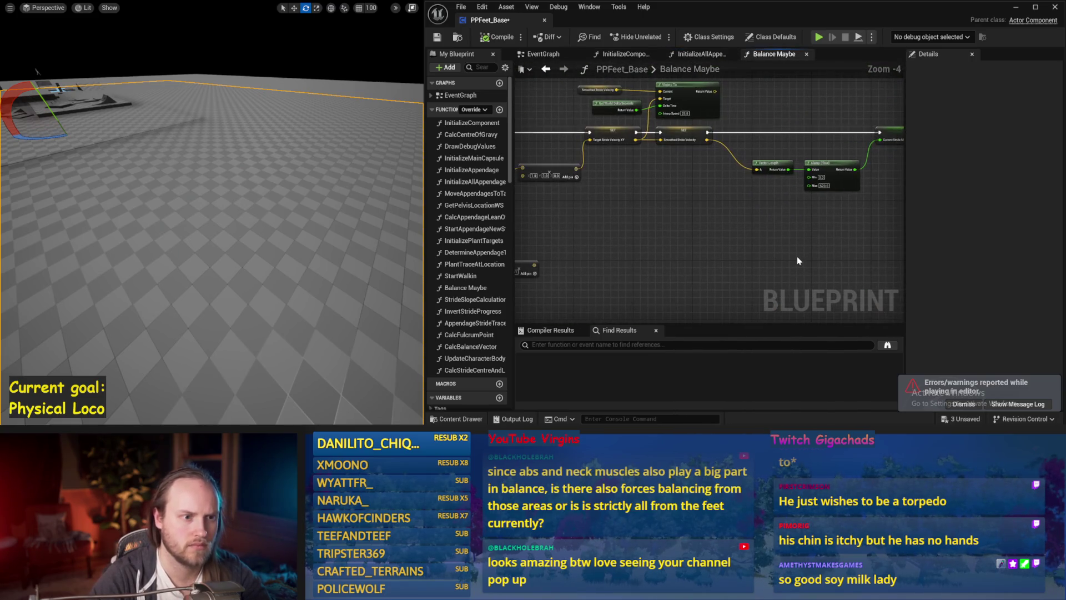
drag(643, 211, 709, 219)
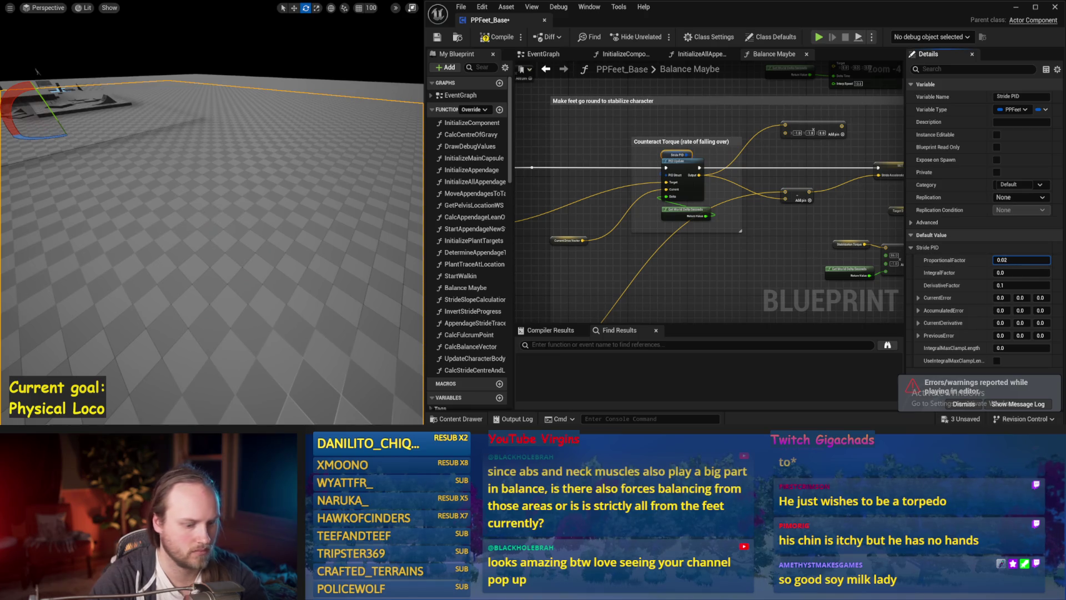
Confirm a new proportional factor and run several quick balance test simulations
key(alt+s)
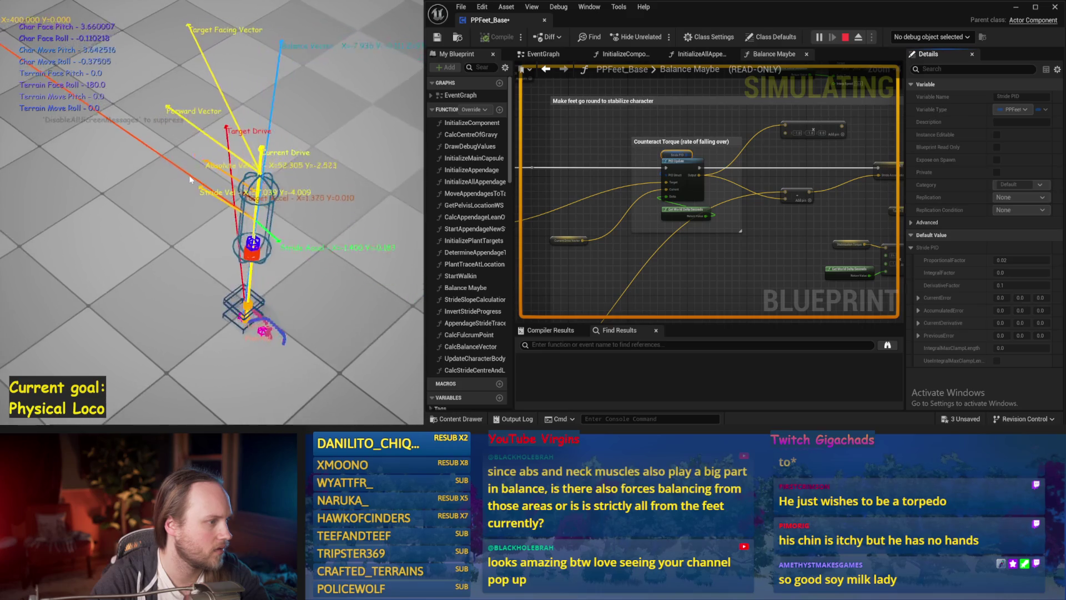
key(Escape)
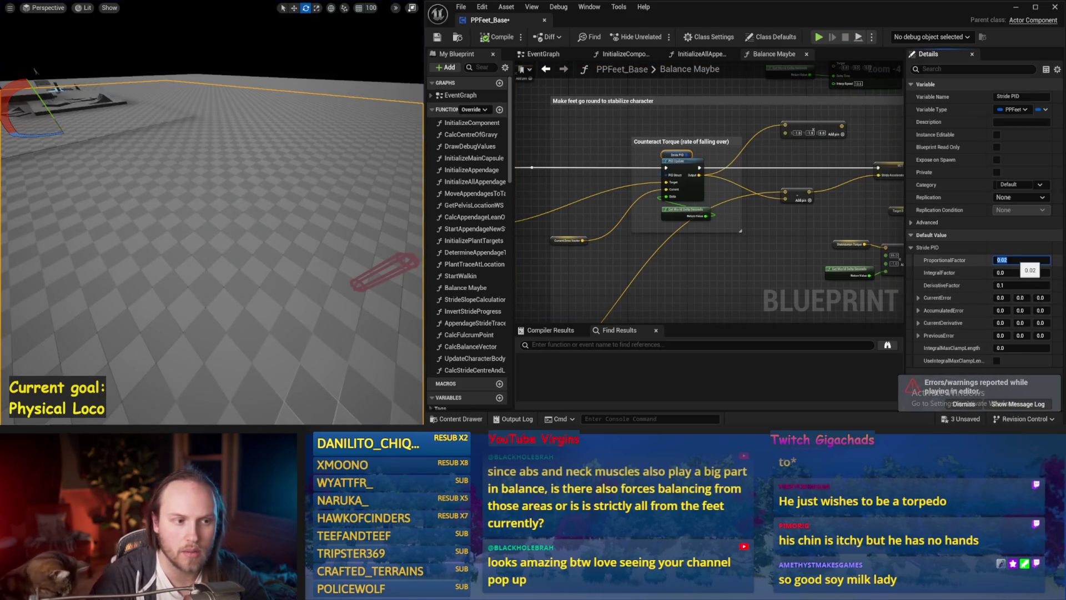
key(Return)
drag(754, 251, 692, 231)
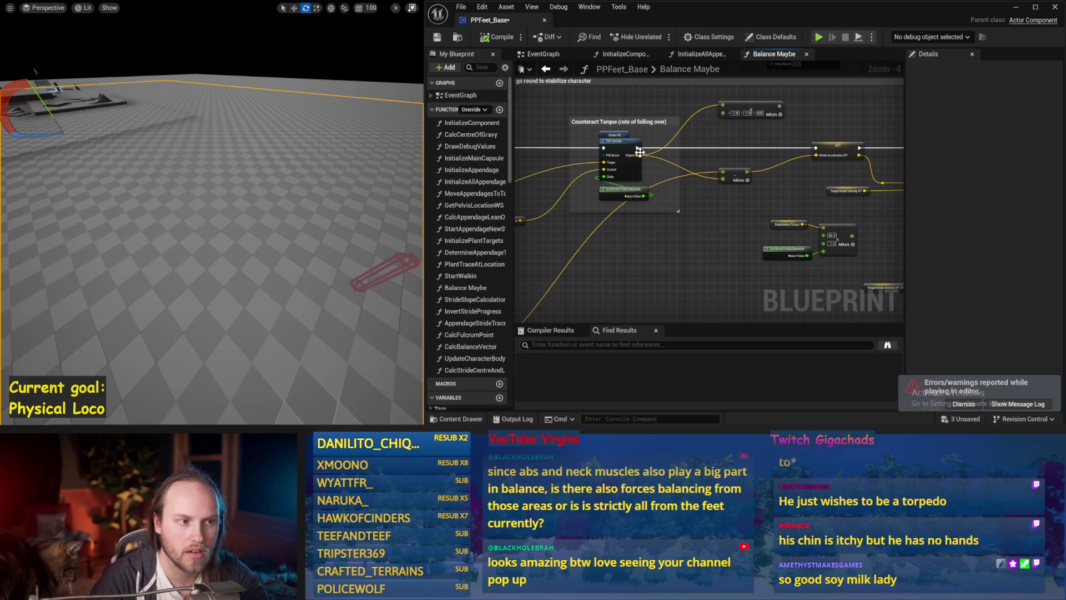
drag(208, 176, 213, 184)
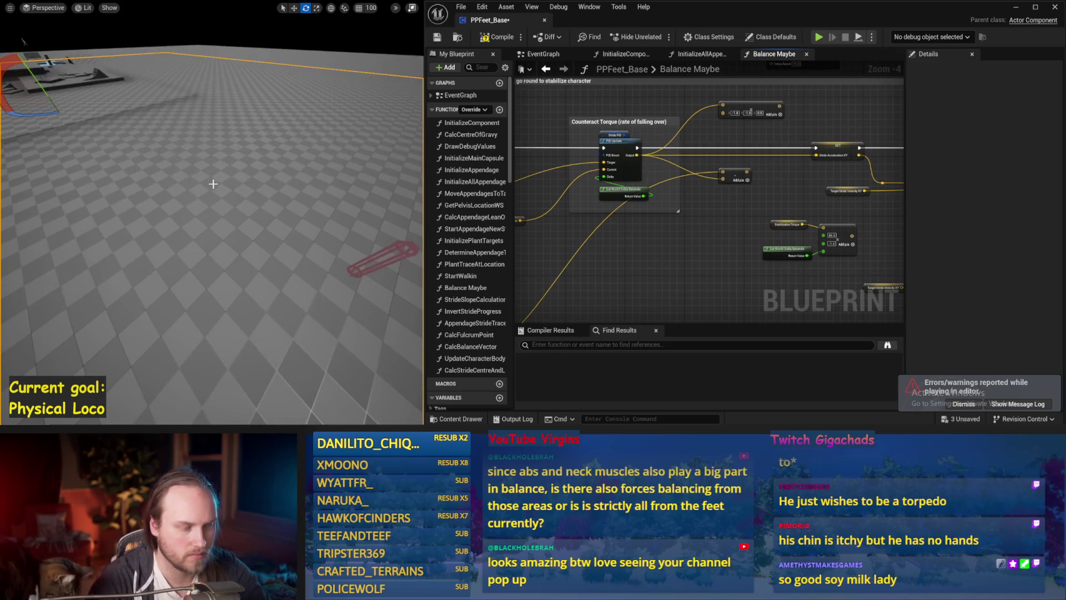
key(alt+s)
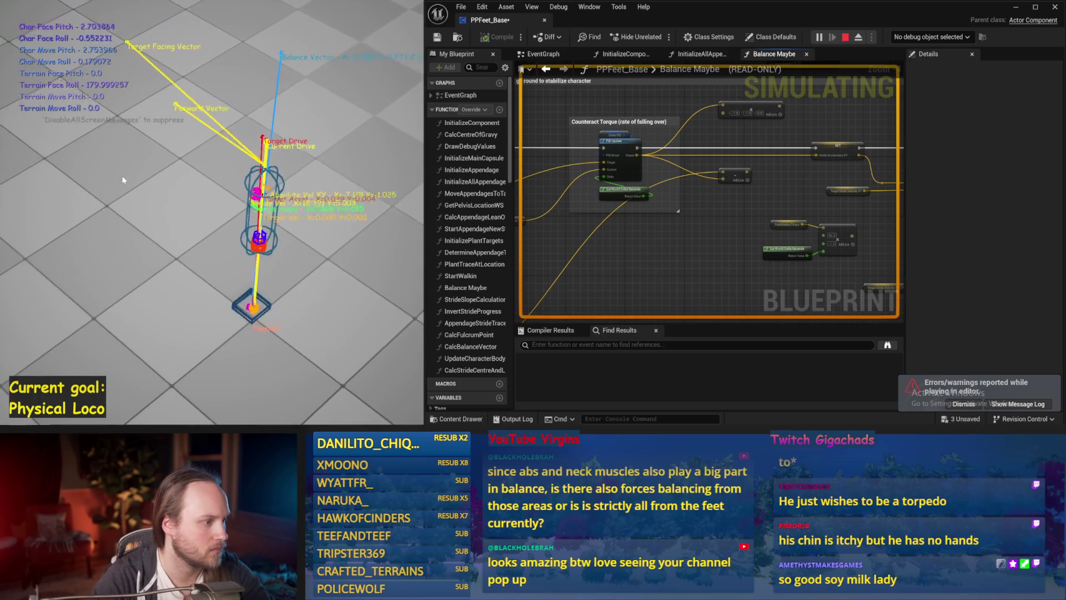
key(Escape)
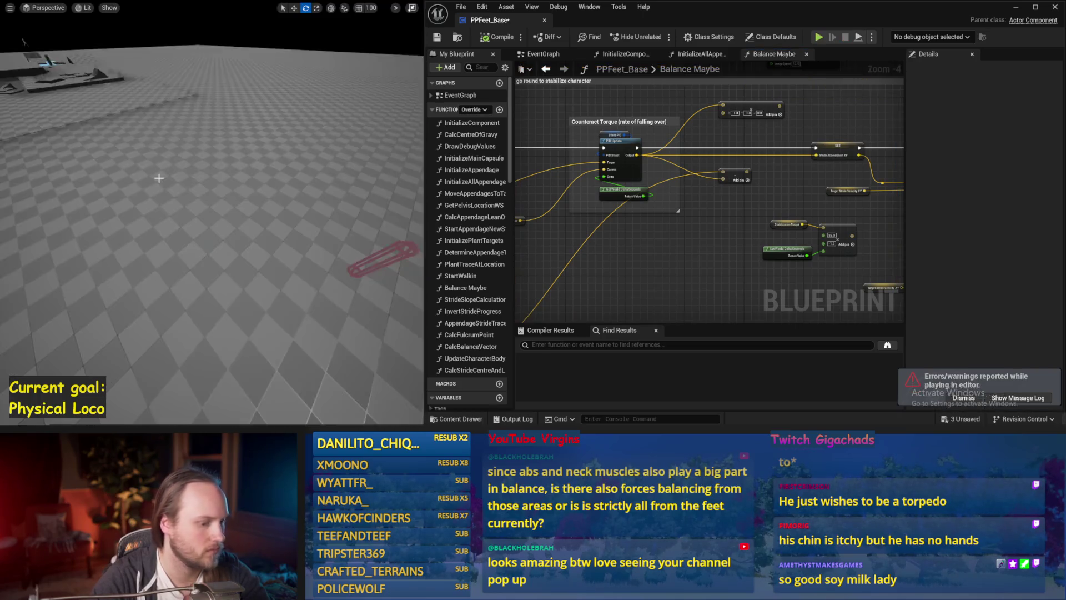
key(alt+s)
key(Escape)
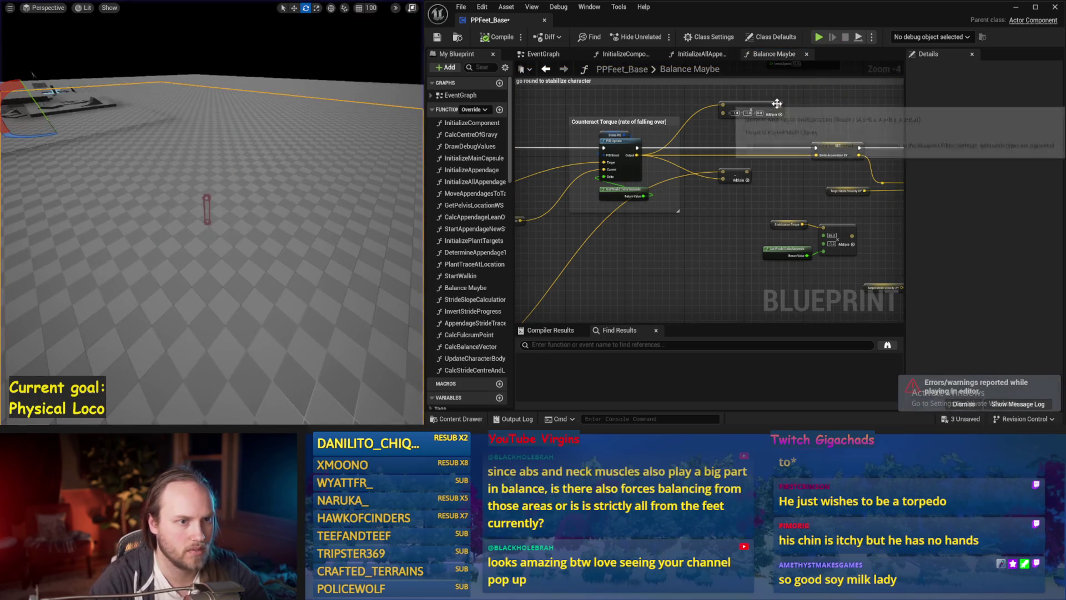
Settle the Stride PID proportional factor on 0.03 and test it in simulation
drag(350, 181, 354, 189)
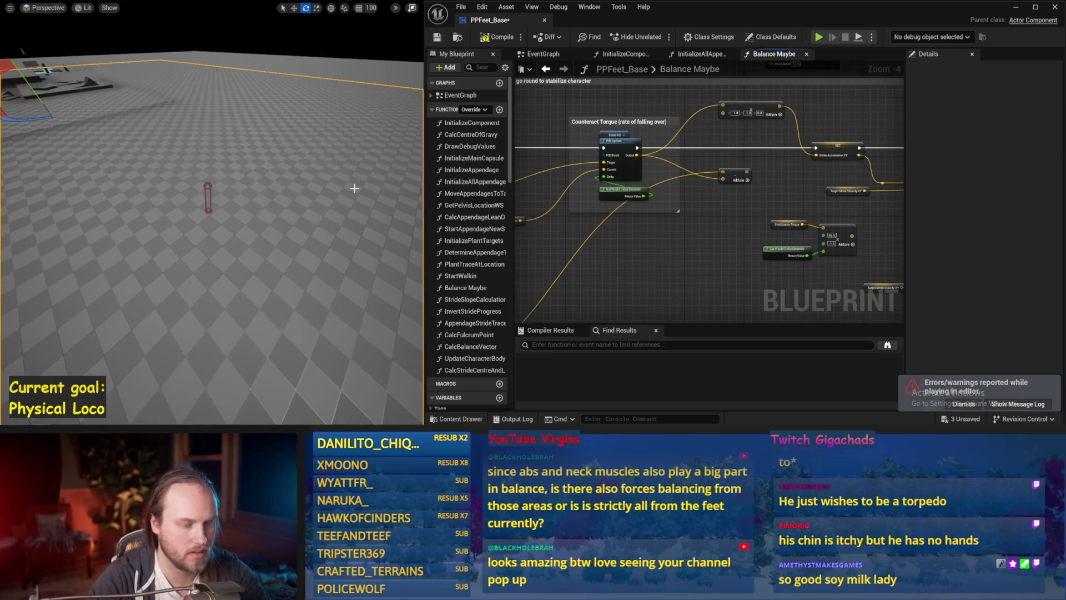
key(alt+s)
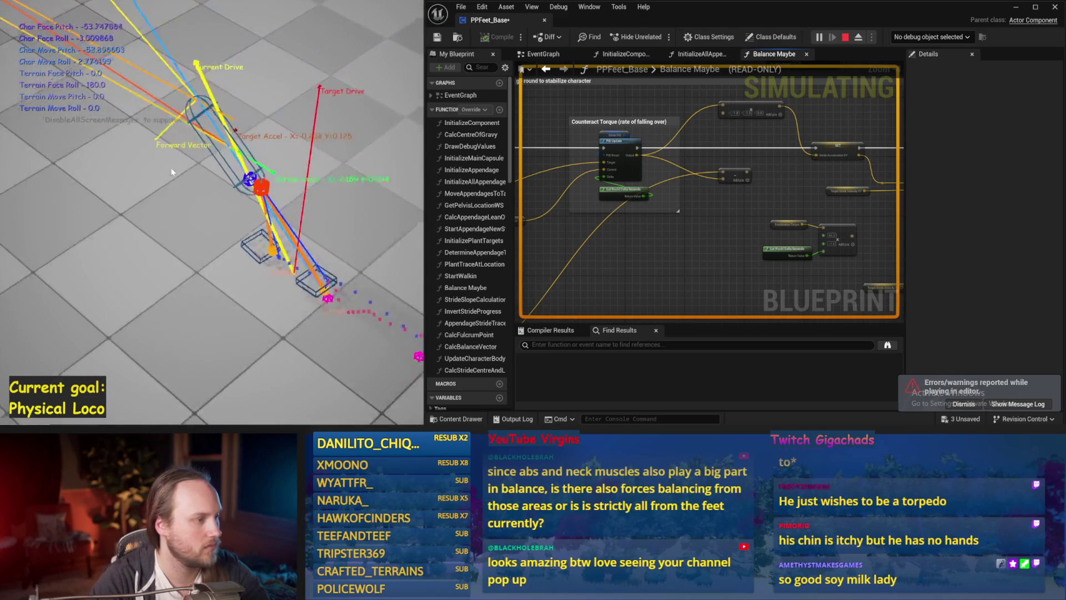
key(Escape)
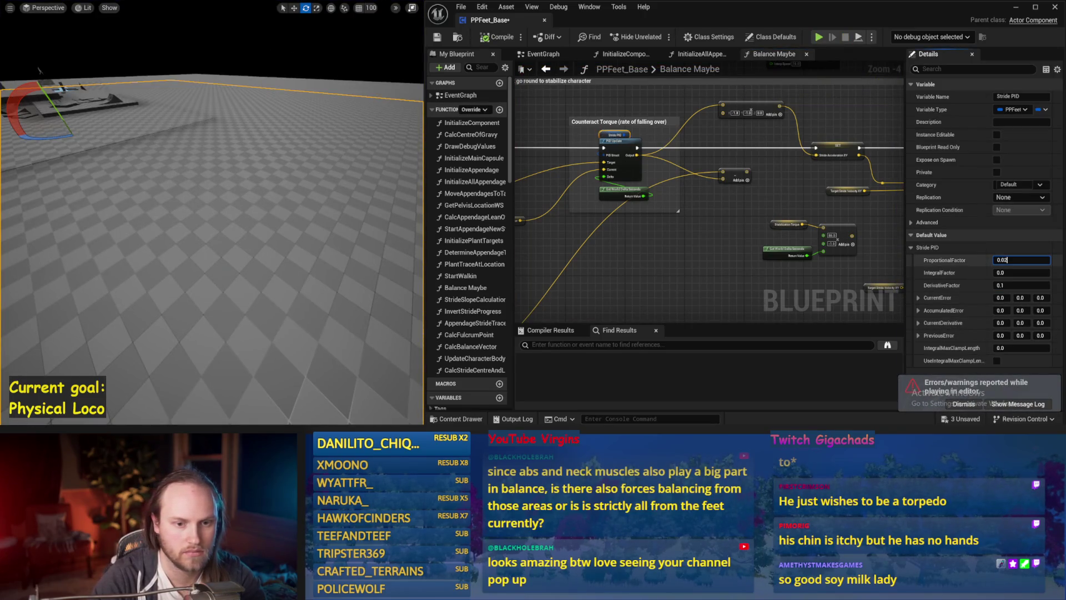
drag(343, 227, 335, 232)
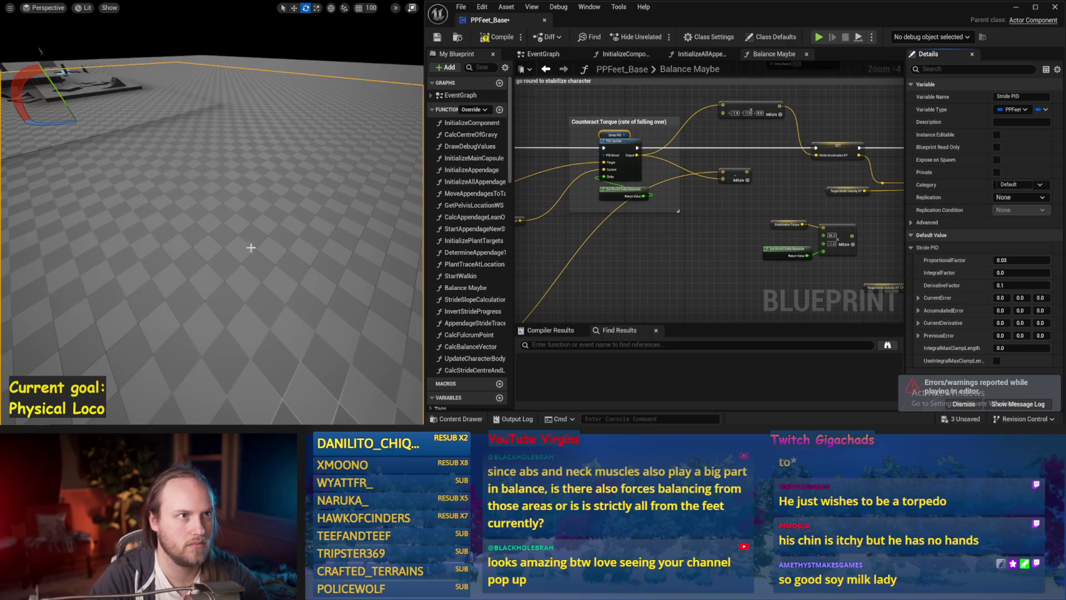
key(alt+s)
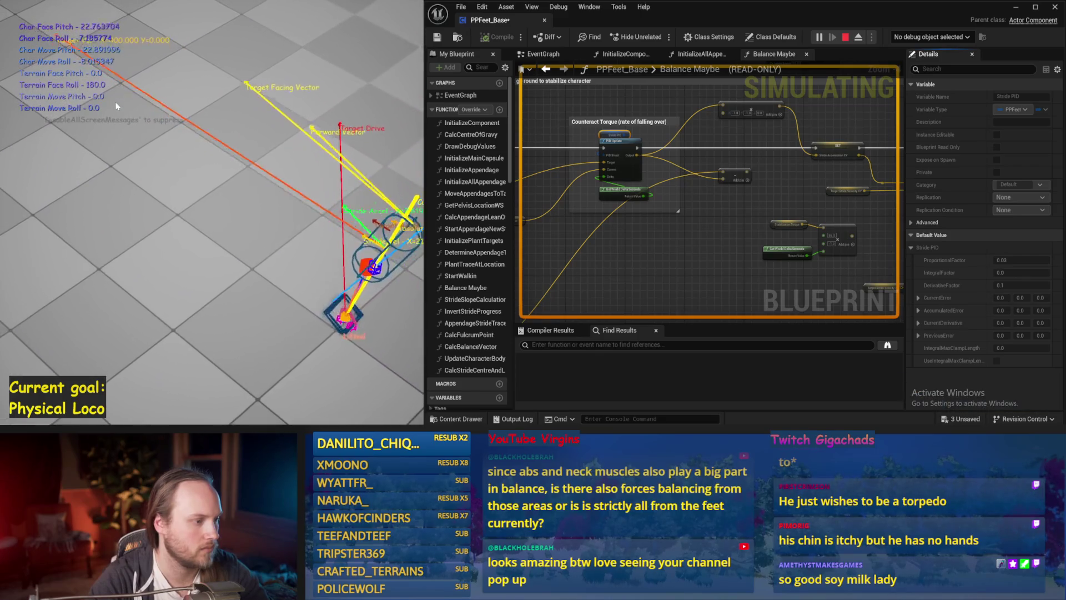
key(Escape)
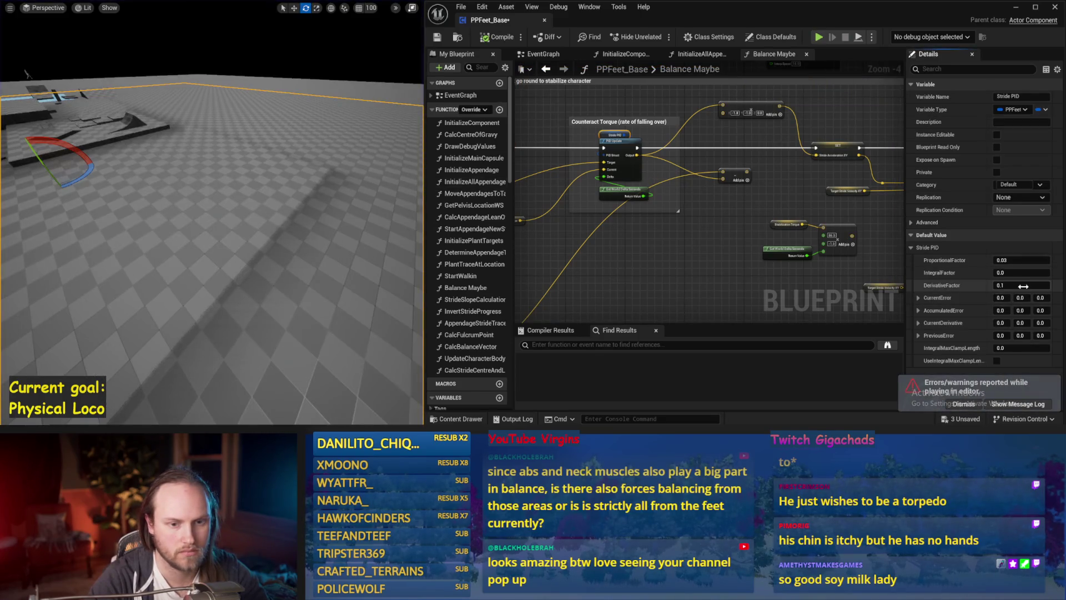
Try derivative factor 0.2, then settle on 0.15, simulating after each change
drag(291, 191, 303, 203)
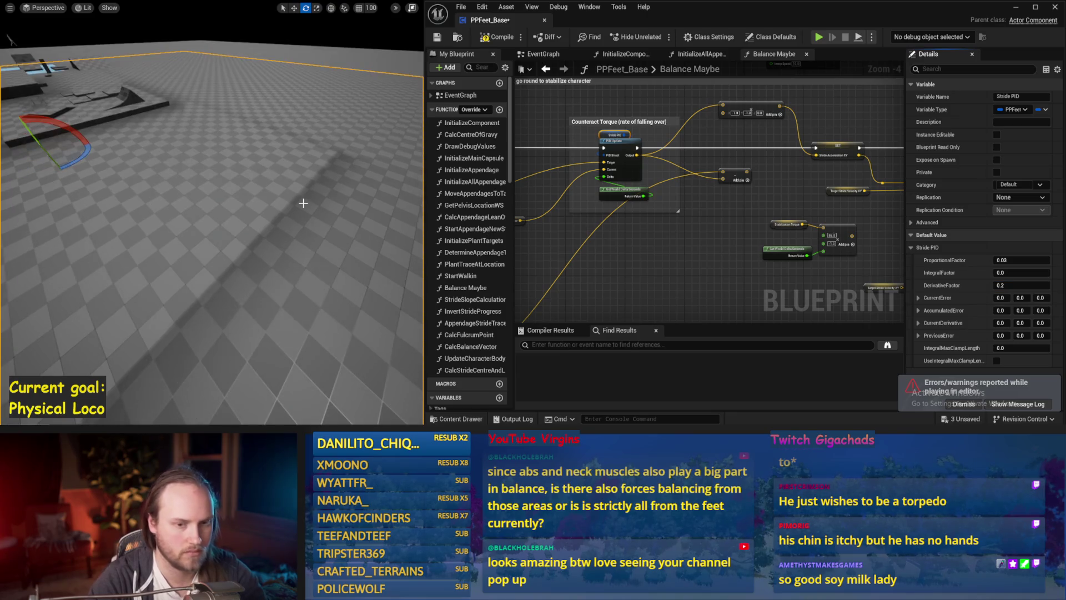
key(alt+s)
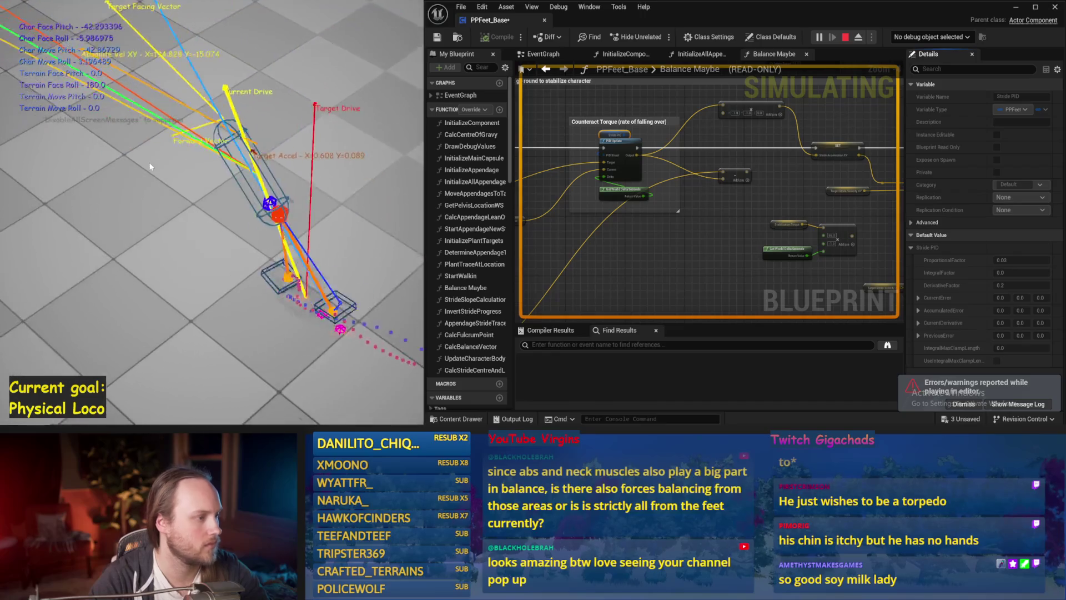
key(Escape)
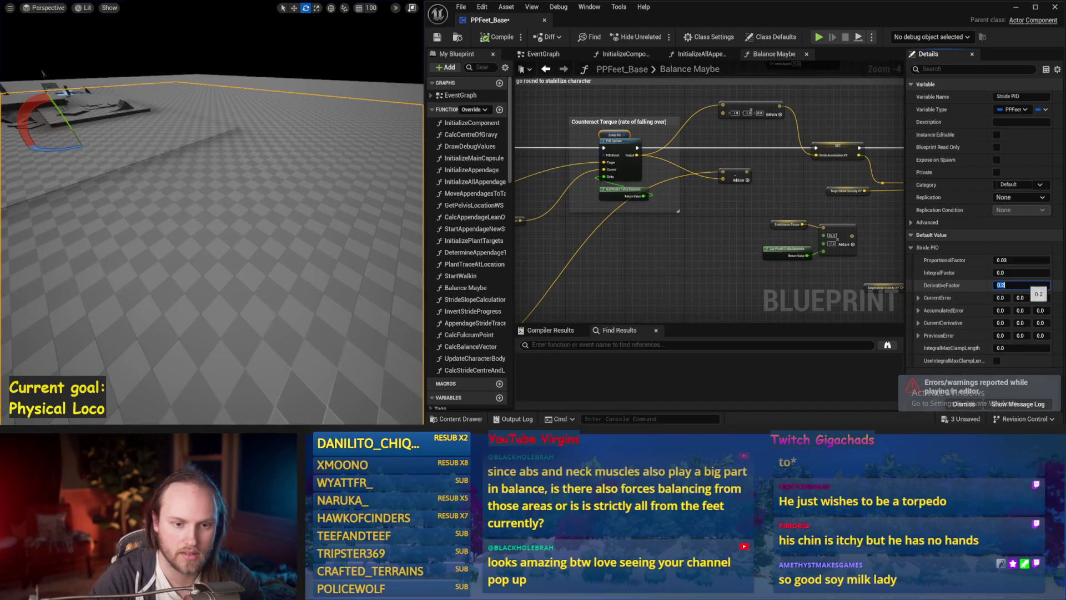
drag(318, 243, 324, 247)
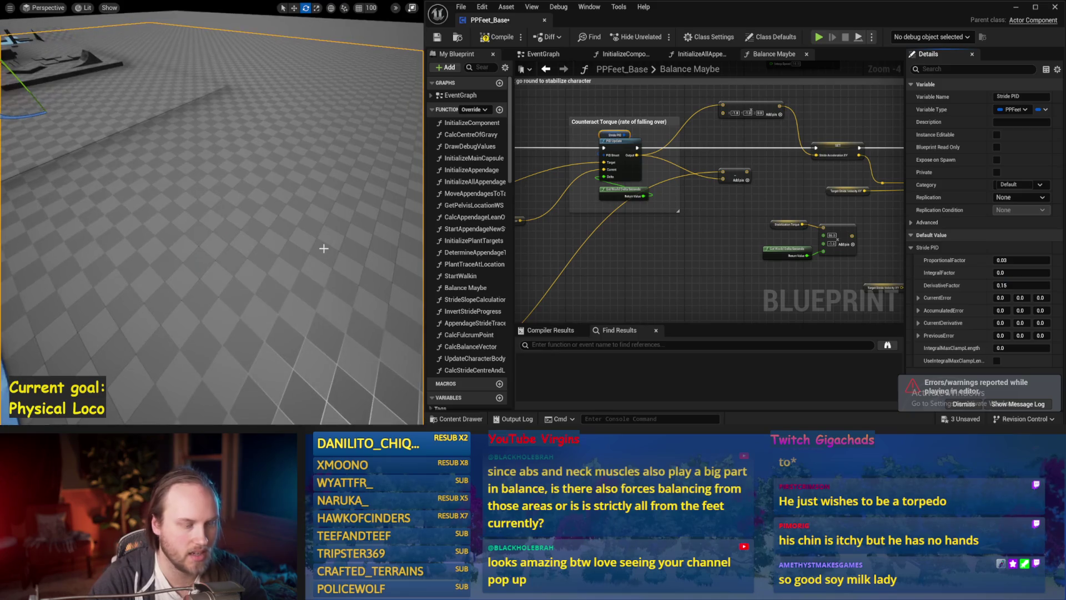
key(alt+s)
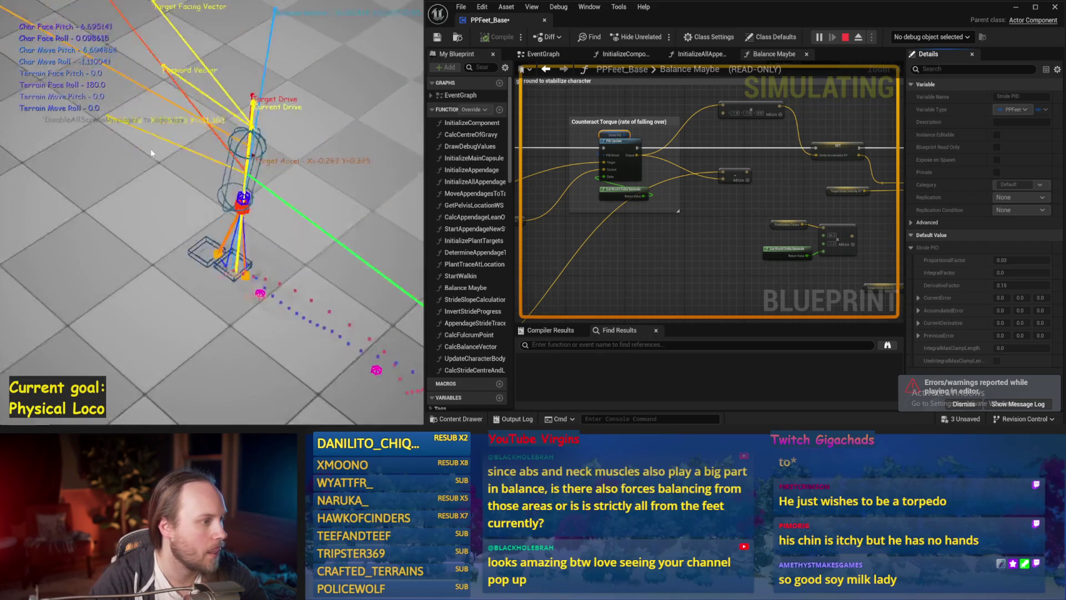
key(Escape)
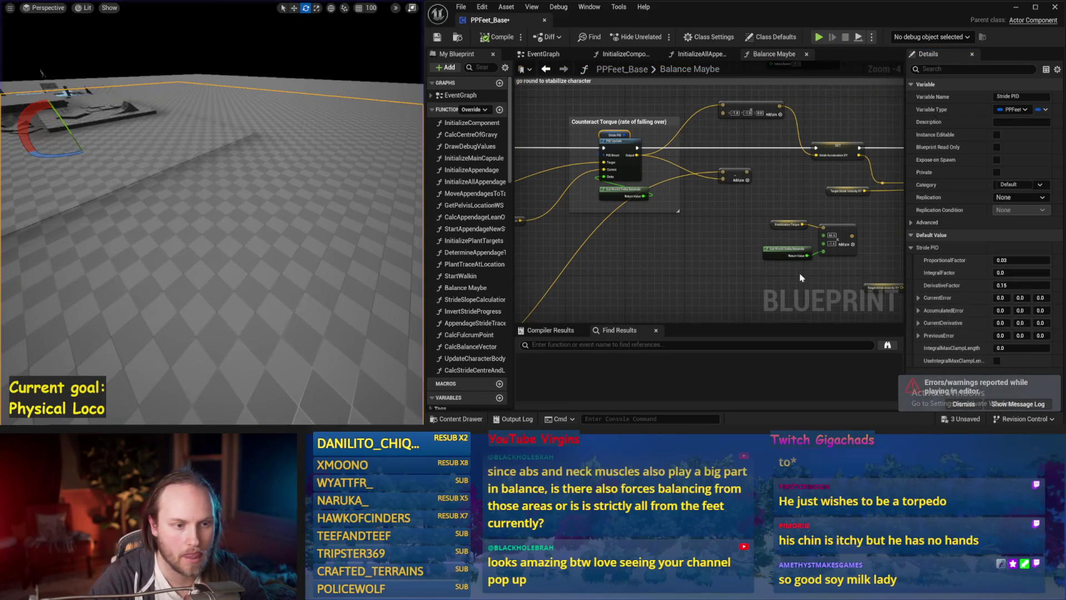
drag(658, 233, 691, 197)
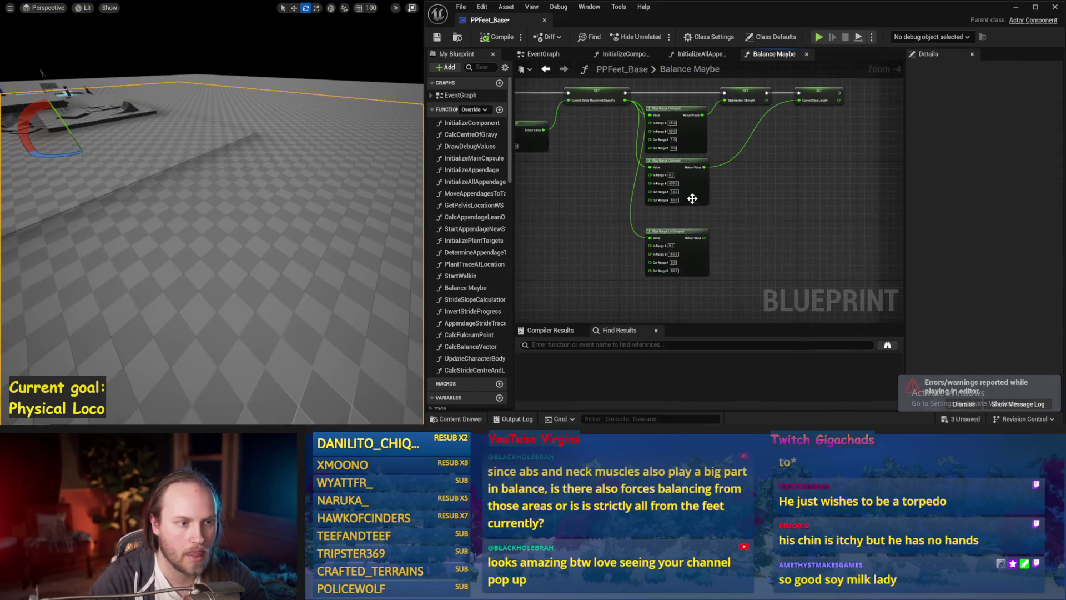
scroll(690, 198, up, 2)
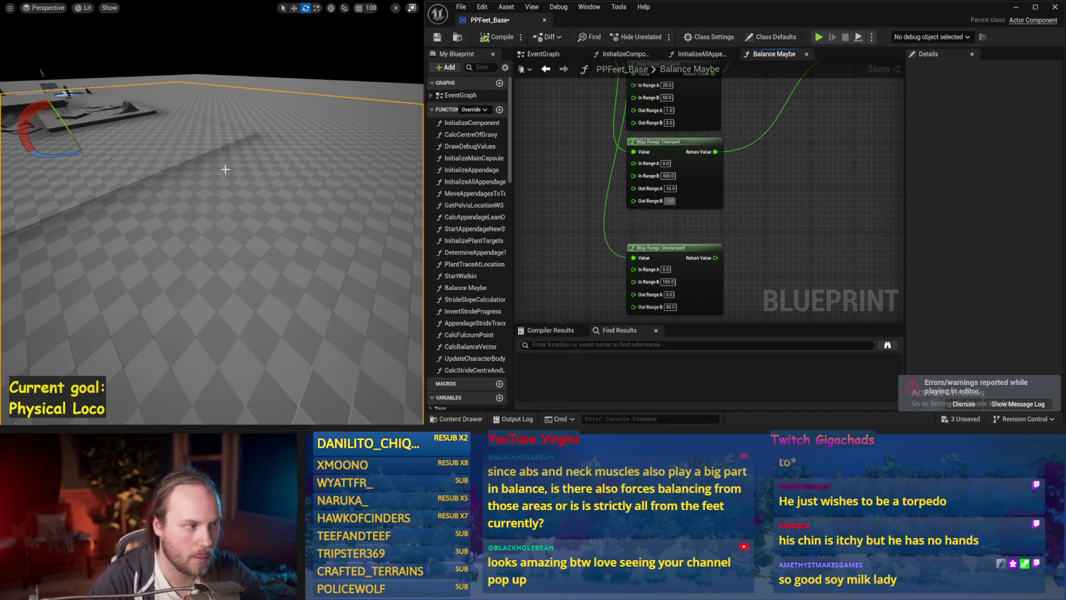
Test the edited Out Range B of the Map Range Clamped node in three balance simulations
drag(225, 169, 232, 172)
key(alt+s)
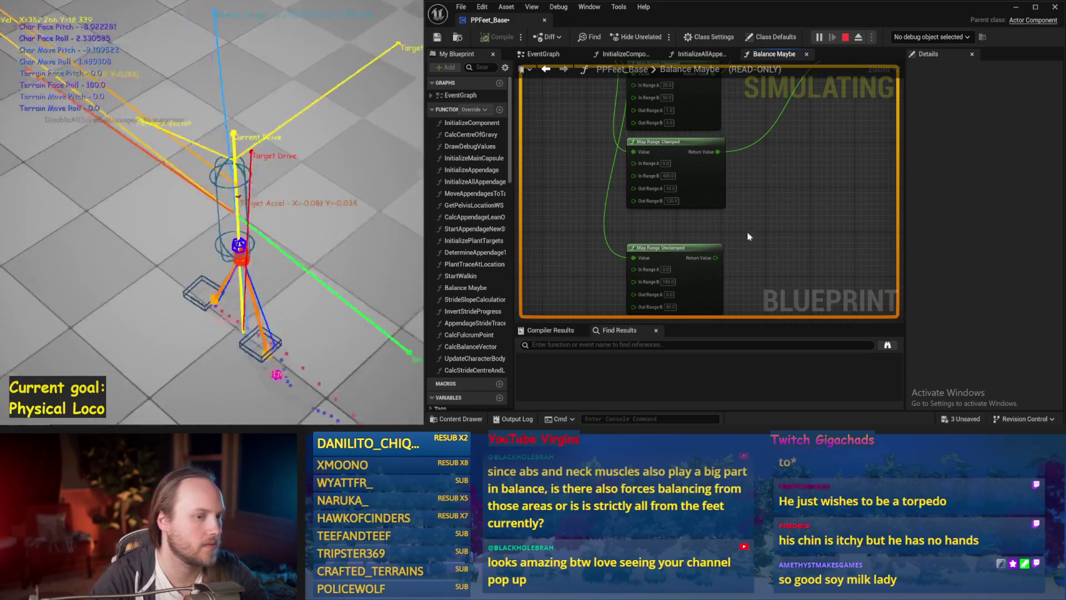
key(Escape)
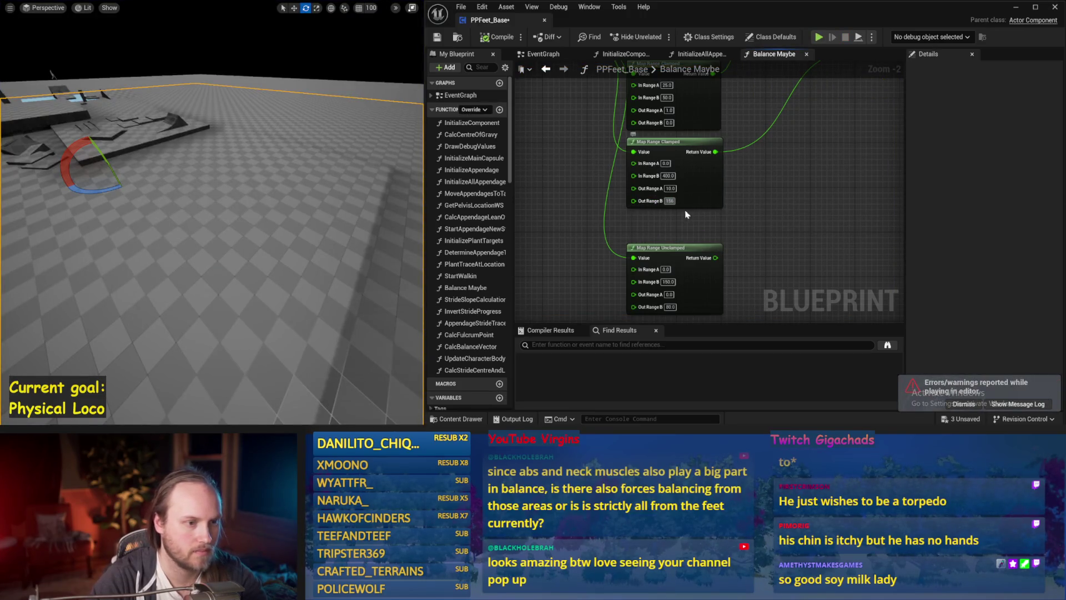
drag(317, 233, 305, 193)
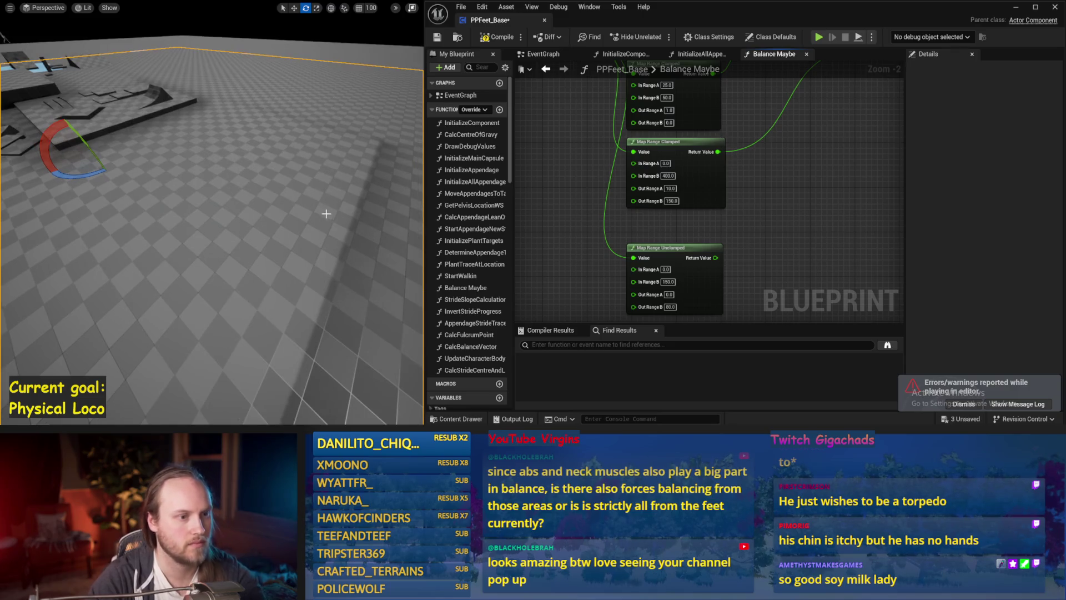
key(alt+s)
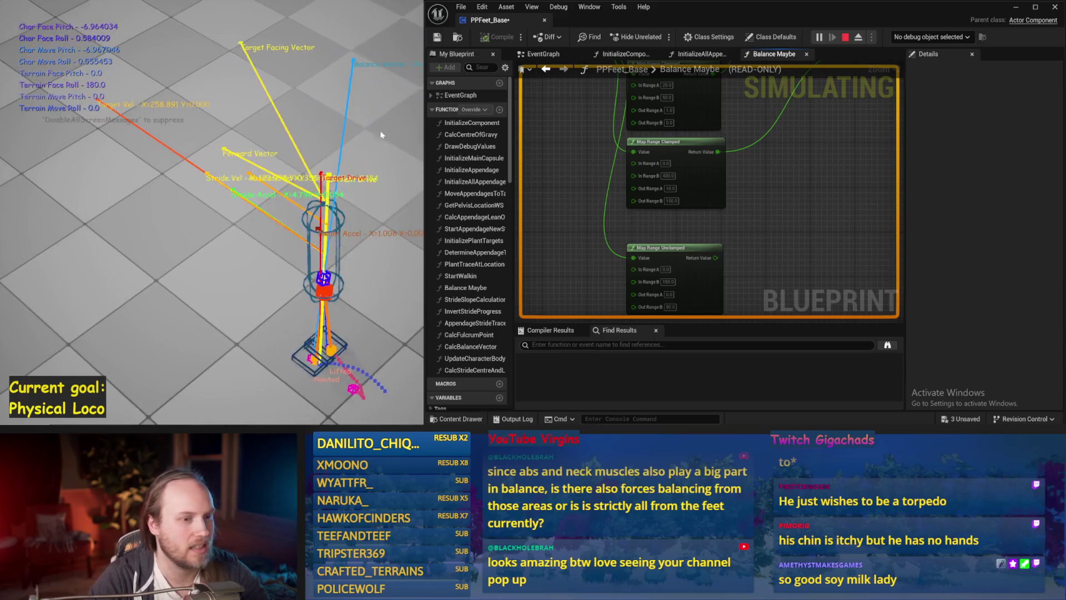
key(Escape)
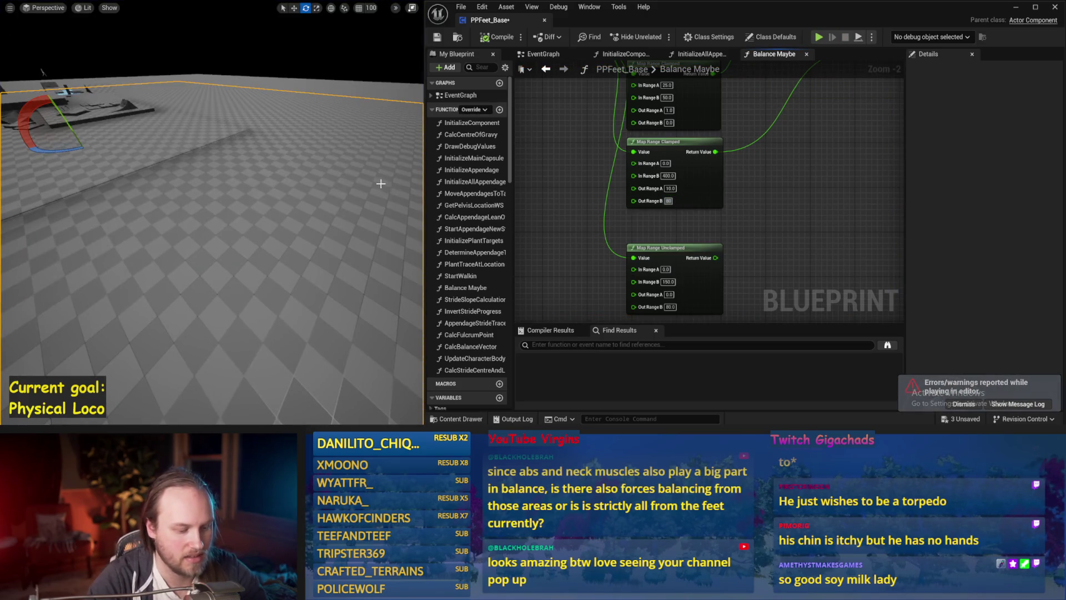
drag(381, 183, 340, 145)
key(alt+p)
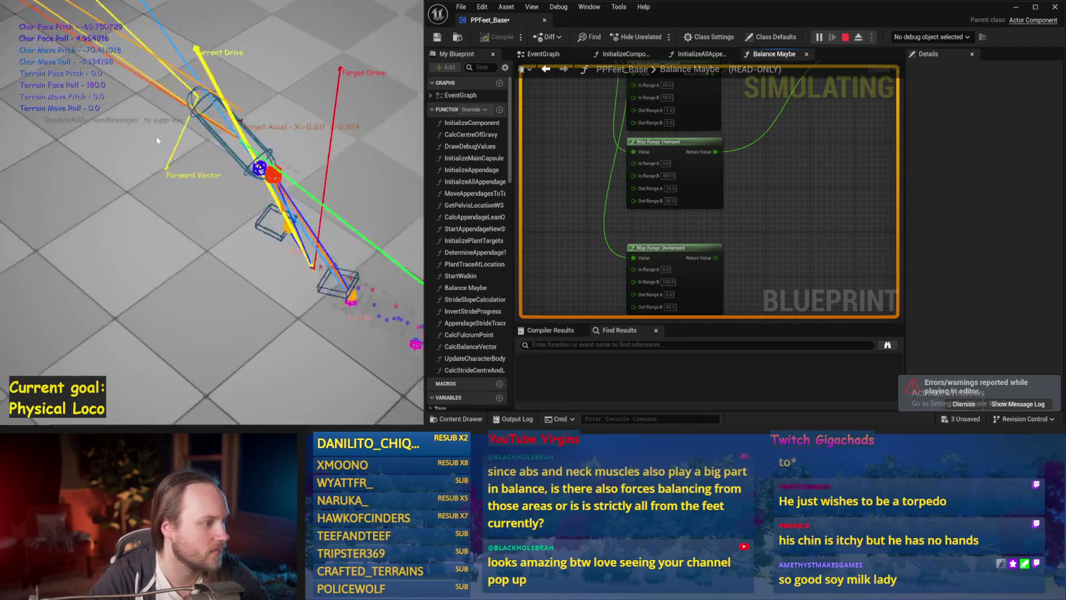
key(Escape)
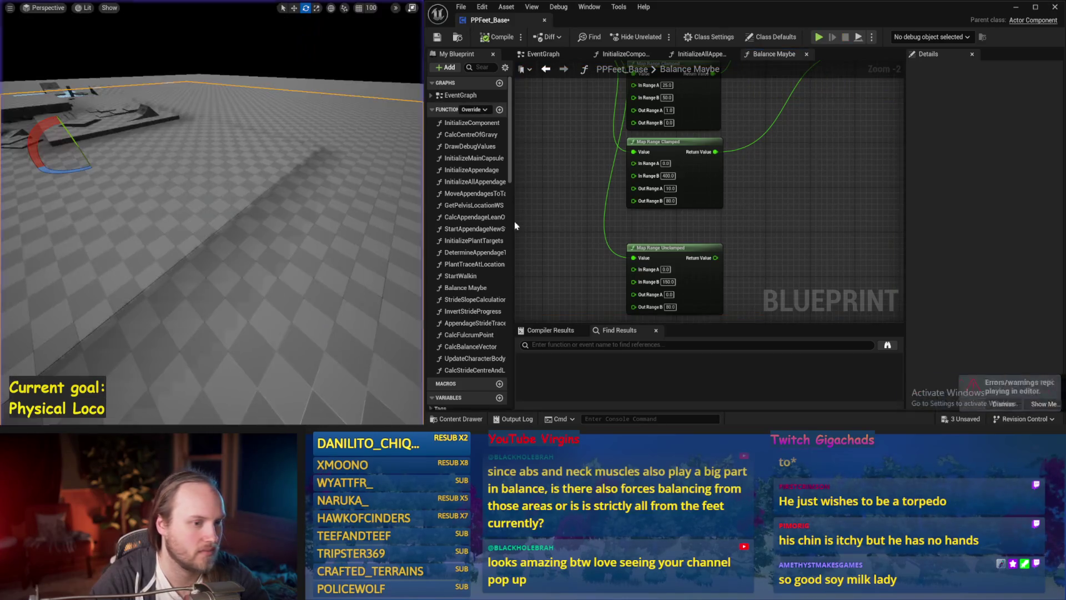
scroll(642, 256, down, 2)
Review the left-hand balance nodes and run another balance test simulation
drag(641, 257, 791, 242)
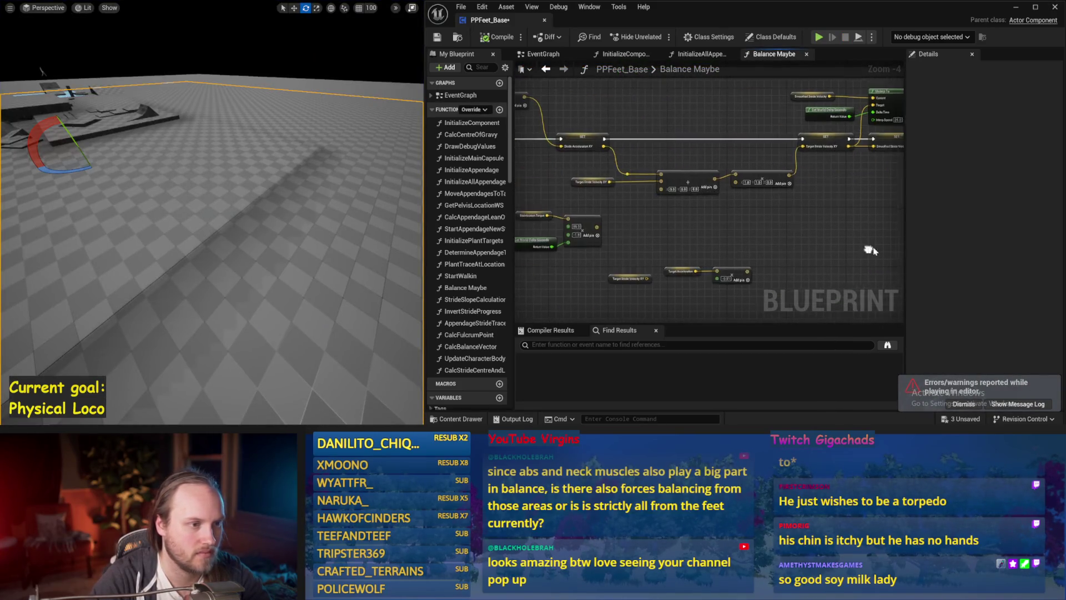
drag(634, 256, 800, 237)
drag(717, 268, 858, 241)
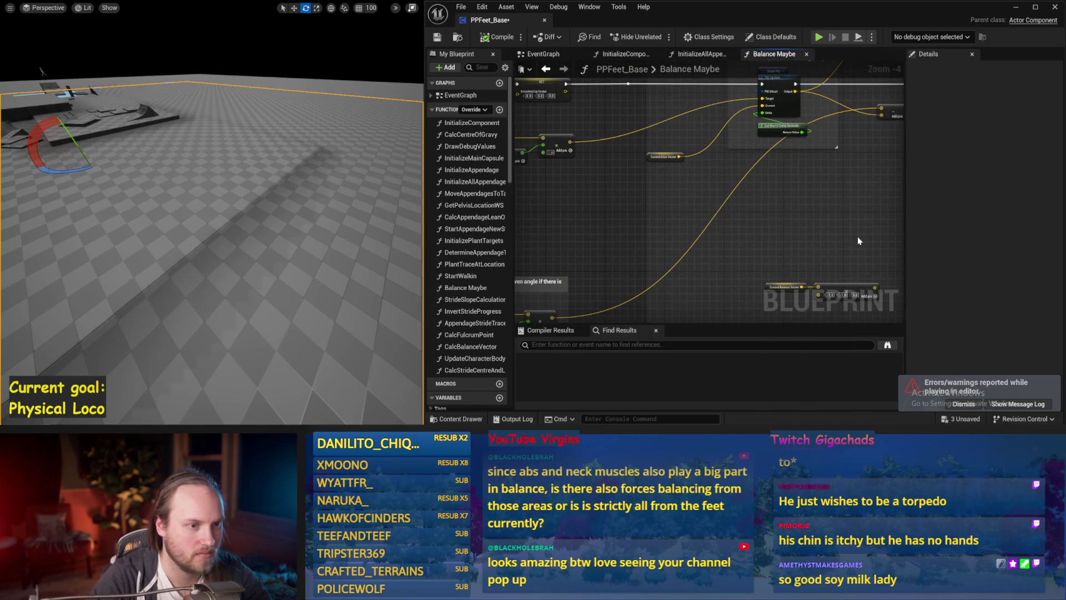
drag(582, 270, 788, 204)
key(alt+s)
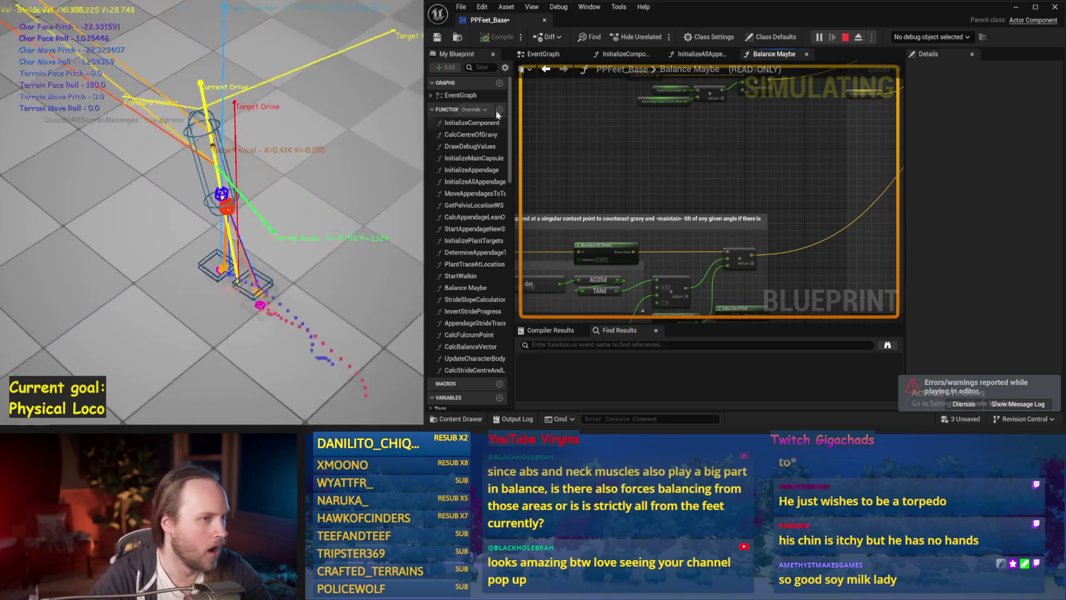
key(Escape)
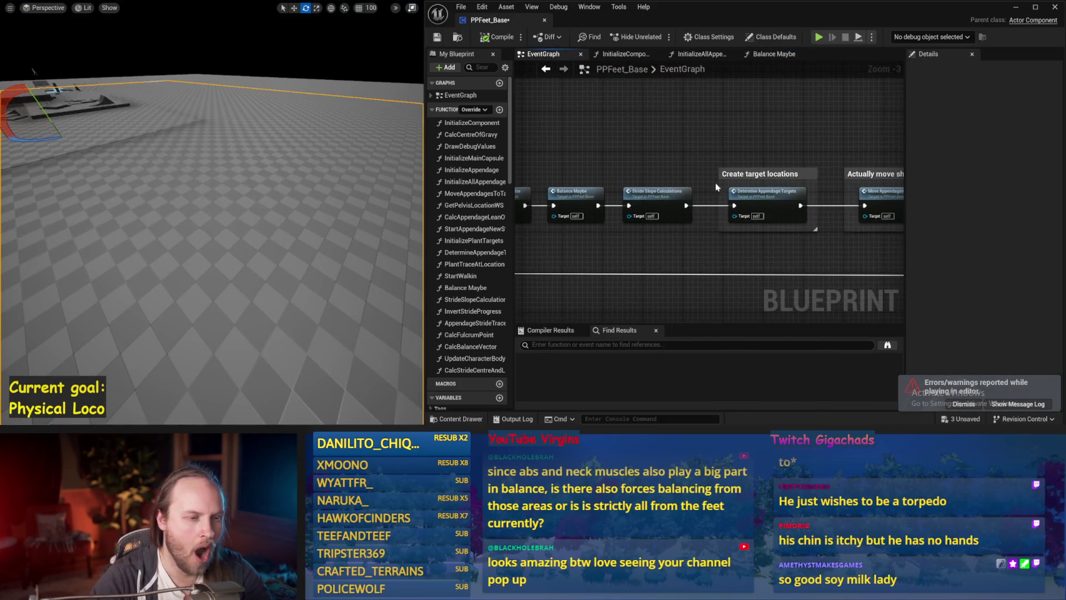
Inspect the DetermineAppendageTargets graph and recompile the PPFeet_Base blueprint
double_click(636, 195)
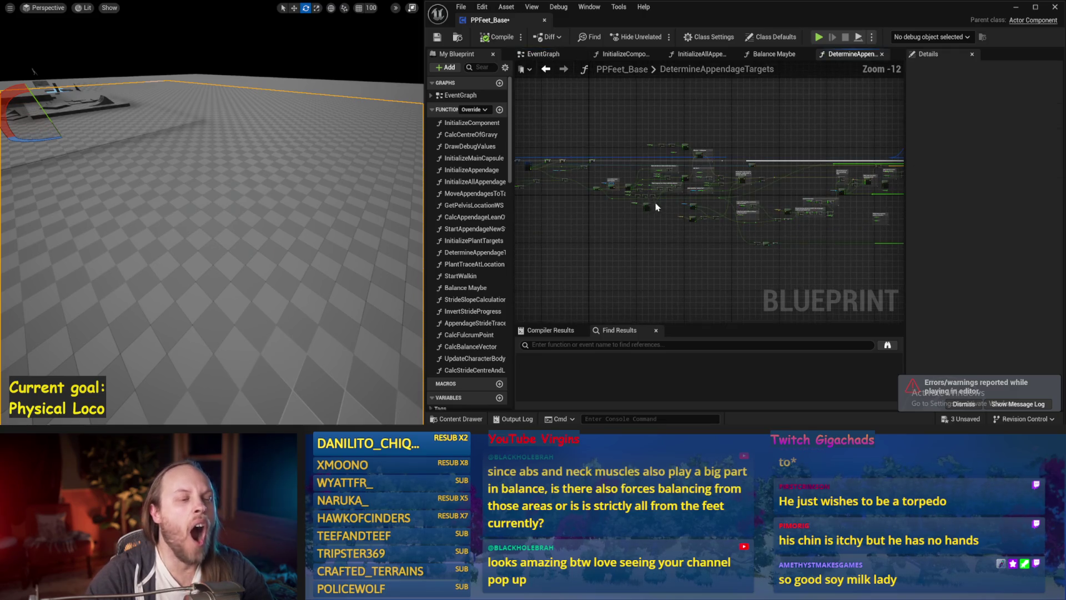
click(538, 53)
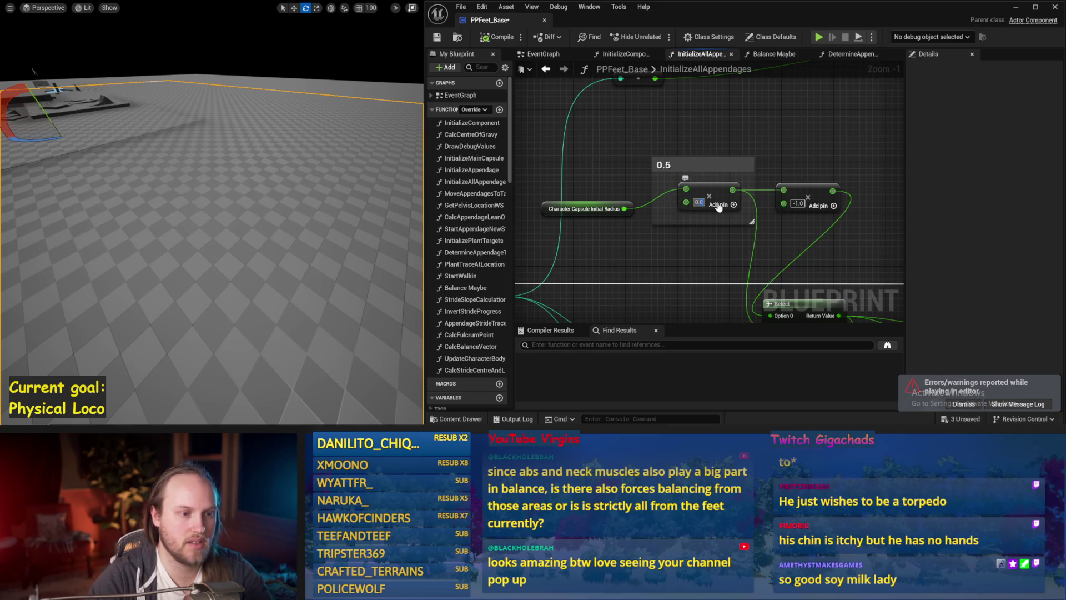
scroll(694, 254, down, 2)
right_click(688, 259)
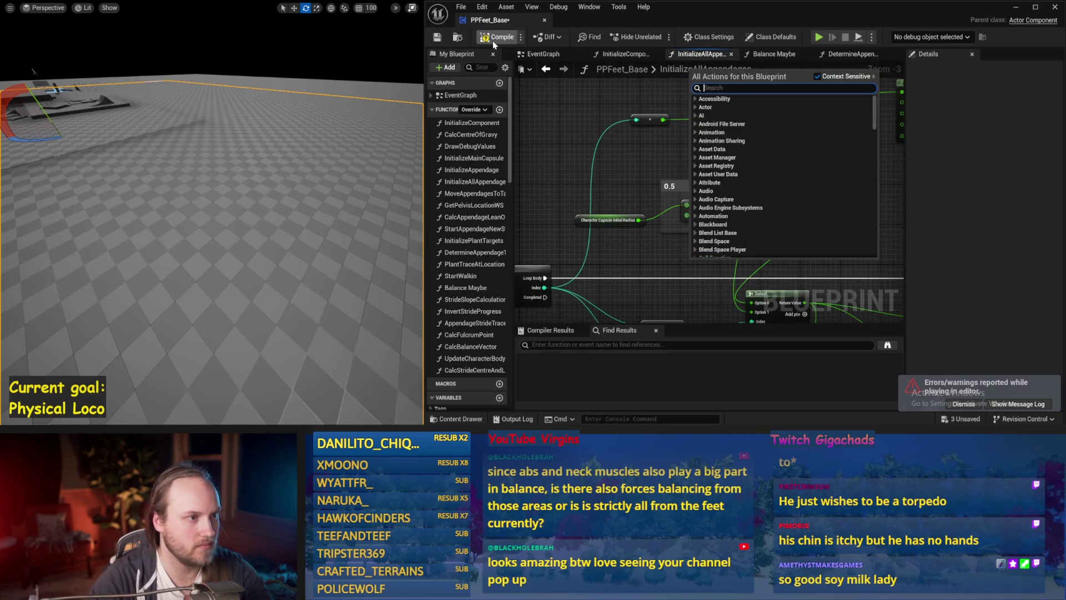
click(444, 41)
Run two walking simulations of the compiled blueprint, stopping each
key(alt+p)
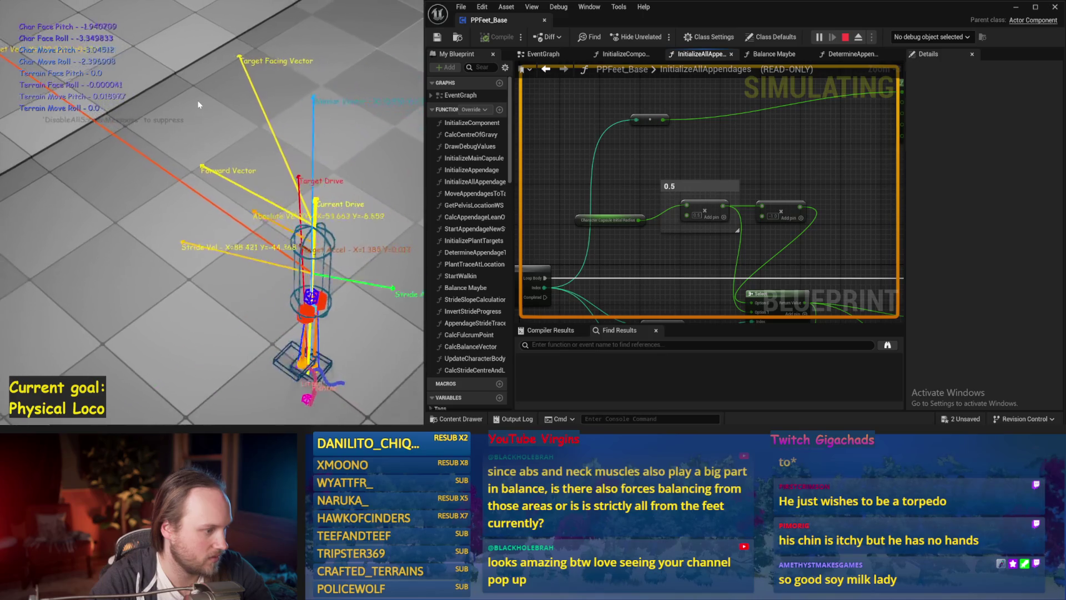
key(Escape)
key(alt+s)
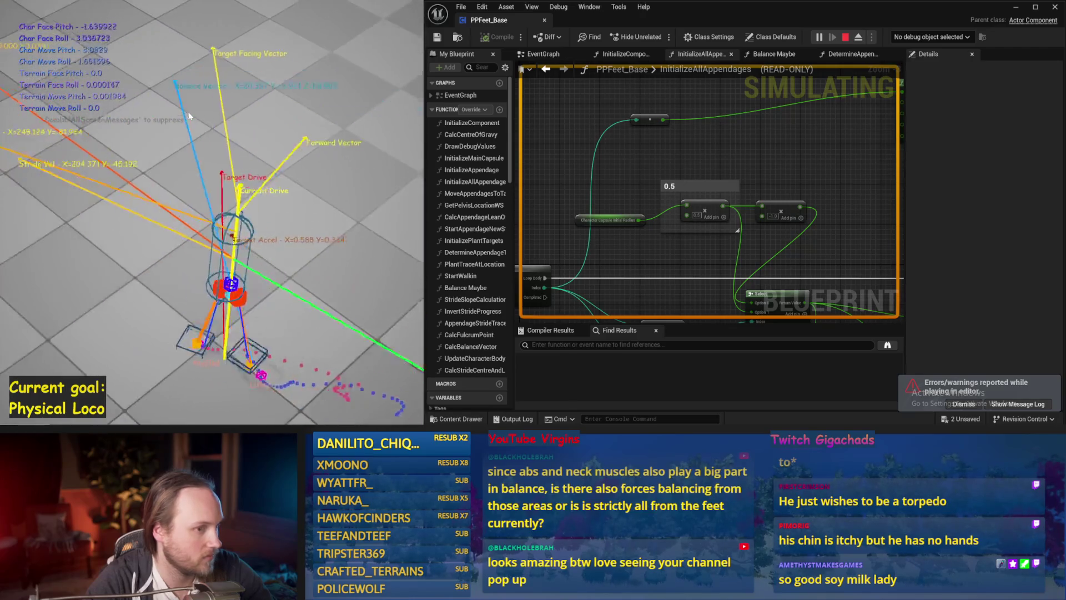
key(Escape)
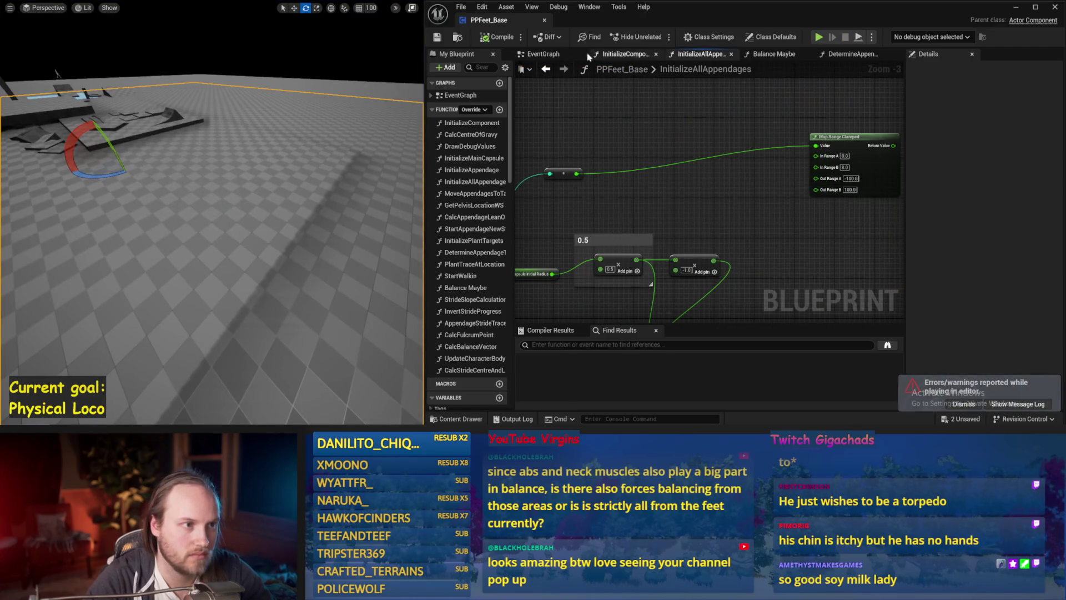
Open the InitializeAppendage graph at the Make Foot Joint and Set Box Extent nodes
click(546, 53)
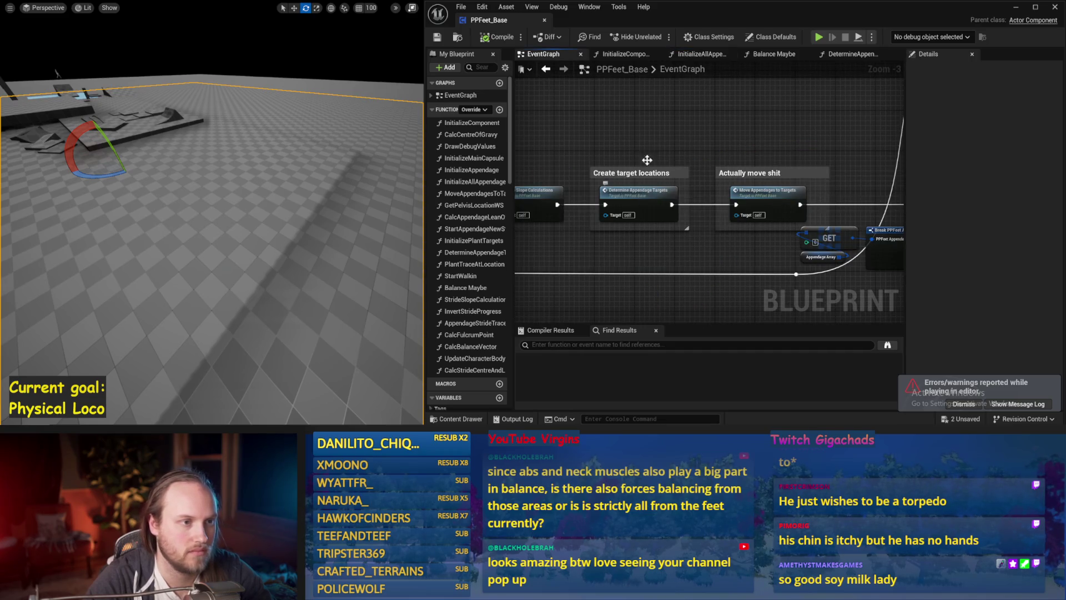
click(697, 55)
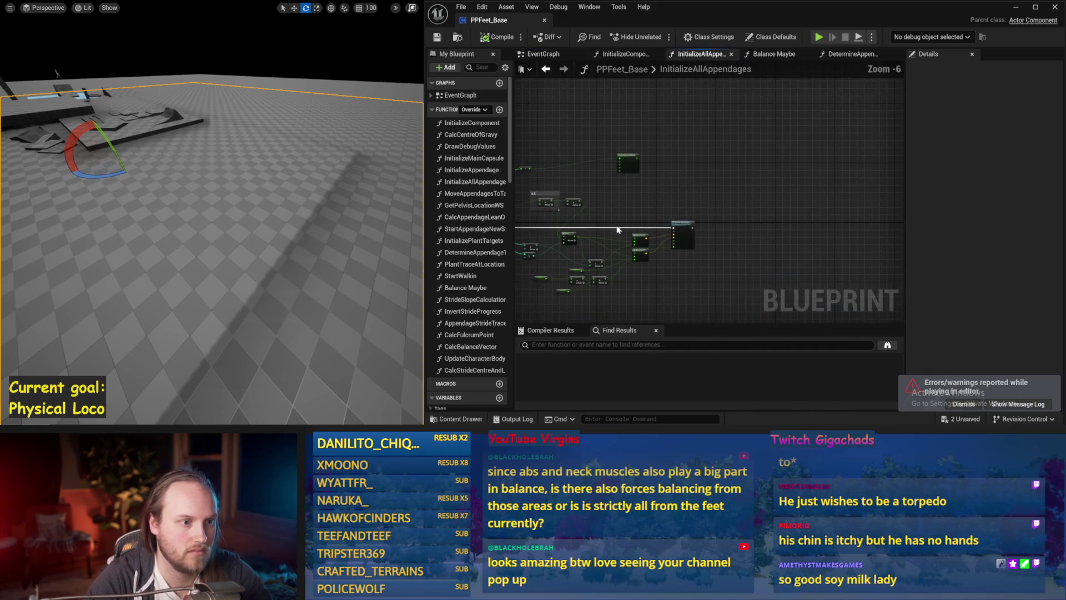
scroll(649, 161, up, 1)
double_click(817, 176)
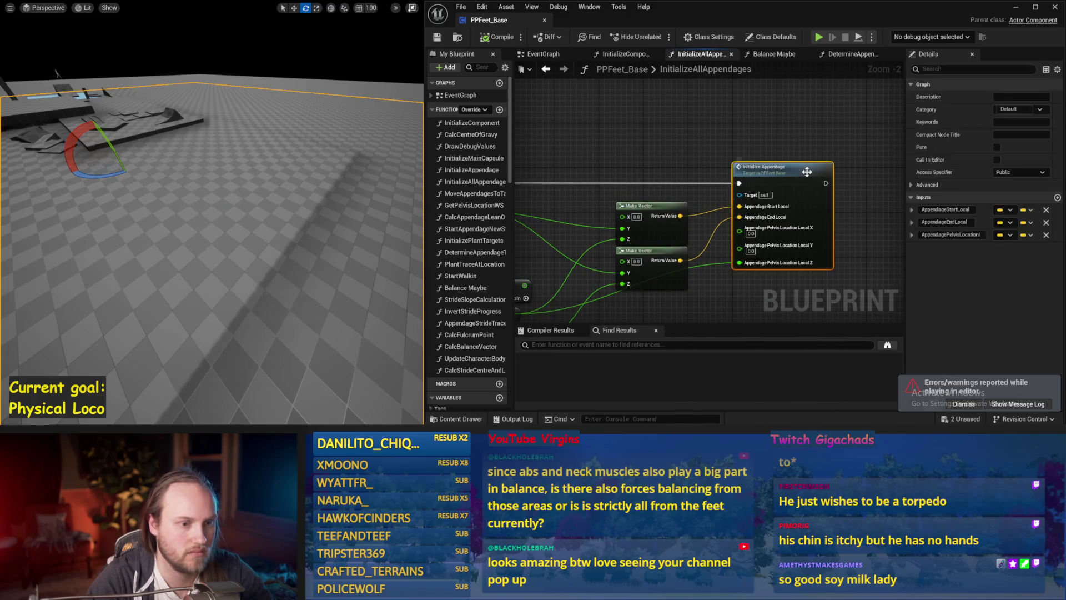
scroll(640, 174, up, 2)
scroll(670, 210, up, 1)
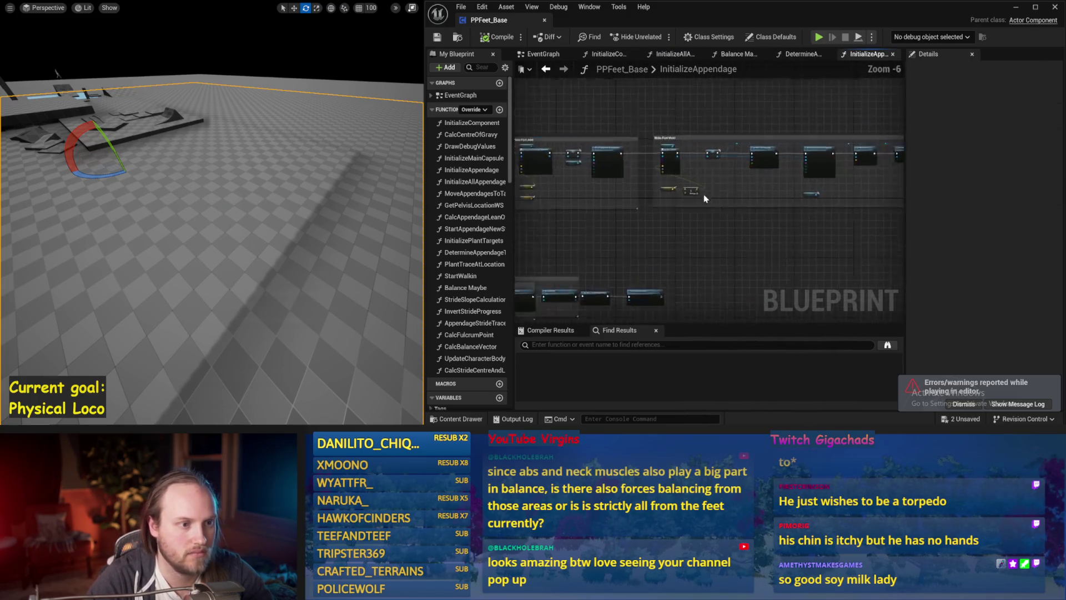
scroll(702, 197, up, 1)
scroll(749, 206, up, 1)
drag(781, 207, 716, 272)
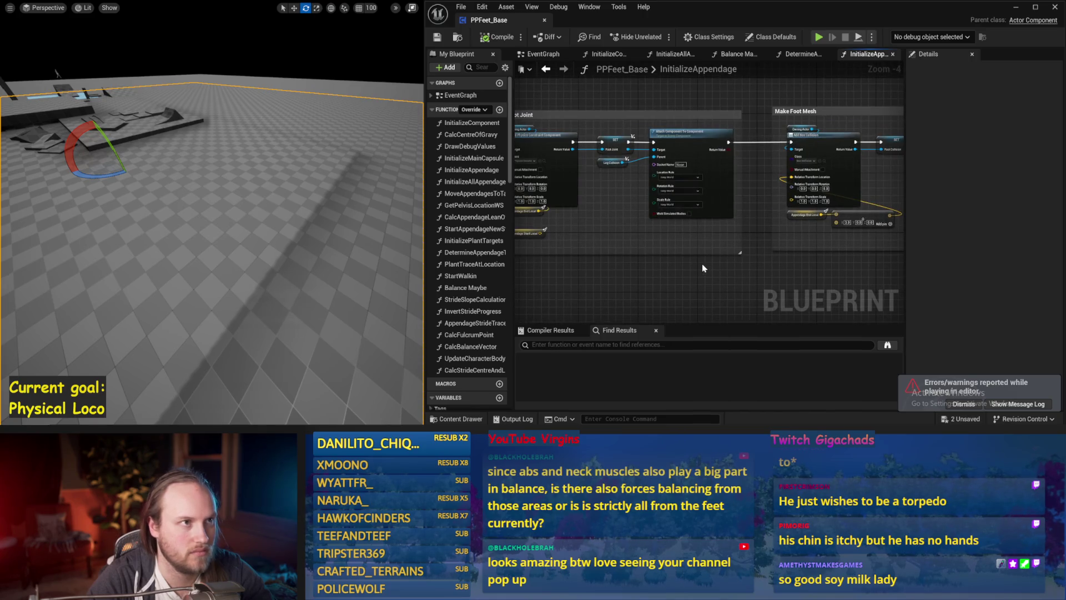
drag(635, 253, 783, 245)
scroll(787, 245, up, 1)
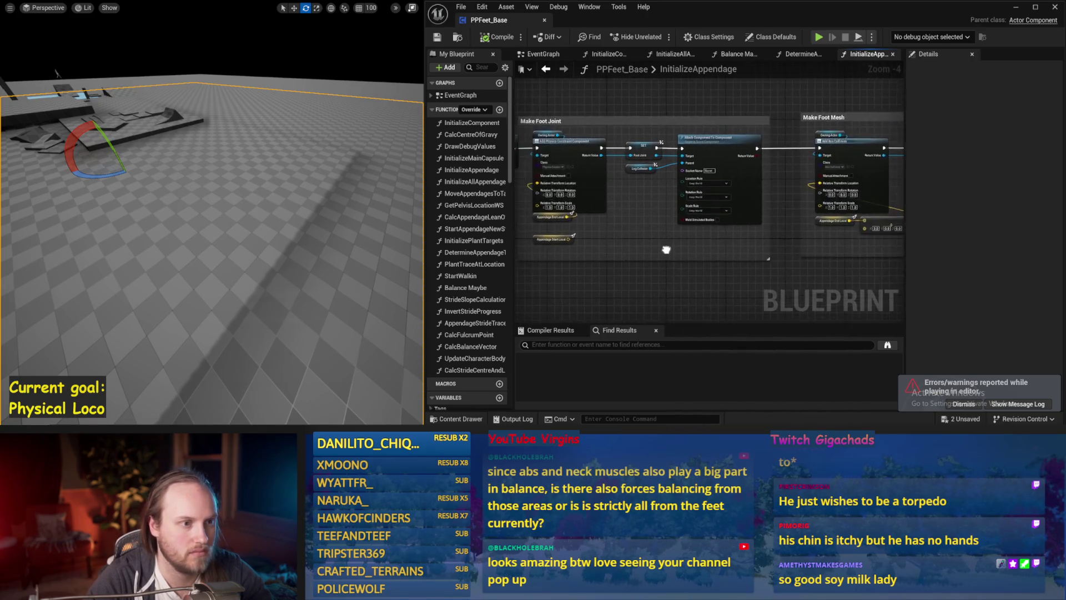
drag(663, 247, 571, 234)
scroll(768, 221, up, 1)
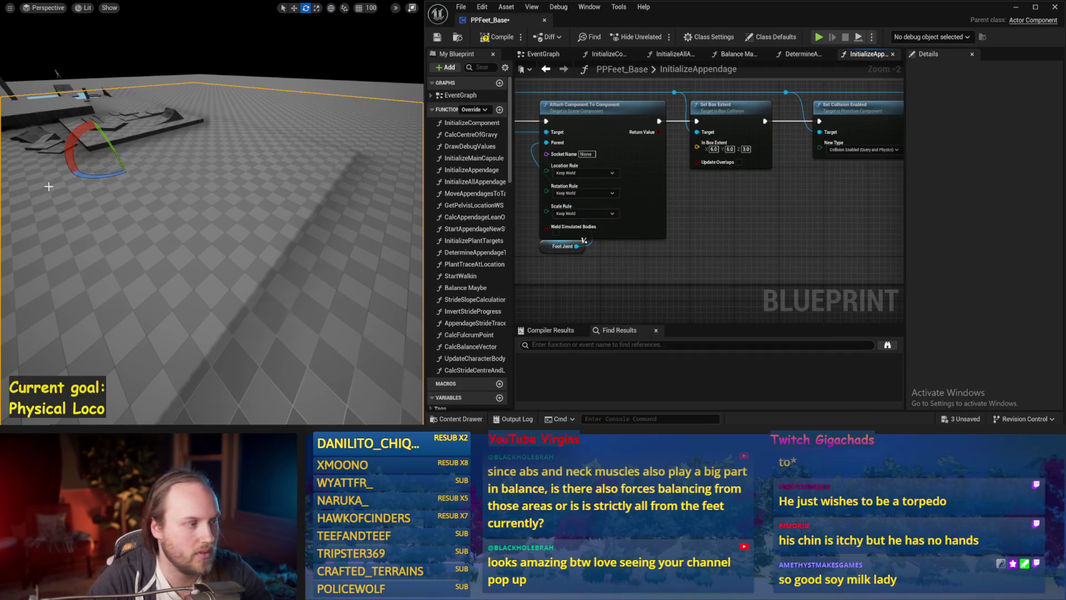
Simulate the character with the current foot collision setup
drag(49, 187, 137, 216)
key(alt+p)
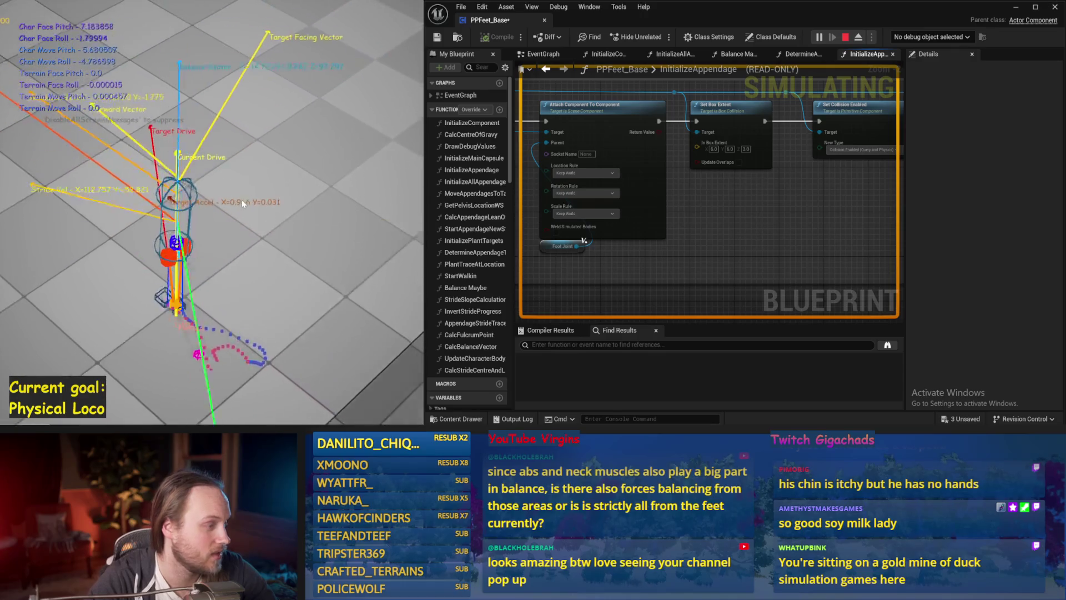
key(Escape)
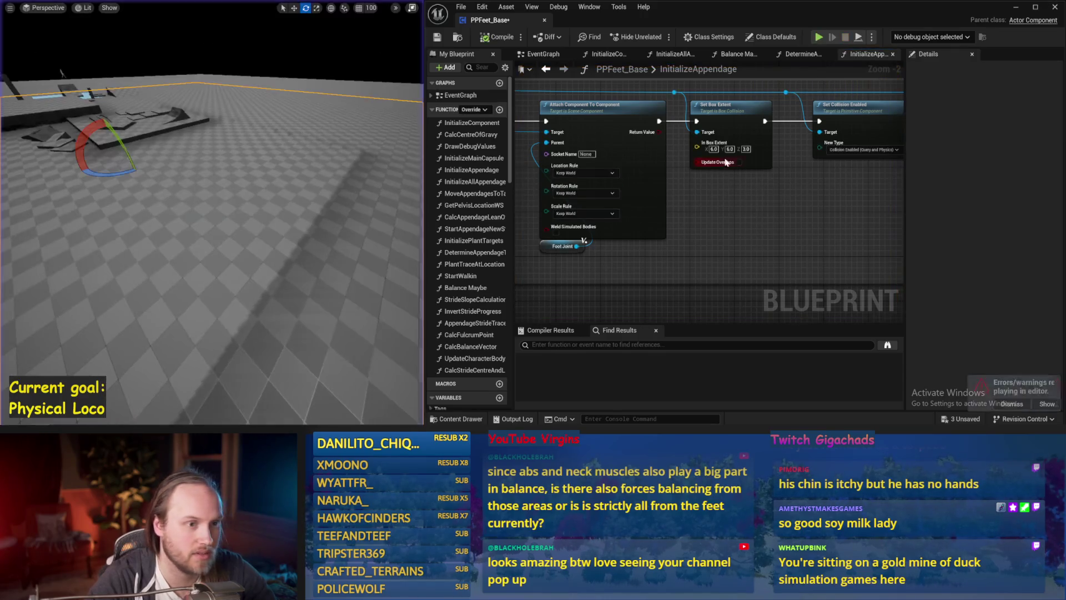
Simulate again with the enlarged 12 by 6 by 3 foot box, orbiting to inspect the feet
drag(365, 167, 372, 181)
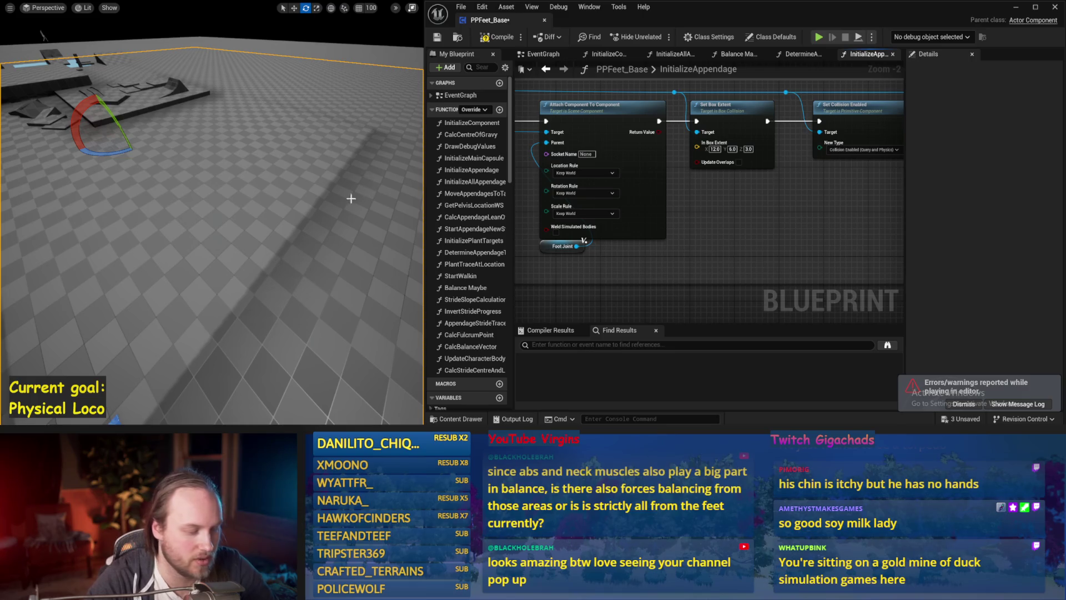
key(alt+s)
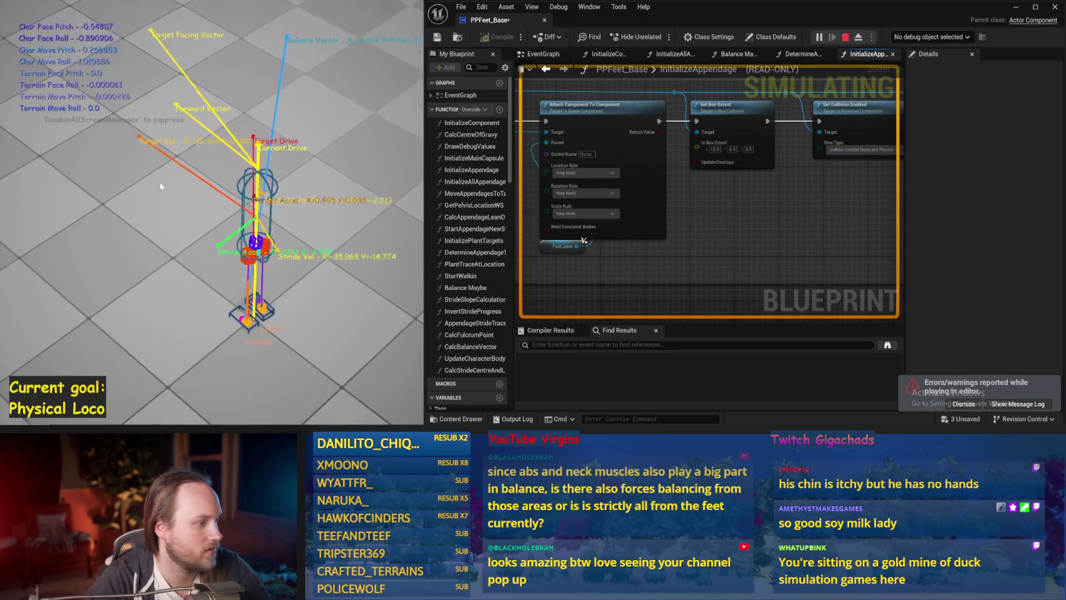
drag(160, 182, 186, 165)
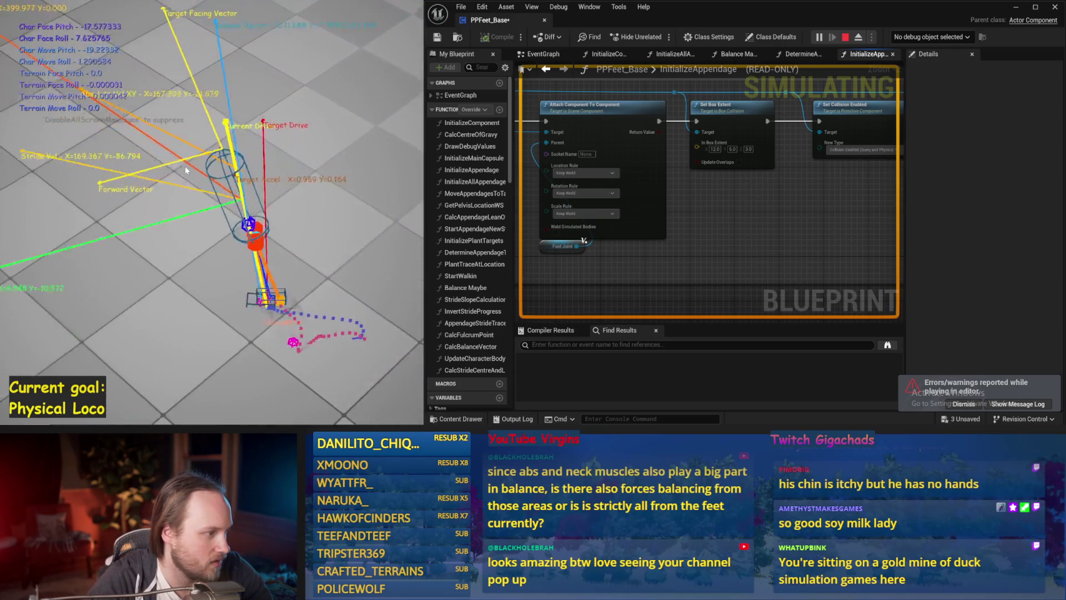
drag(185, 166, 315, 184)
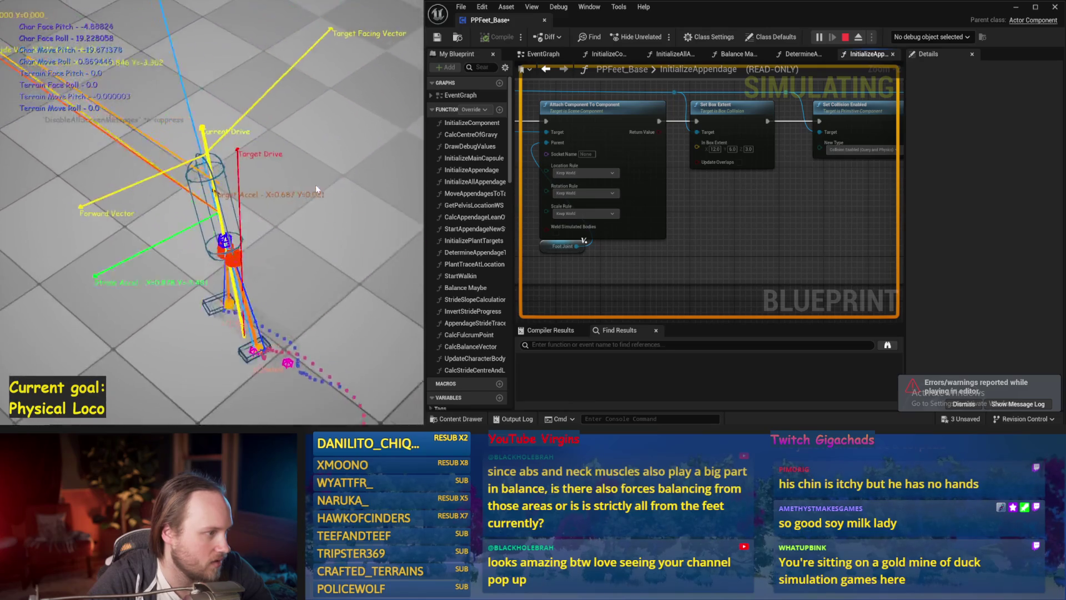
key(Escape)
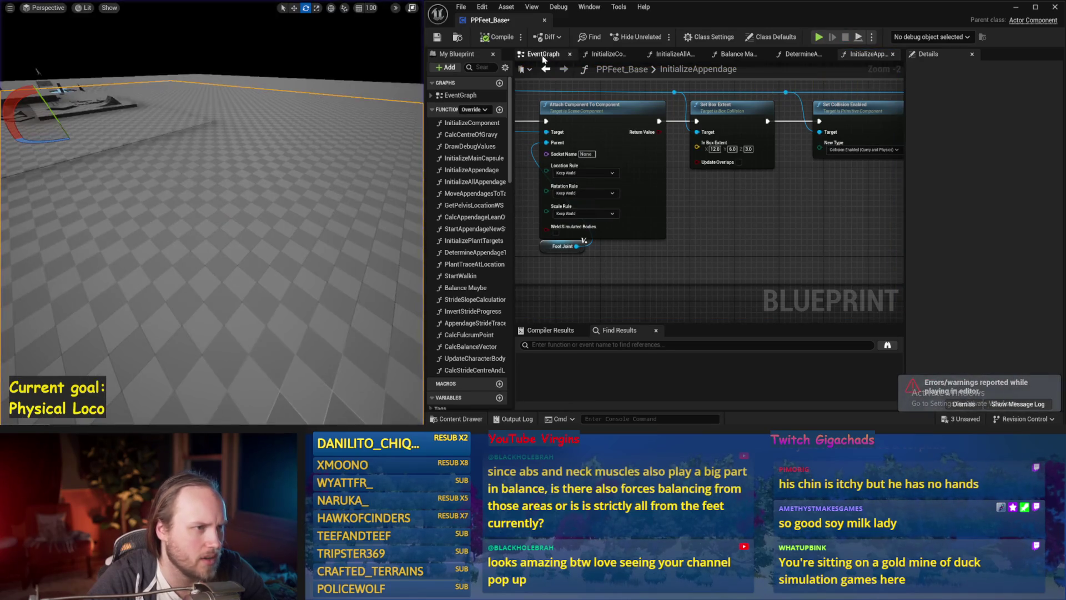
Open Balance Maybe and review the torque, spin damping and facing-direction groups
click(543, 55)
scroll(804, 213, down, 4)
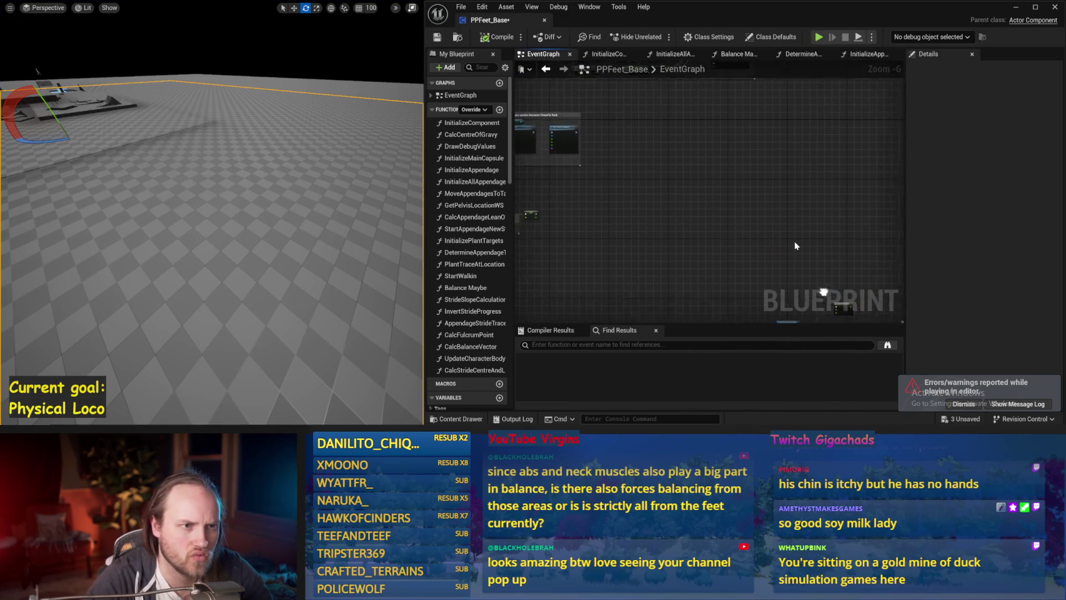
click(747, 55)
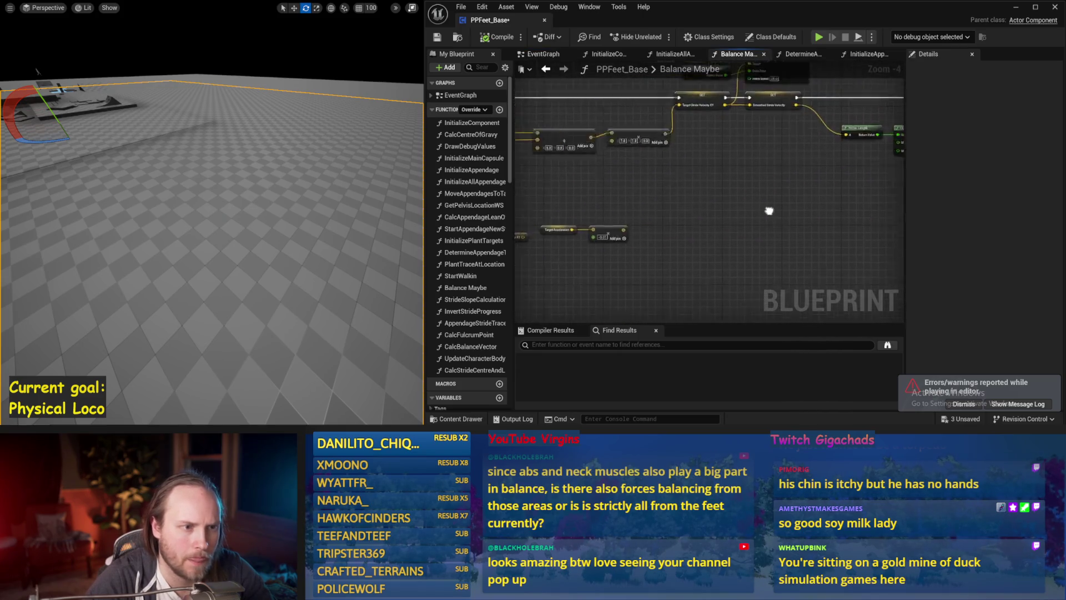
scroll(768, 211, down, 3)
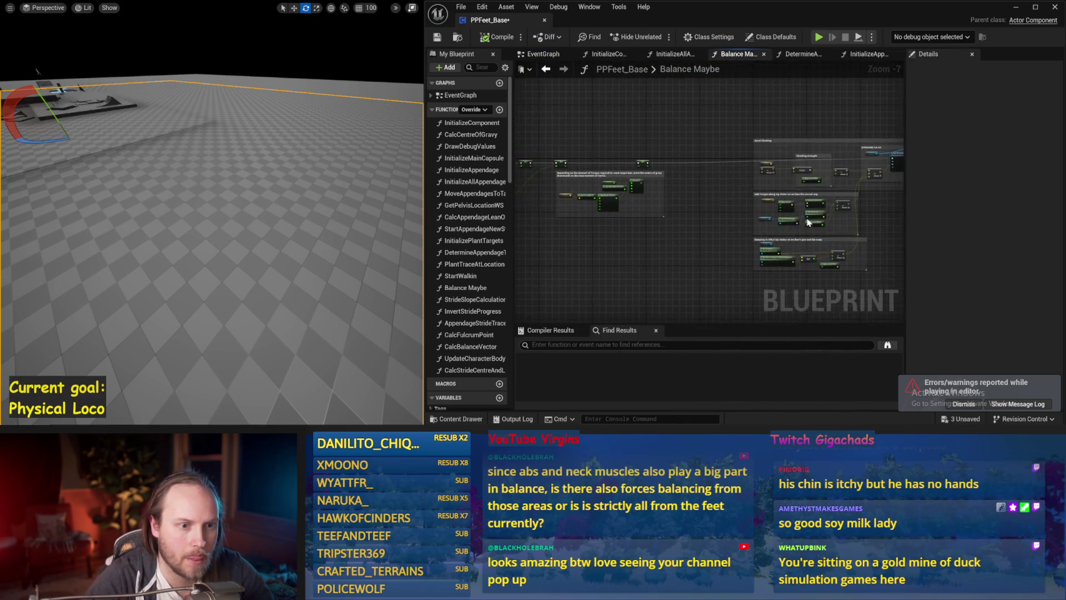
scroll(807, 222, up, 3)
scroll(821, 231, up, 2)
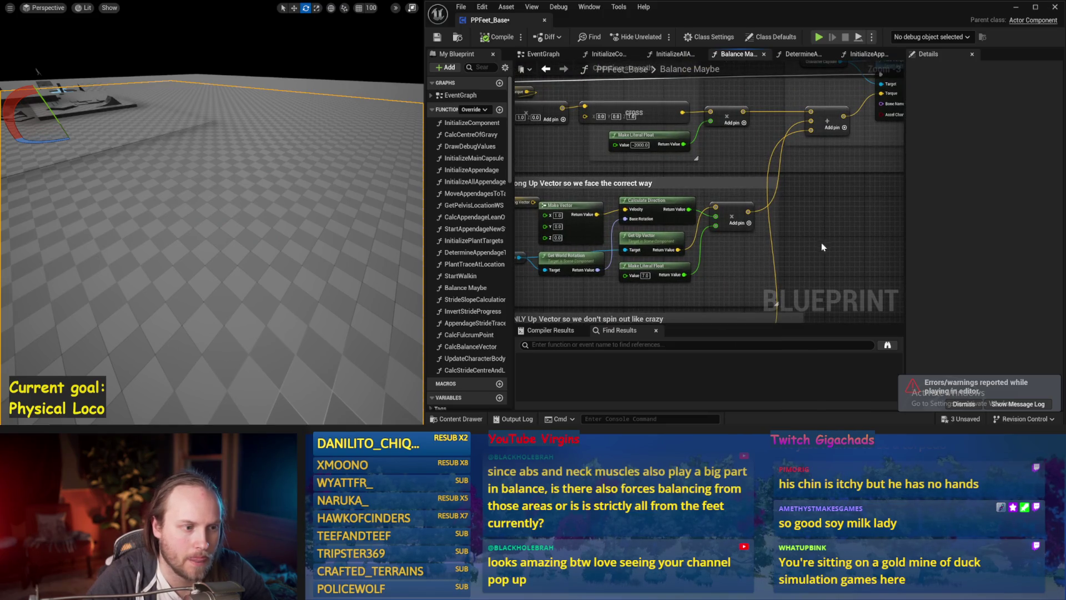
mouse_move(736, 270)
mouse_down()
mouse_move(779, 233)
mouse_move(648, 320)
mouse_move(698, 196)
mouse_up()
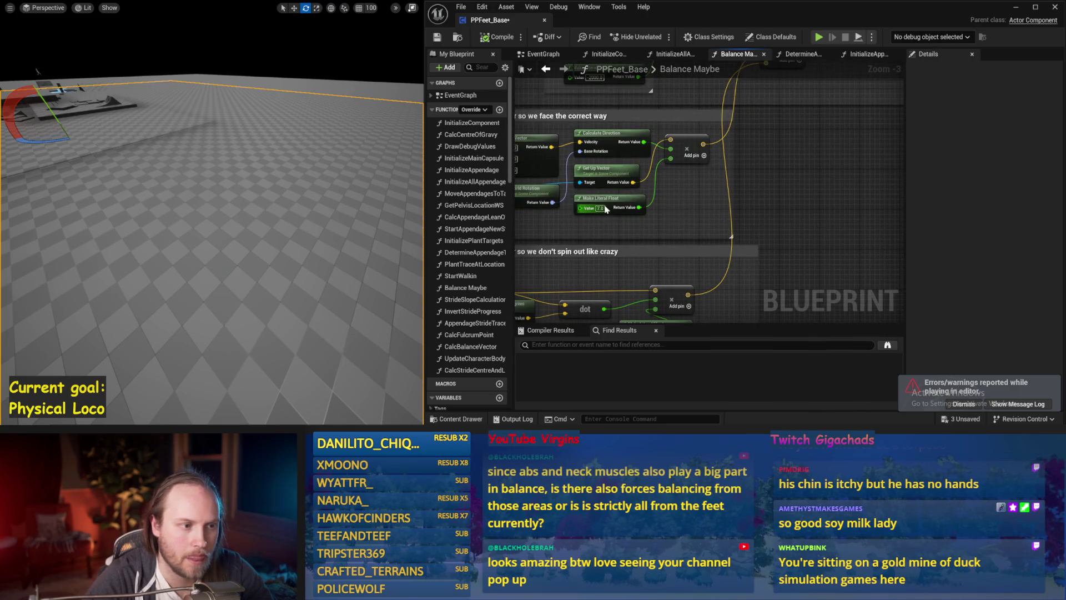
drag(620, 229, 810, 153)
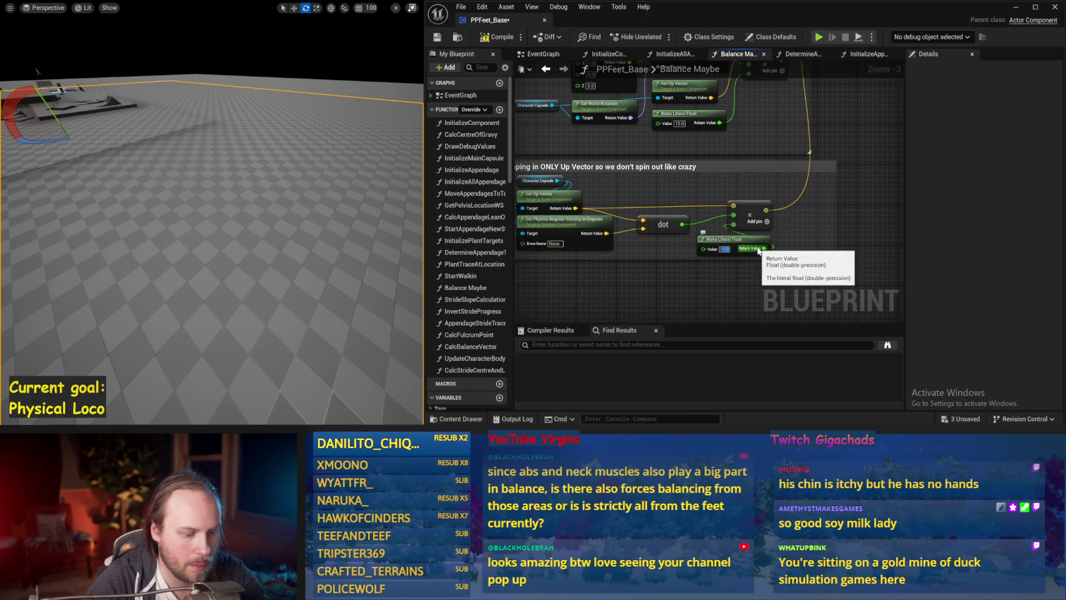
drag(806, 208, 711, 323)
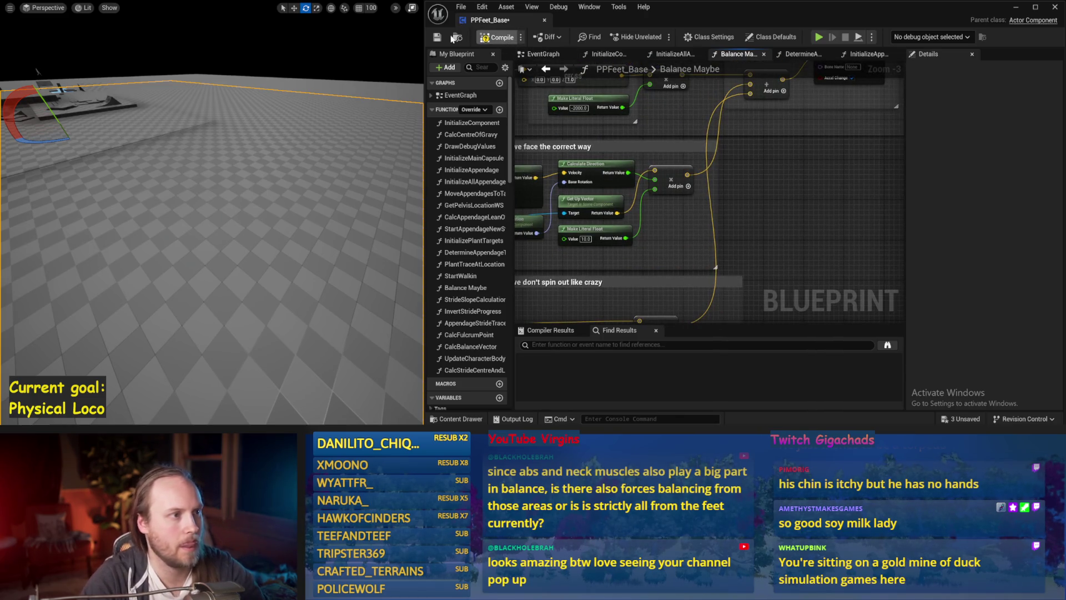
Run a balance simulation, return to the EventGraph and save PPFeet_Base
key(alt+p)
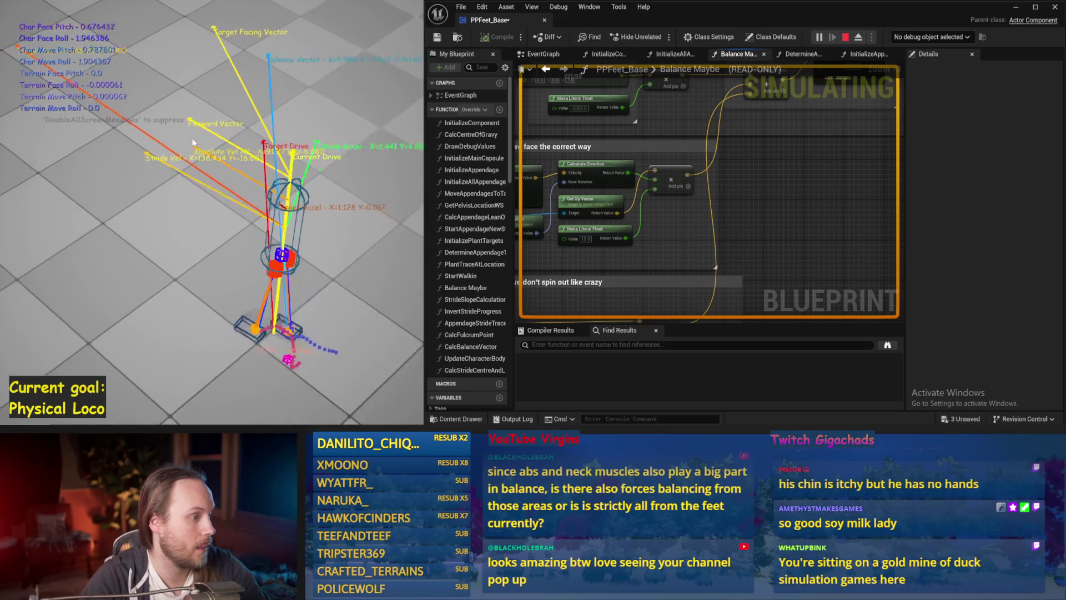
key(Escape)
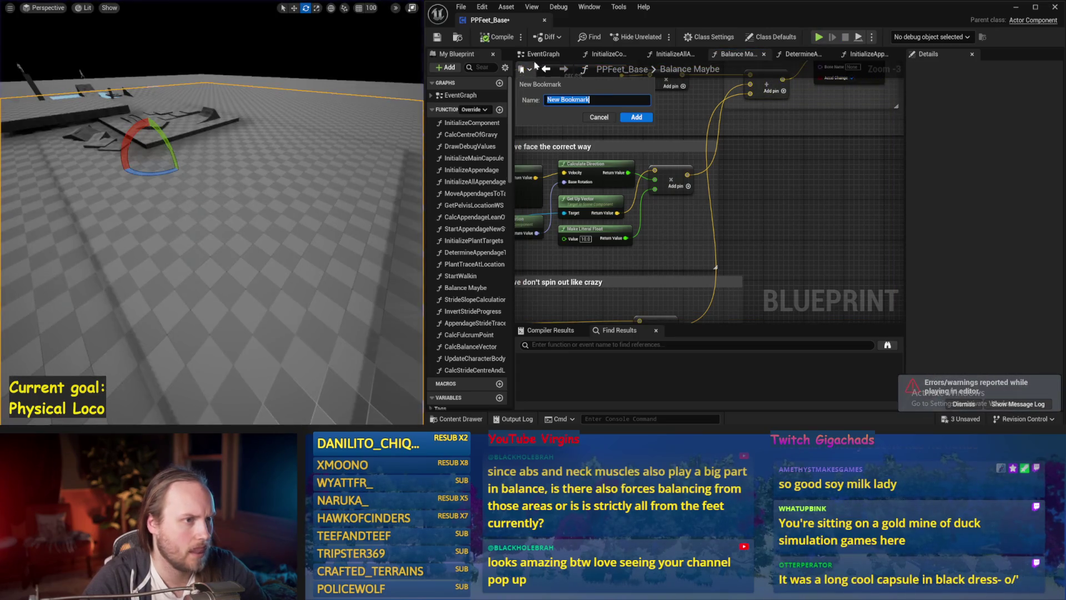
click(537, 56)
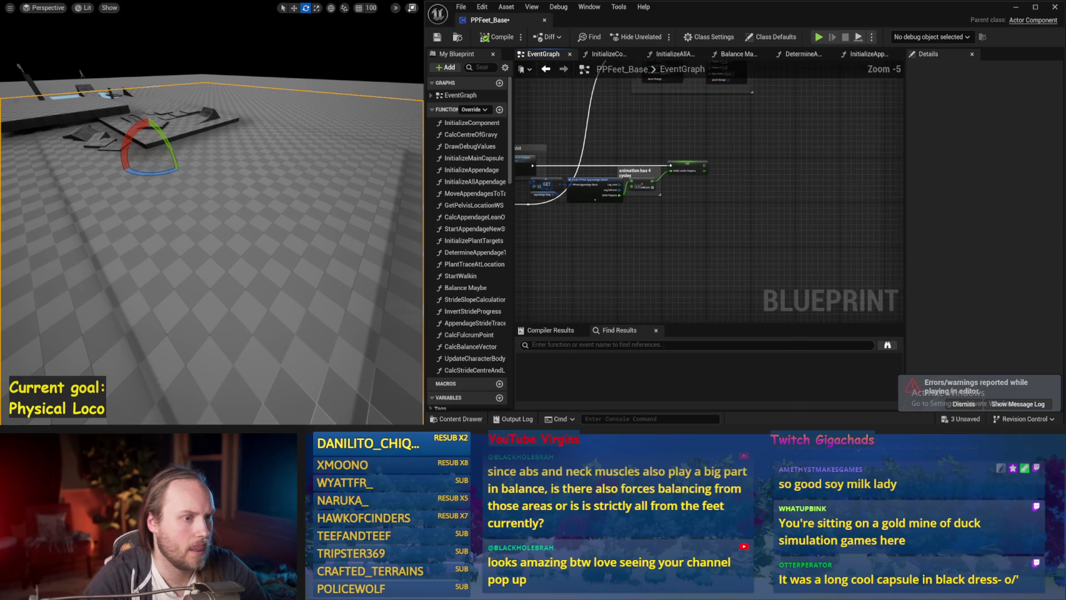
key(ctrl+s)
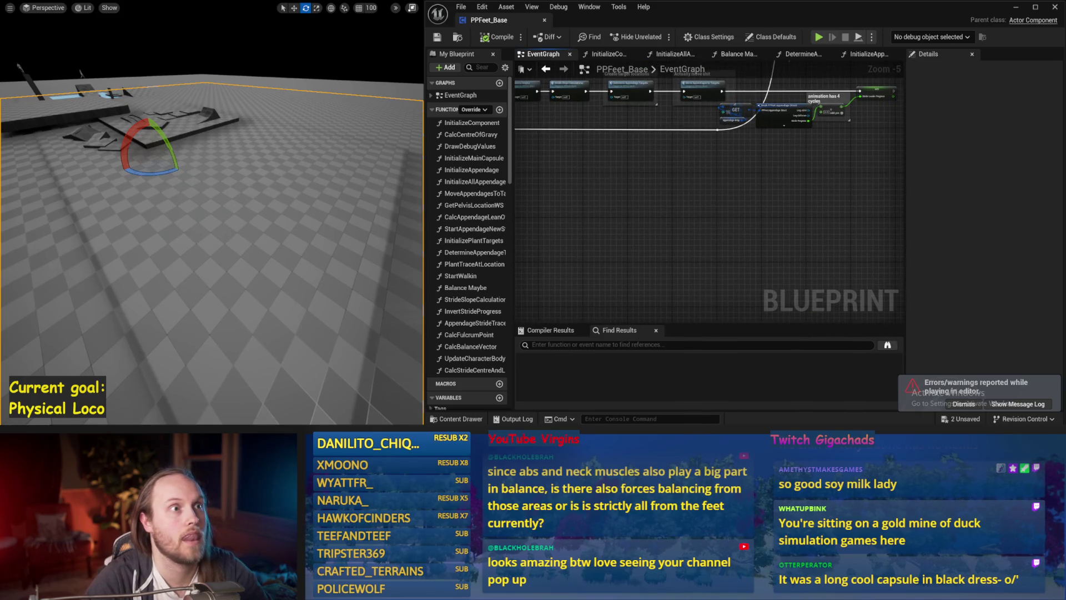
scroll(795, 244, up, 1)
scroll(651, 209, up, 1)
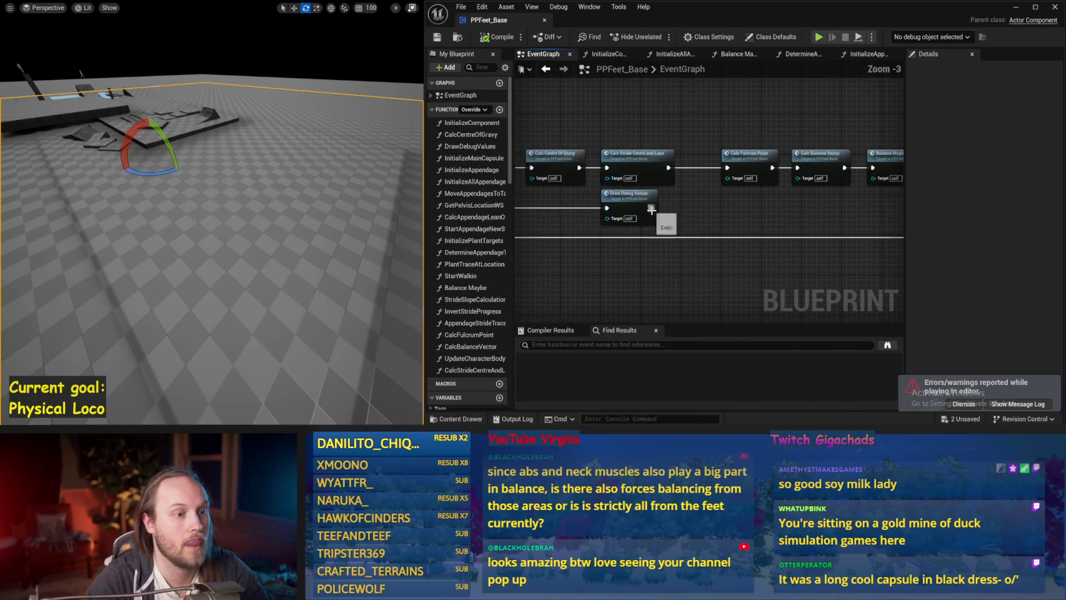
Negate the Balance Maybe torque strength float to -1000.0 and test it in simulation
drag(651, 209, 642, 229)
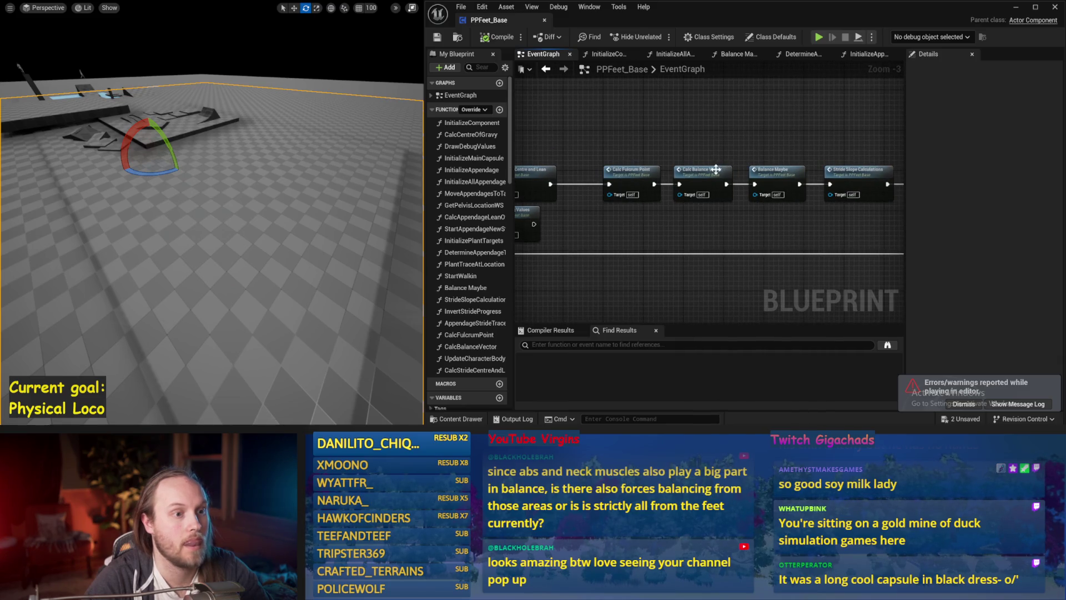
double_click(780, 172)
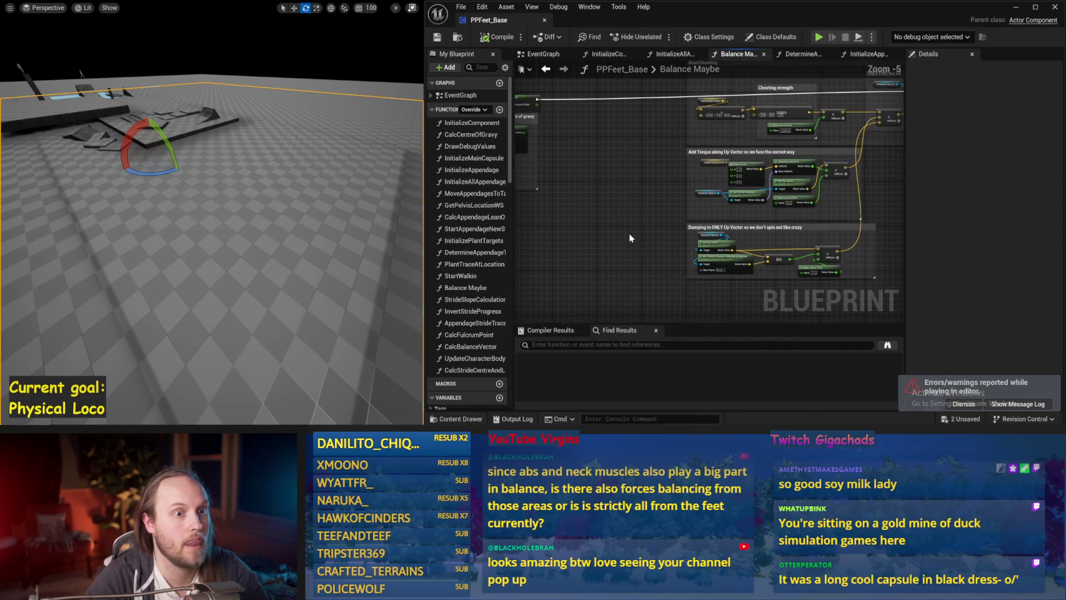
scroll(765, 146, up, 3)
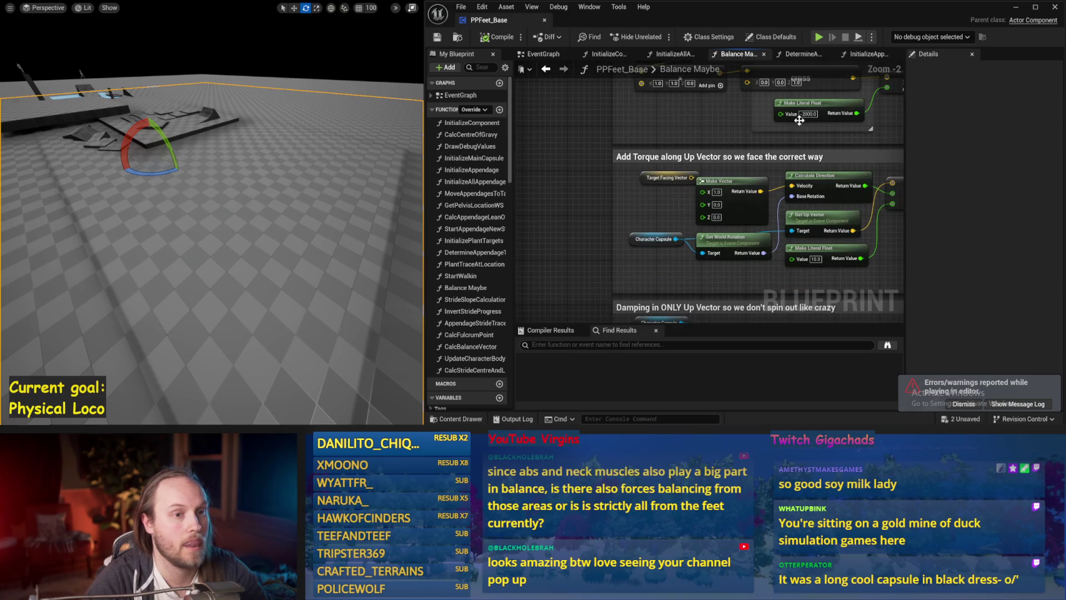
text(-)
key(Return)
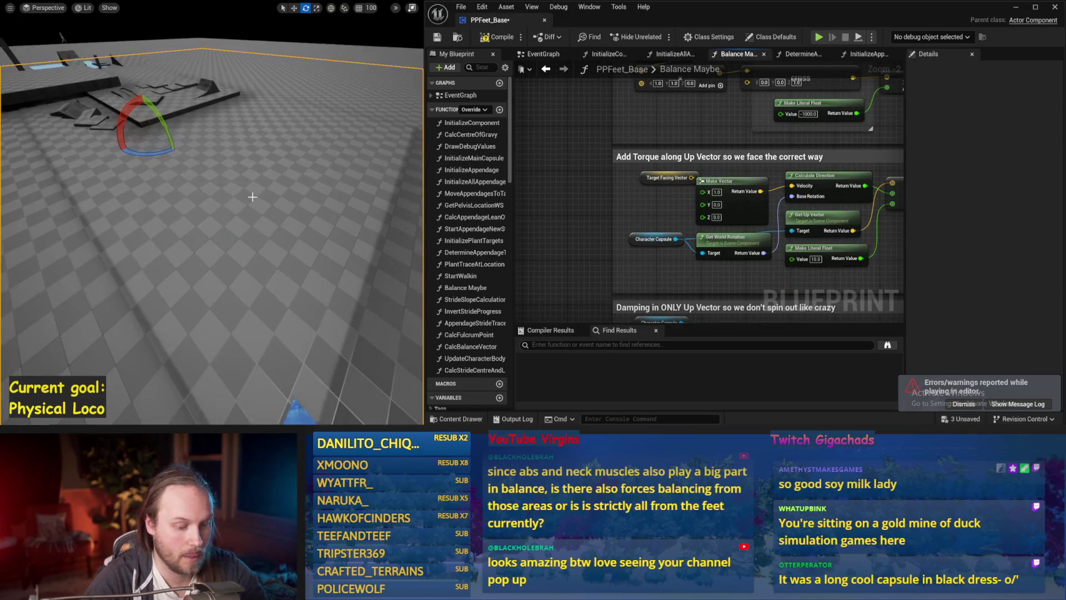
key(alt+p)
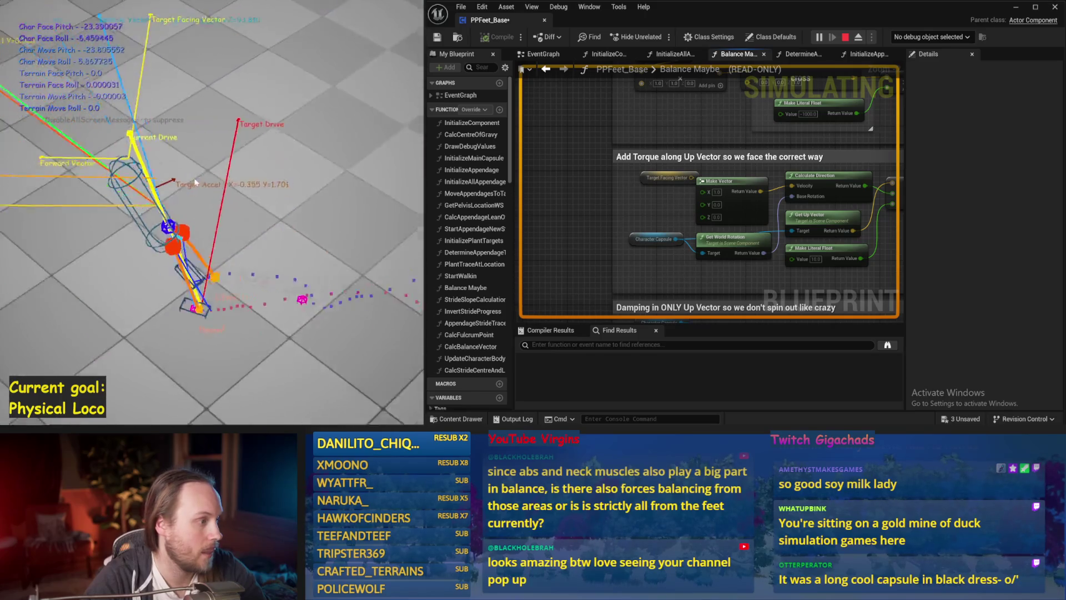
key(Escape)
scroll(691, 262, down, 3)
Save the blueprint and review the stride acceleration and Smoothed Up Vector nodes
drag(692, 262, 814, 245)
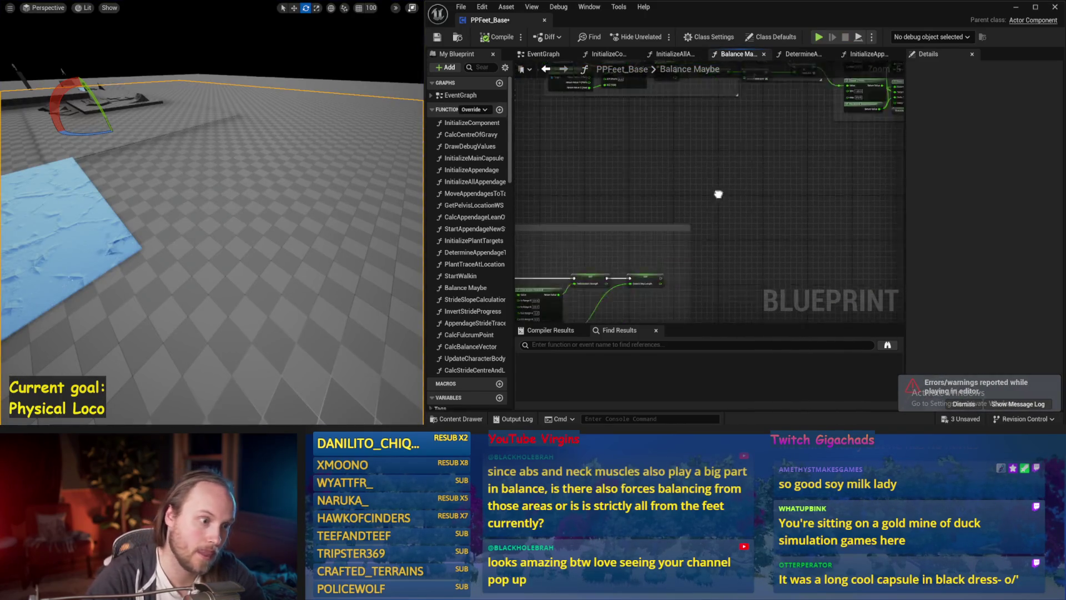
scroll(791, 243, up, 1)
scroll(764, 244, up, 1)
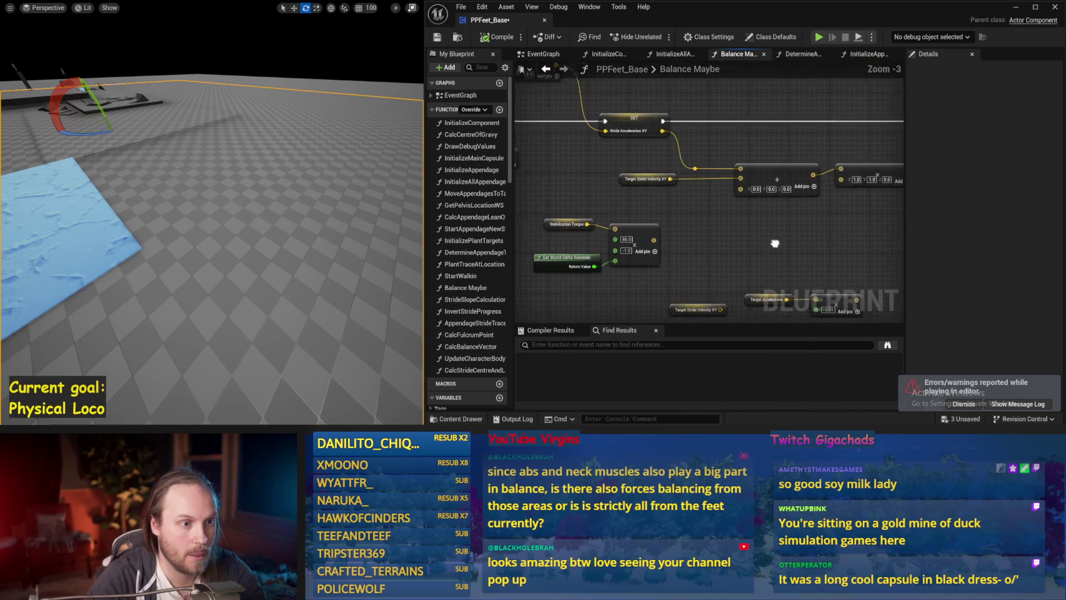
key(ctrl+s)
drag(677, 194, 688, 210)
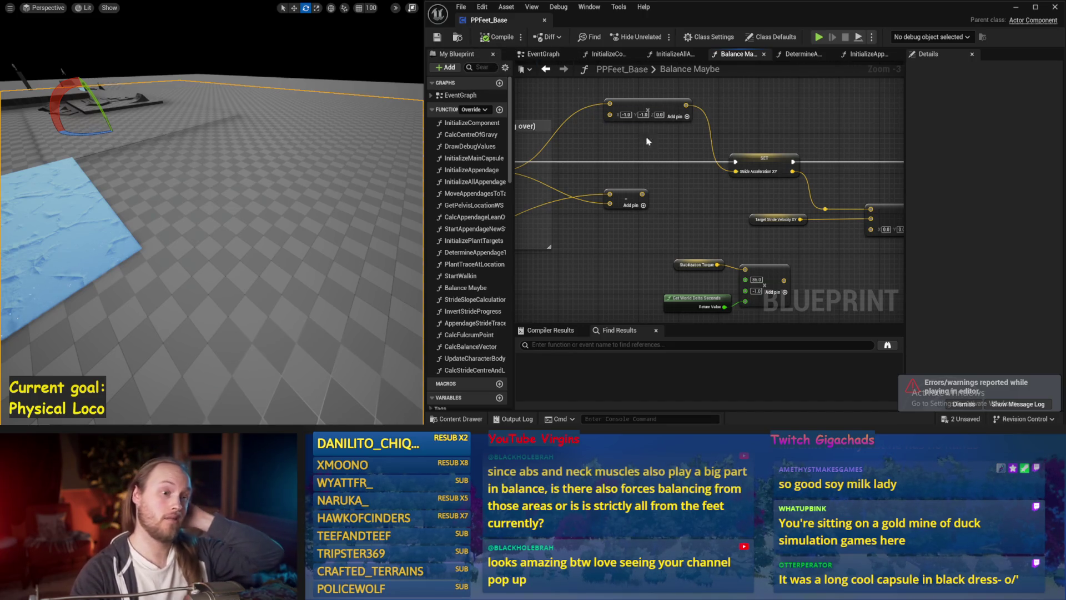
mouse_move(646, 220)
mouse_down()
mouse_move(699, 192)
mouse_move(804, 215)
mouse_move(693, 240)
mouse_move(851, 243)
mouse_up()
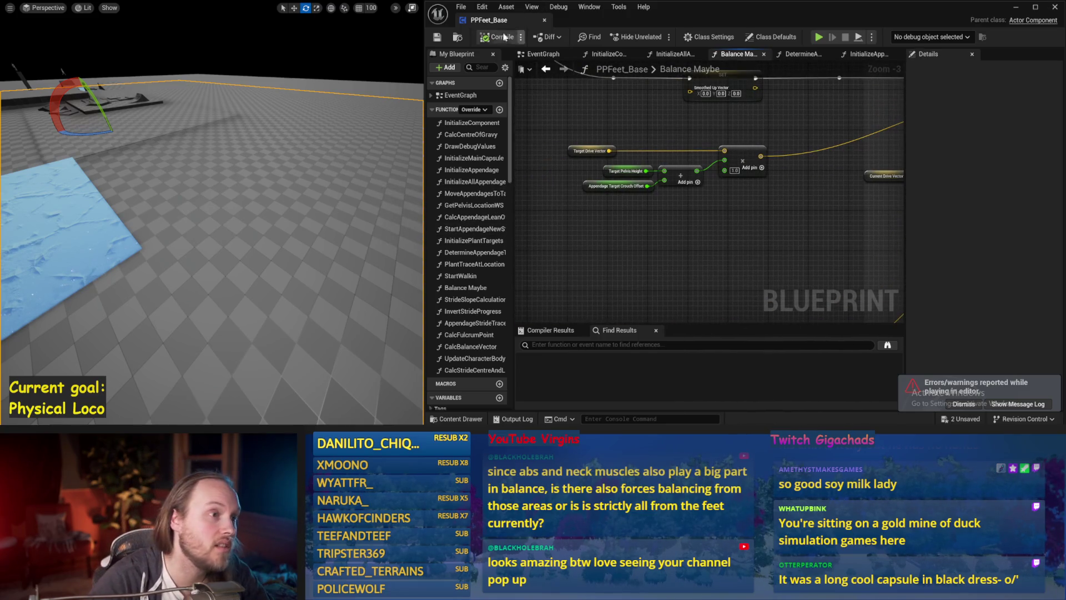
Save the blueprint from the EventGraph with the graph editing area widened
click(530, 56)
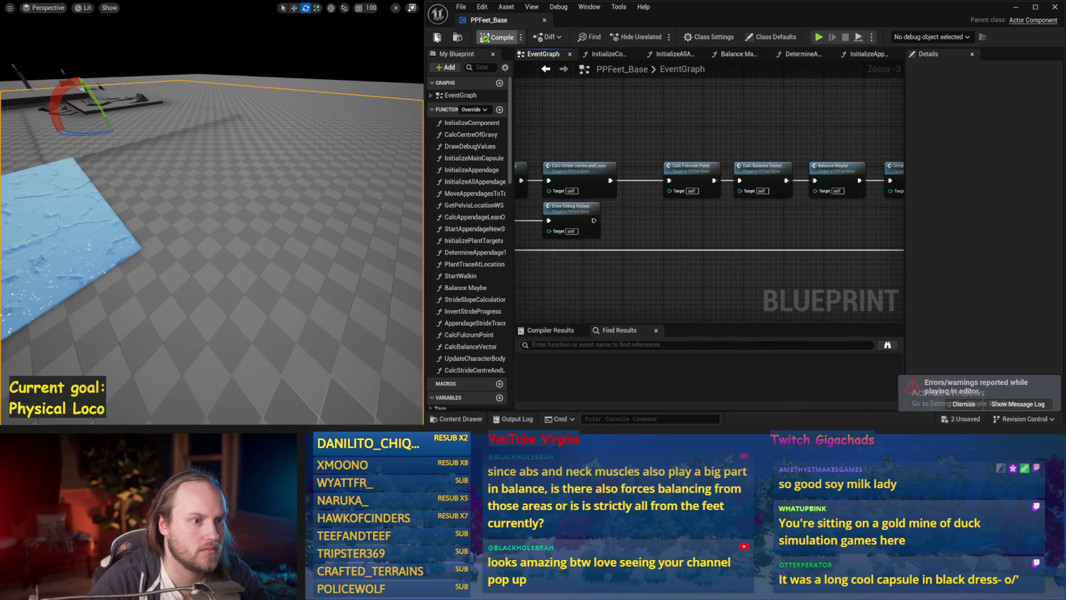
scroll(759, 218, down, 2)
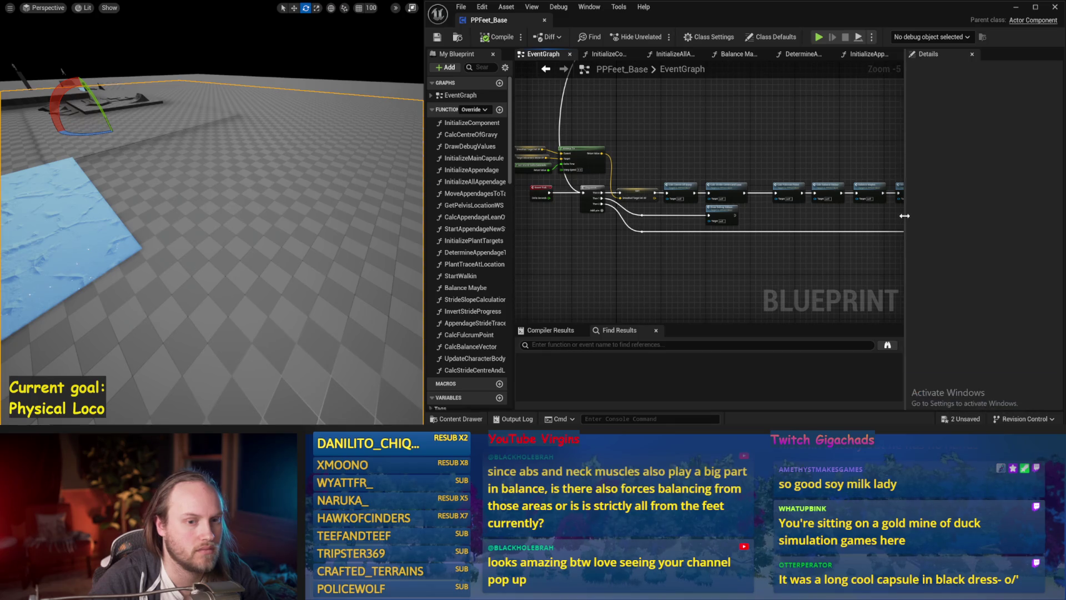
drag(905, 217, 991, 229)
scroll(759, 262, up, 1)
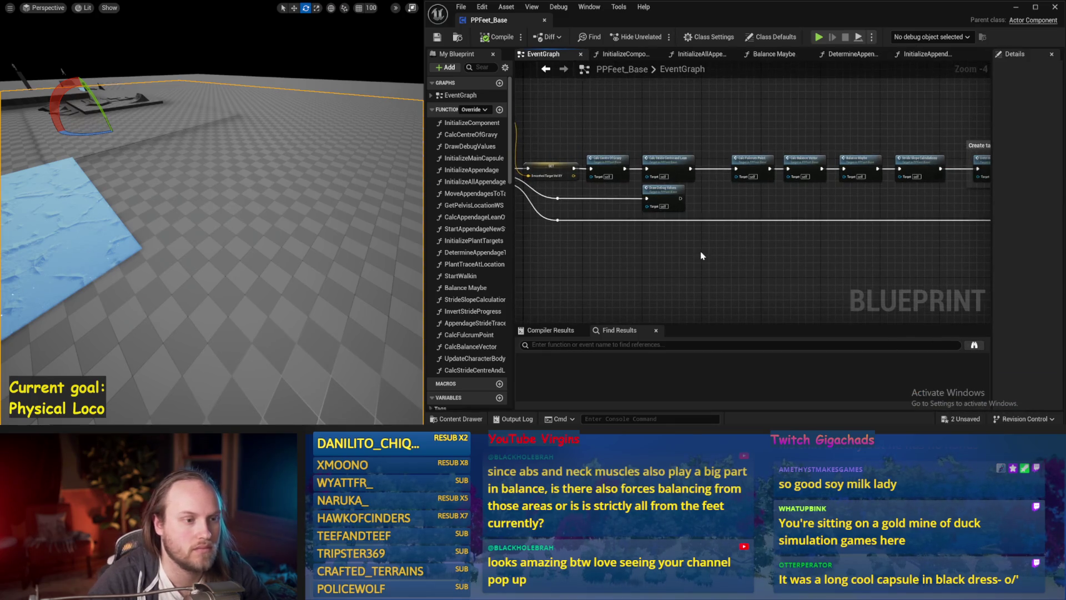
key(ctrl+s)
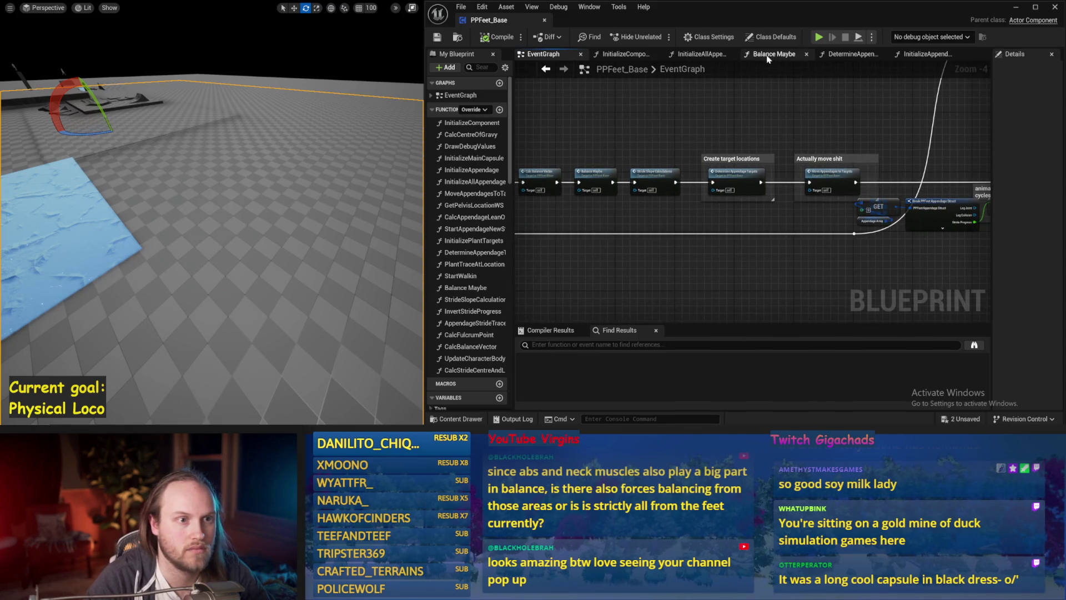
Settle on the DetermineAppendageTargets function graph and widen the My Blueprint list
click(830, 57)
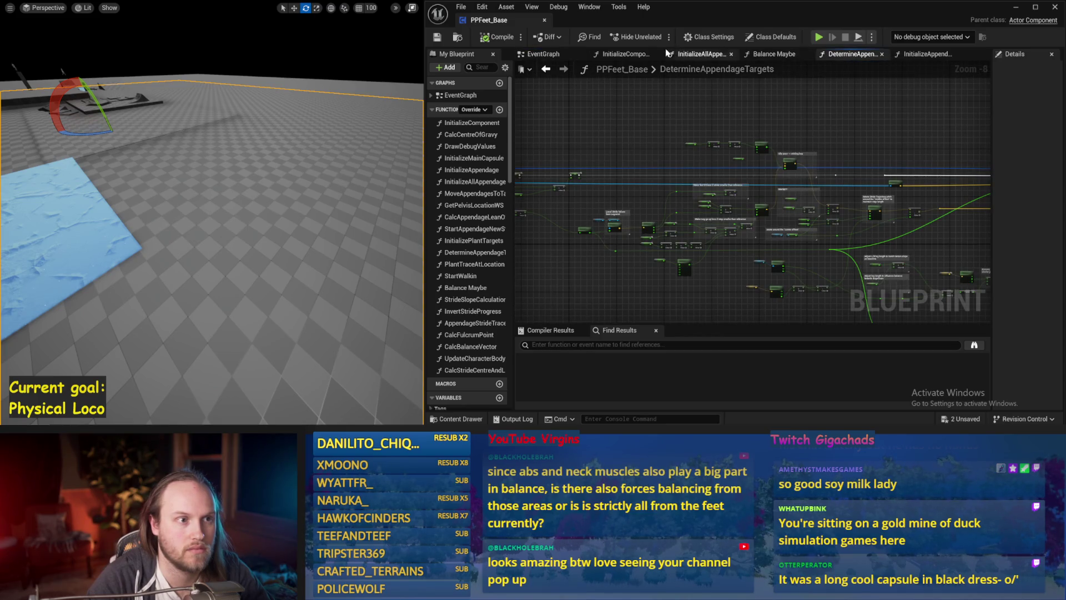
click(560, 53)
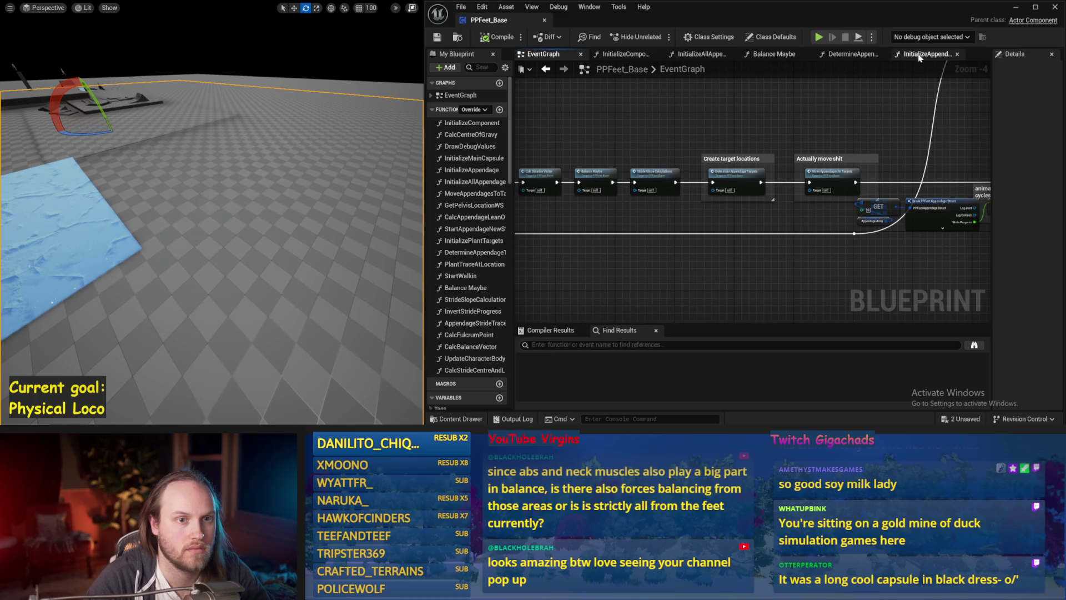
click(920, 54)
click(871, 56)
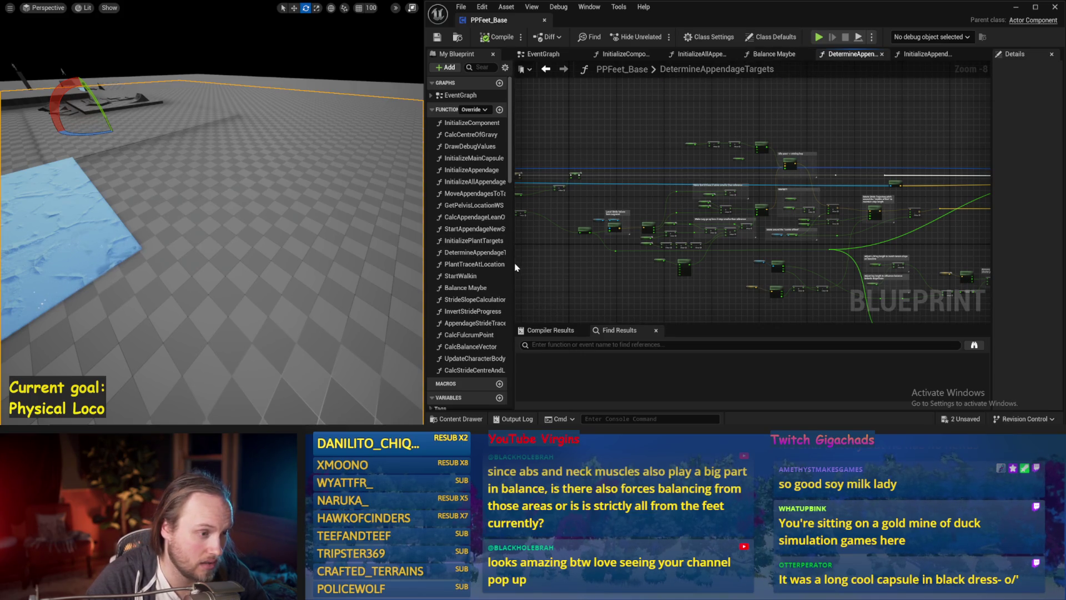
drag(516, 264, 568, 284)
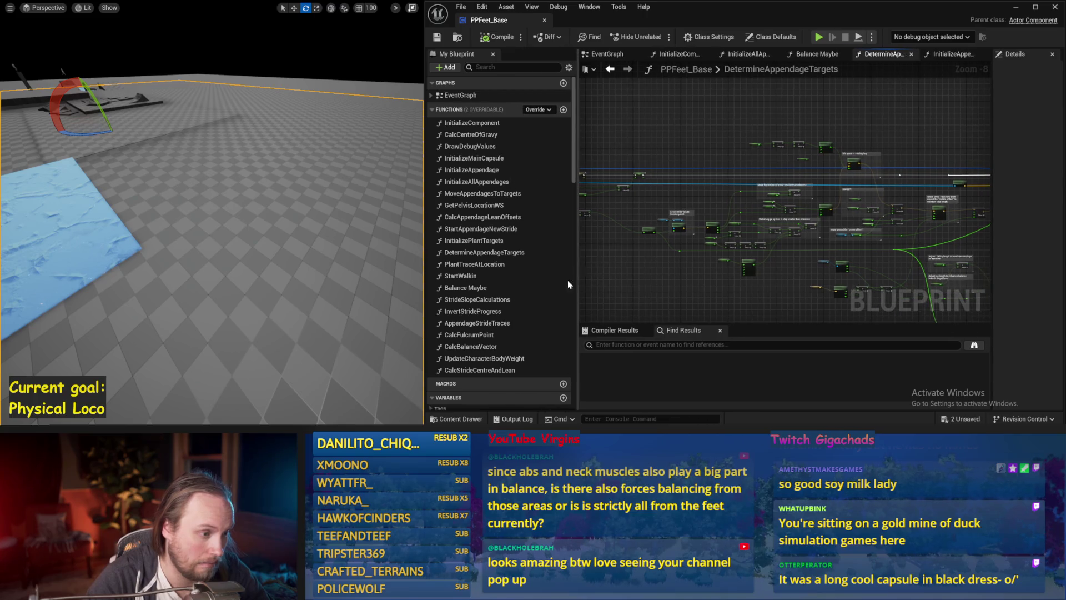
Pan the AppendageStrideTraces graph from the For Each Loop to the Sphere Trace and Break Hit Result nodes
double_click(494, 323)
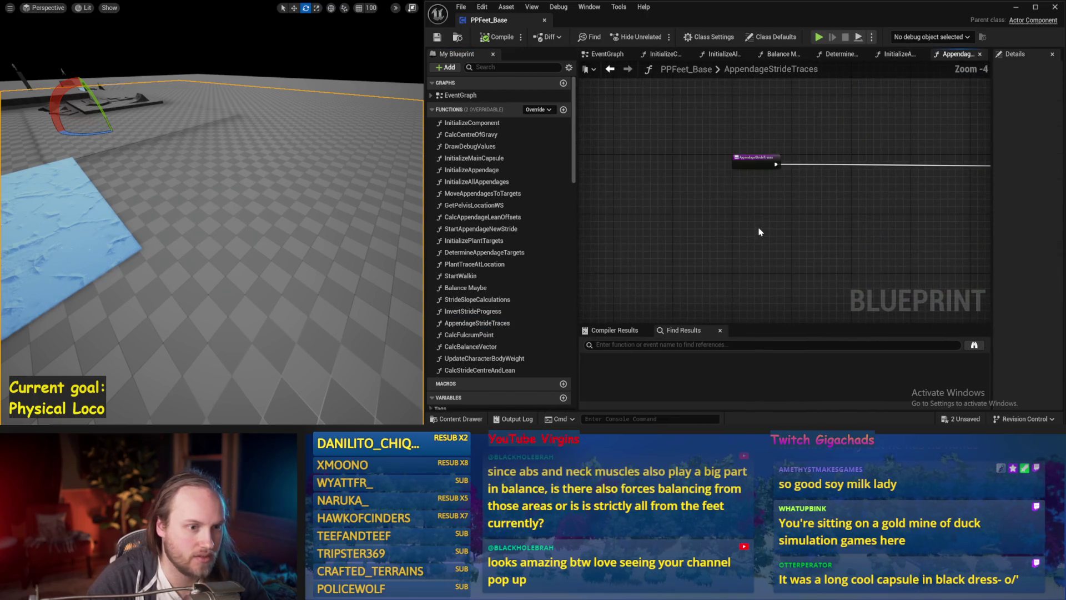
scroll(884, 219, down, 2)
drag(760, 235, 780, 245)
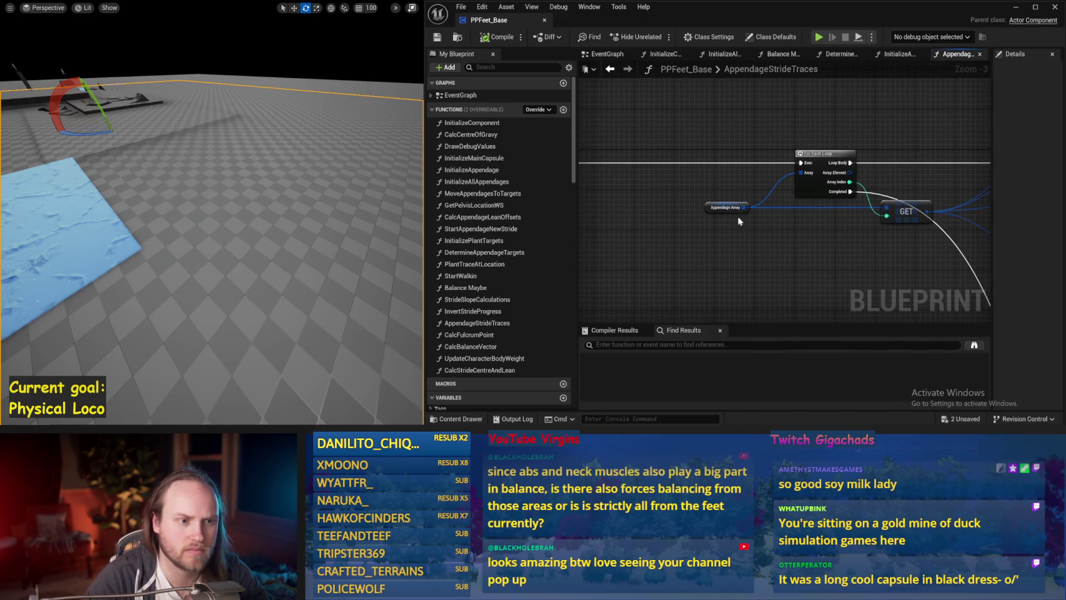
scroll(772, 257, down, 1)
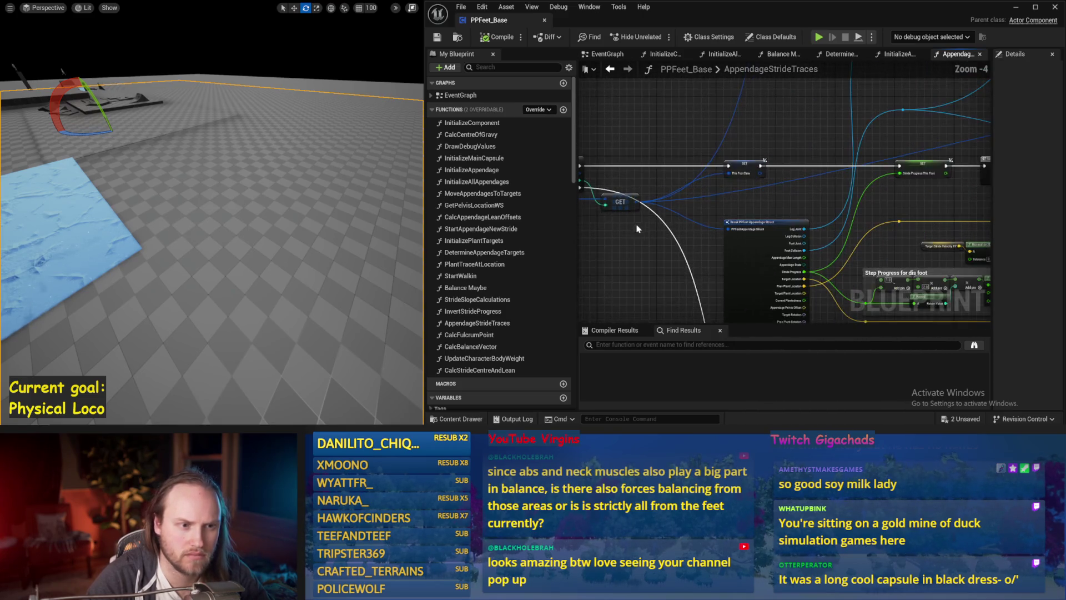
drag(772, 256, 844, 220)
drag(967, 158, 885, 151)
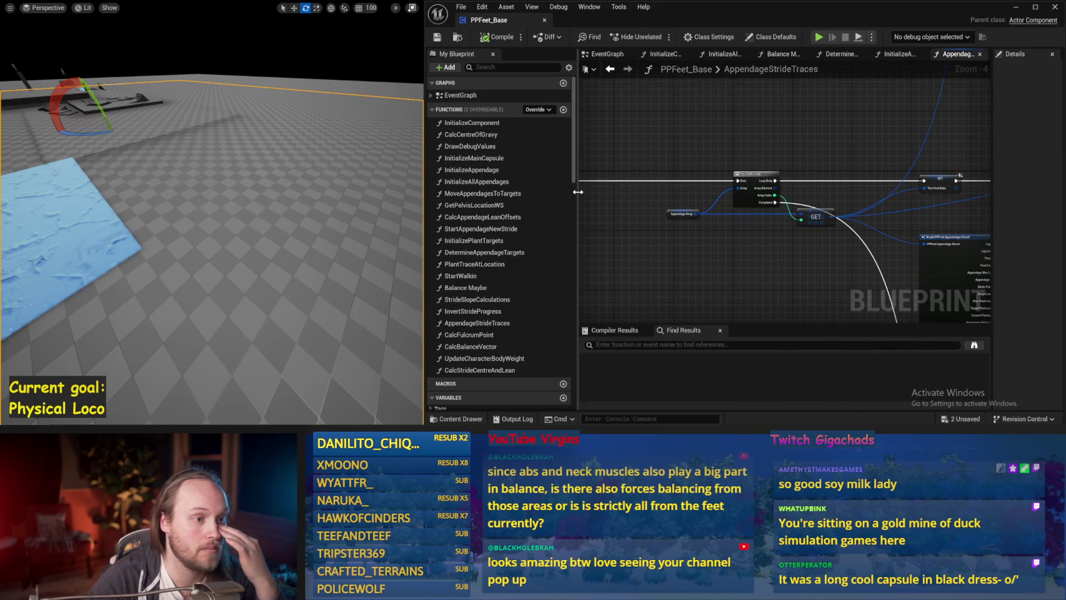
mouse_move(577, 192)
mouse_down()
mouse_move(542, 200)
mouse_move(741, 208)
mouse_move(569, 190)
mouse_up()
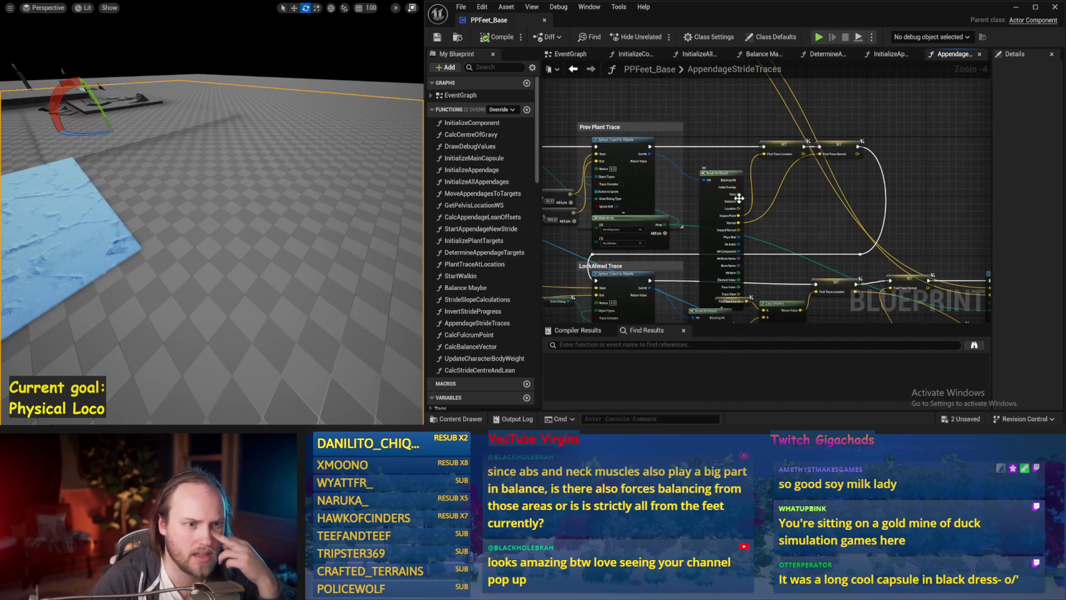
drag(891, 221, 722, 161)
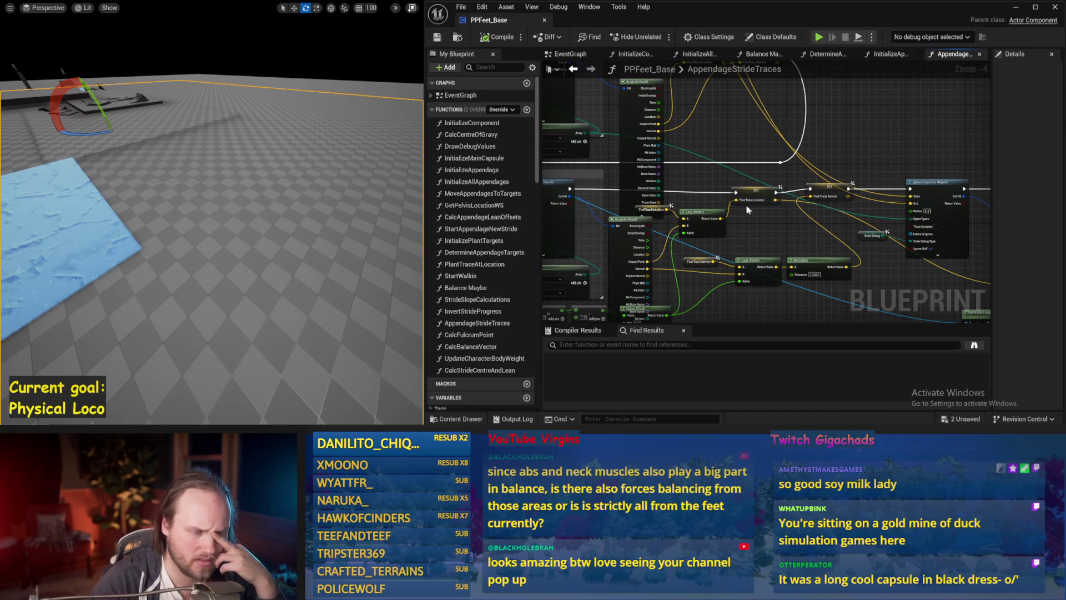
drag(829, 197, 745, 156)
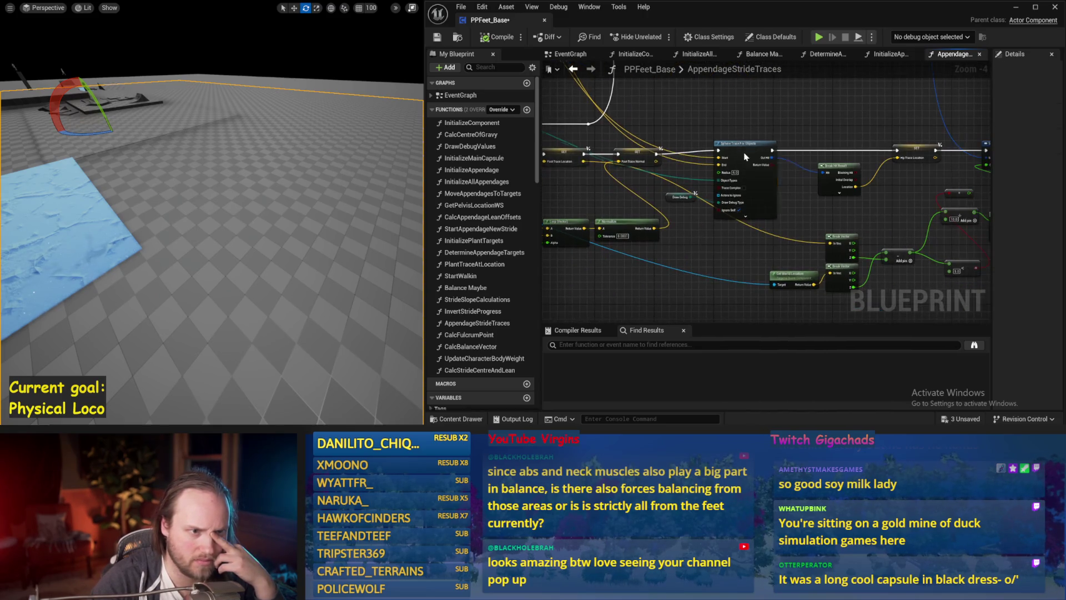
mouse_move(814, 119)
mouse_down()
mouse_move(692, 131)
mouse_move(895, 185)
mouse_up()
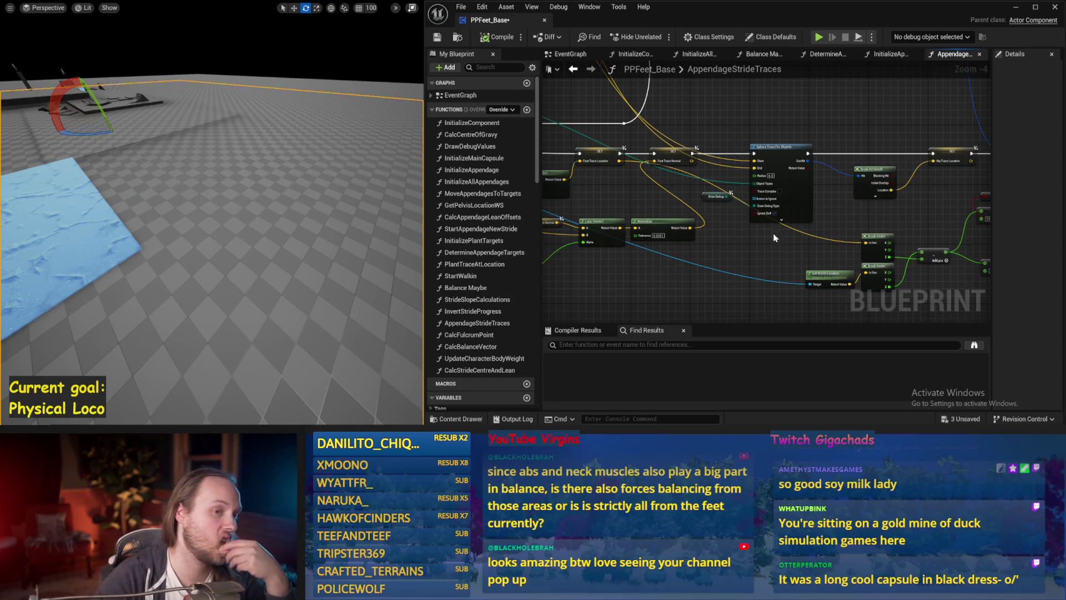
drag(725, 215, 806, 181)
drag(714, 222, 803, 224)
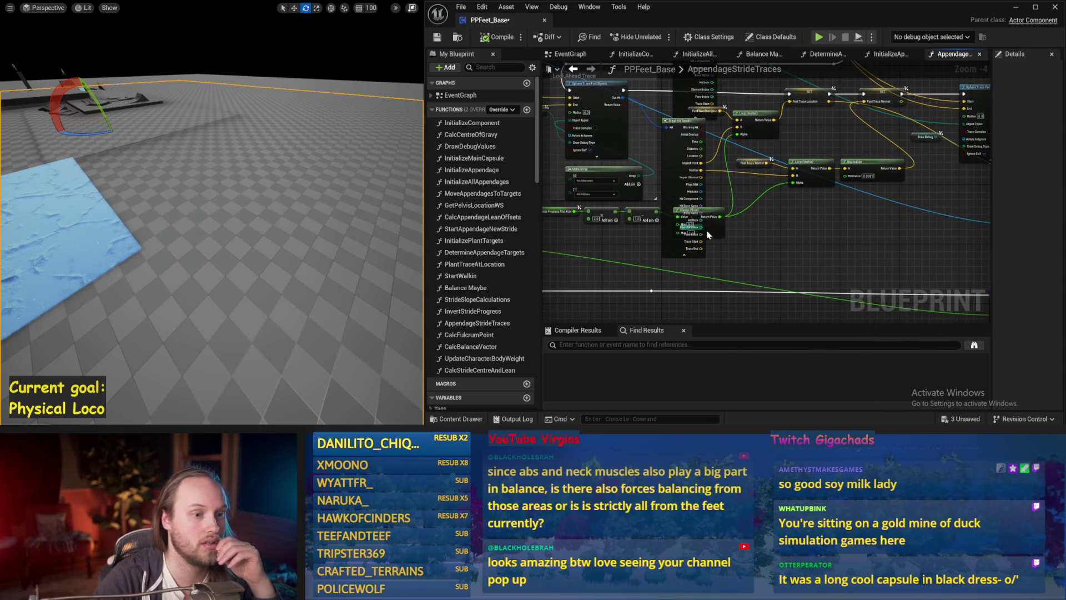
Move the Clamp node off Break Hit Result and review the Prev Plant, LookAhead and Hip trace nodes
drag(706, 235, 751, 231)
mouse_move(595, 197)
mouse_down()
mouse_move(751, 272)
mouse_move(719, 256)
mouse_up()
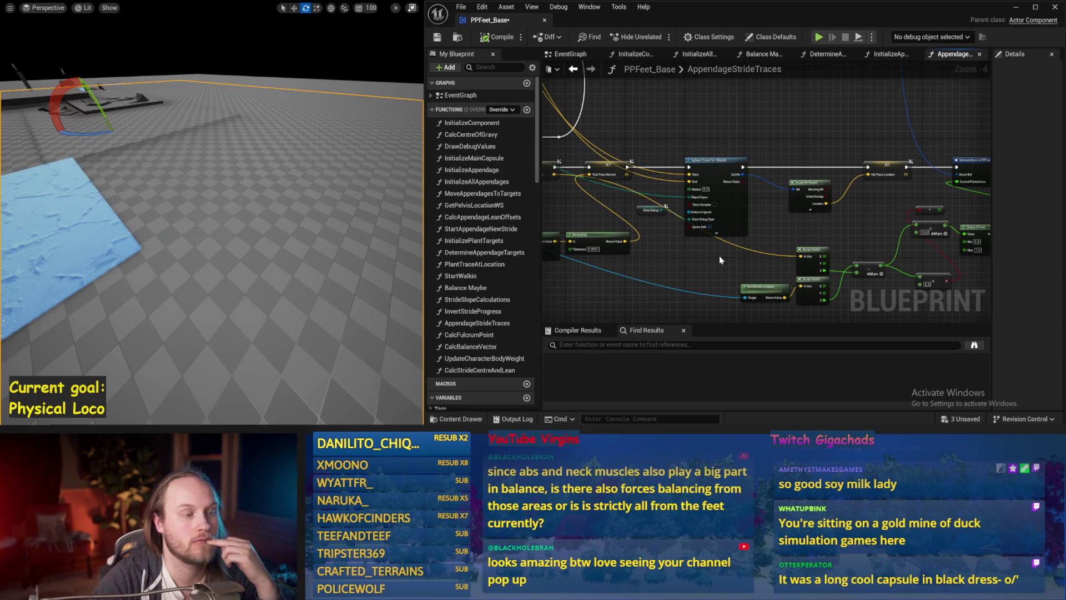
scroll(716, 260, down, 1)
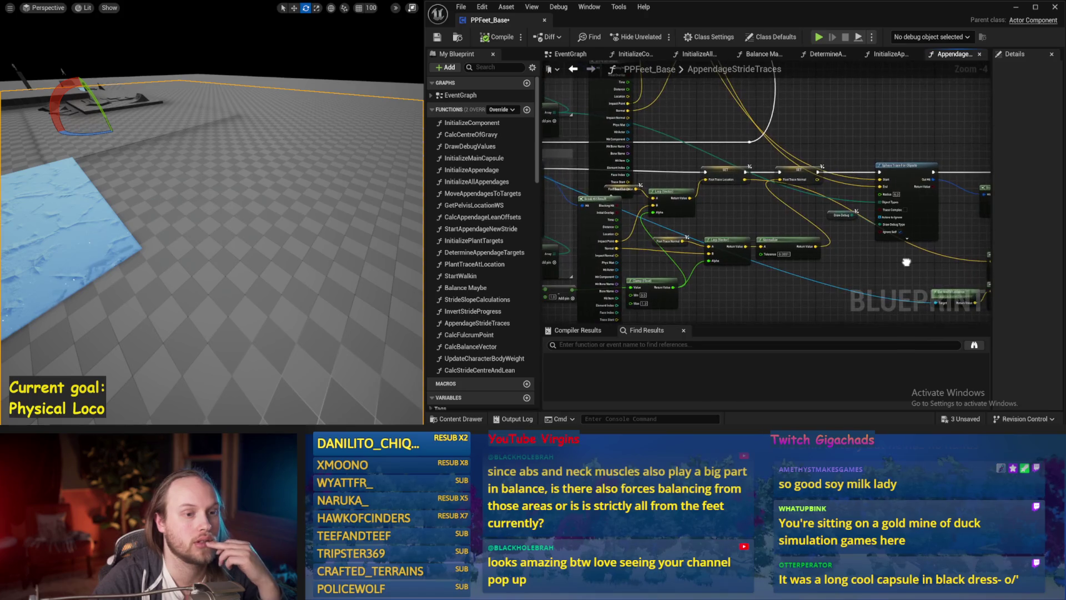
drag(715, 259, 802, 202)
scroll(867, 193, up, 2)
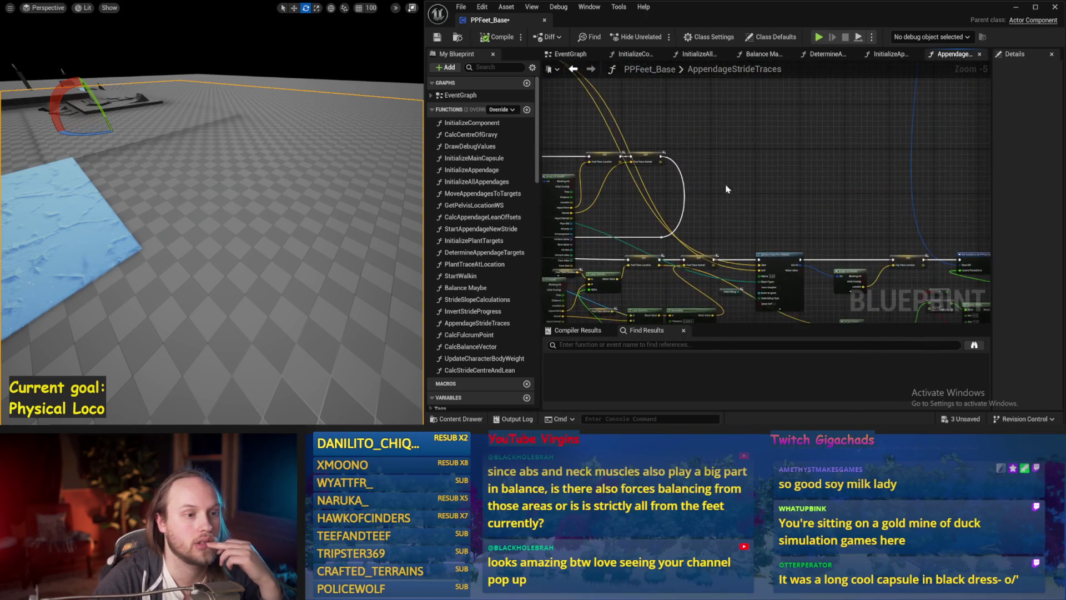
drag(867, 193, 772, 193)
scroll(762, 131, up, 1)
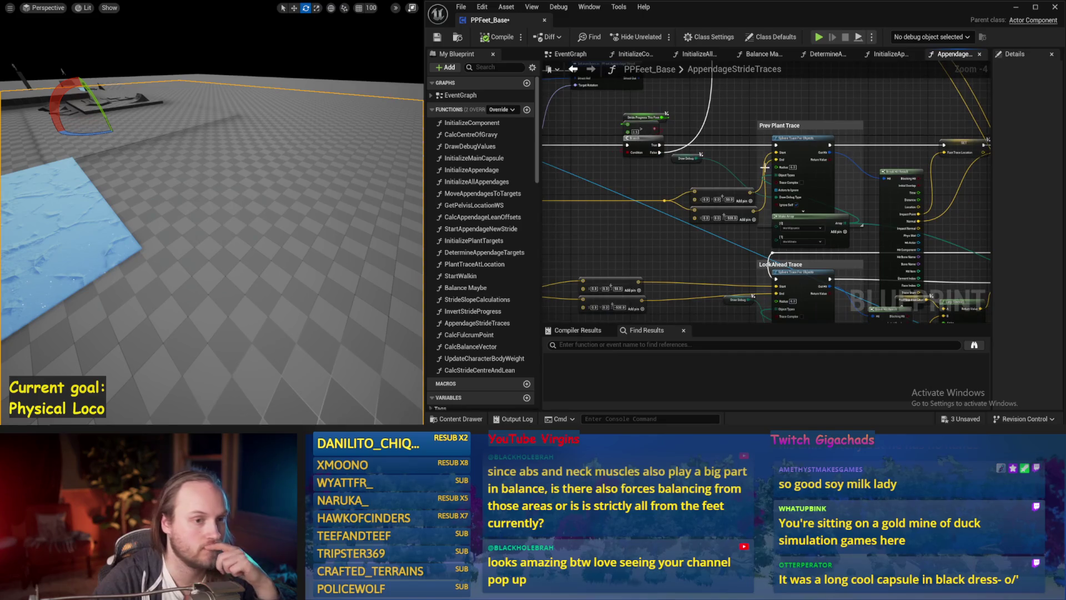
mouse_move(704, 196)
mouse_down()
mouse_move(672, 217)
mouse_move(611, 189)
mouse_move(747, 240)
mouse_move(607, 219)
mouse_up()
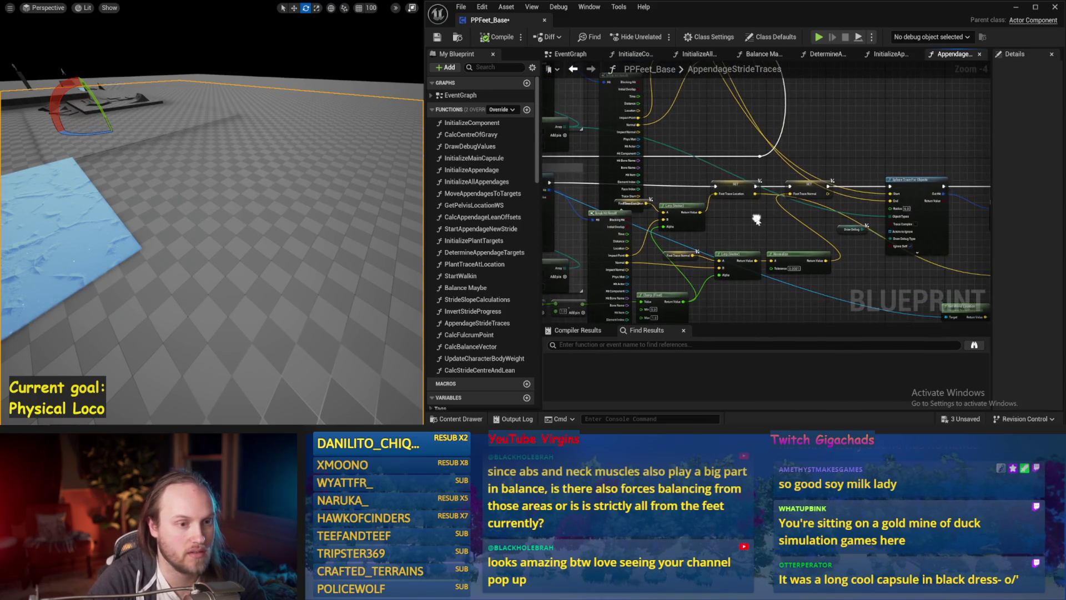
drag(803, 218, 620, 145)
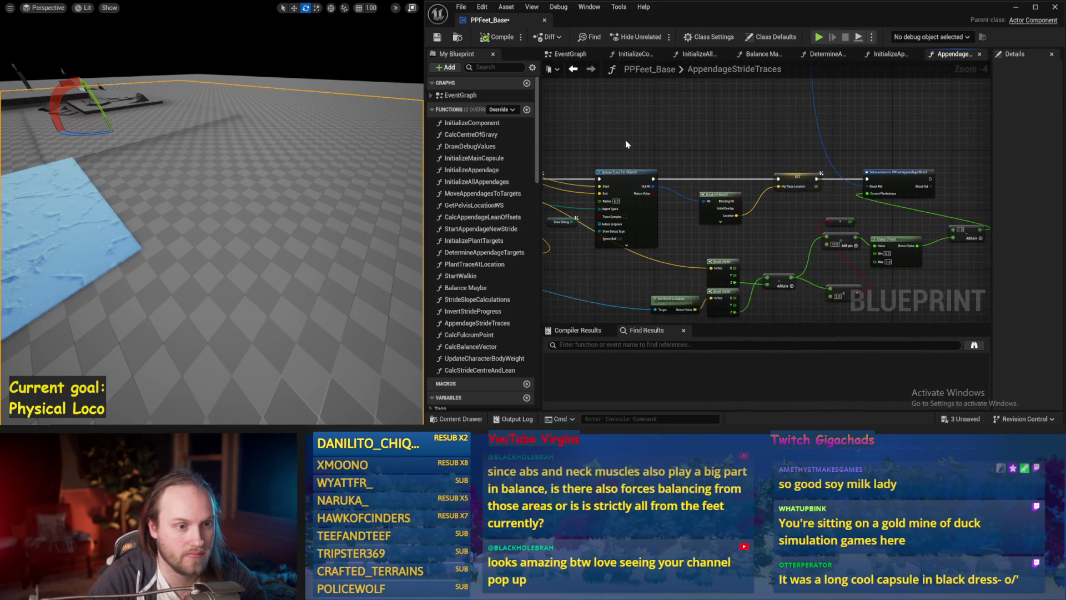
drag(962, 169, 750, 217)
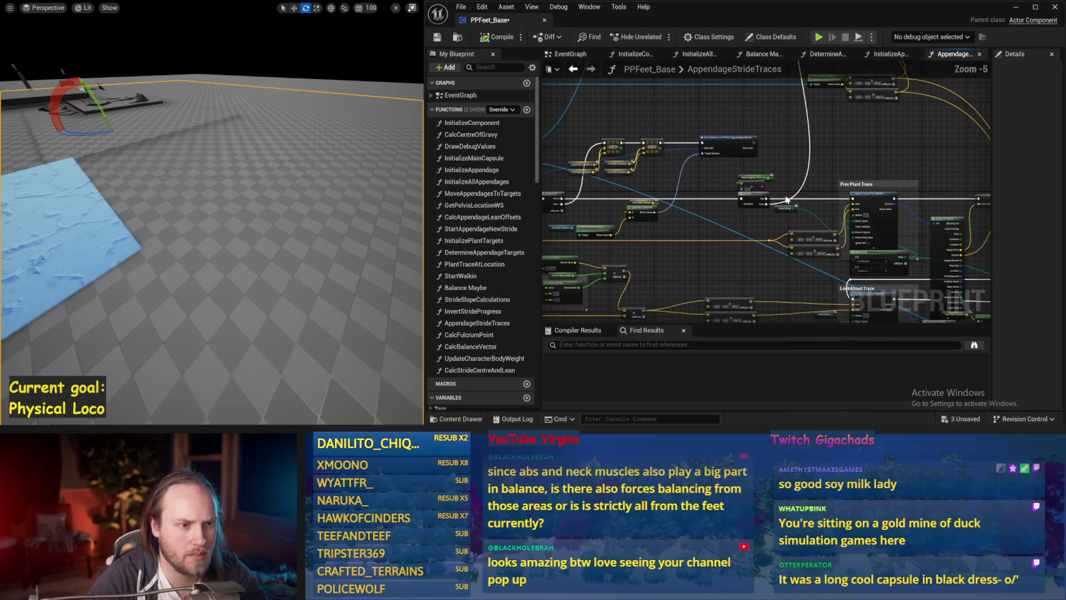
mouse_move(790, 138)
mouse_down()
mouse_move(723, 236)
mouse_move(762, 226)
mouse_move(598, 162)
mouse_up()
drag(765, 183, 798, 180)
scroll(512, 183, down, 2)
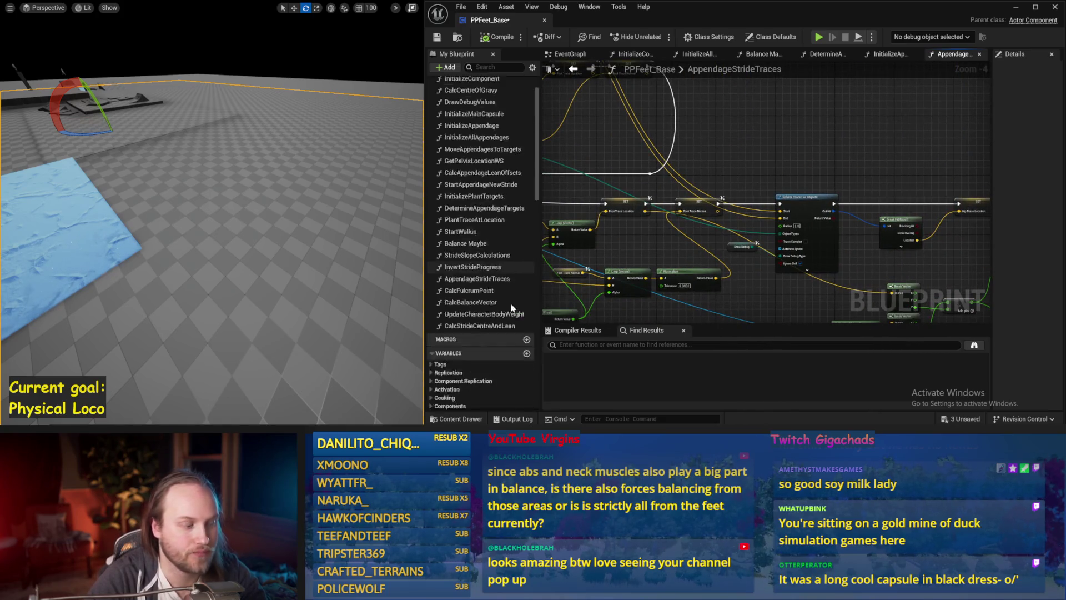
scroll(512, 183, down, 5)
scroll(511, 183, up, 3)
scroll(511, 183, up, 3)
scroll(511, 183, down, 2)
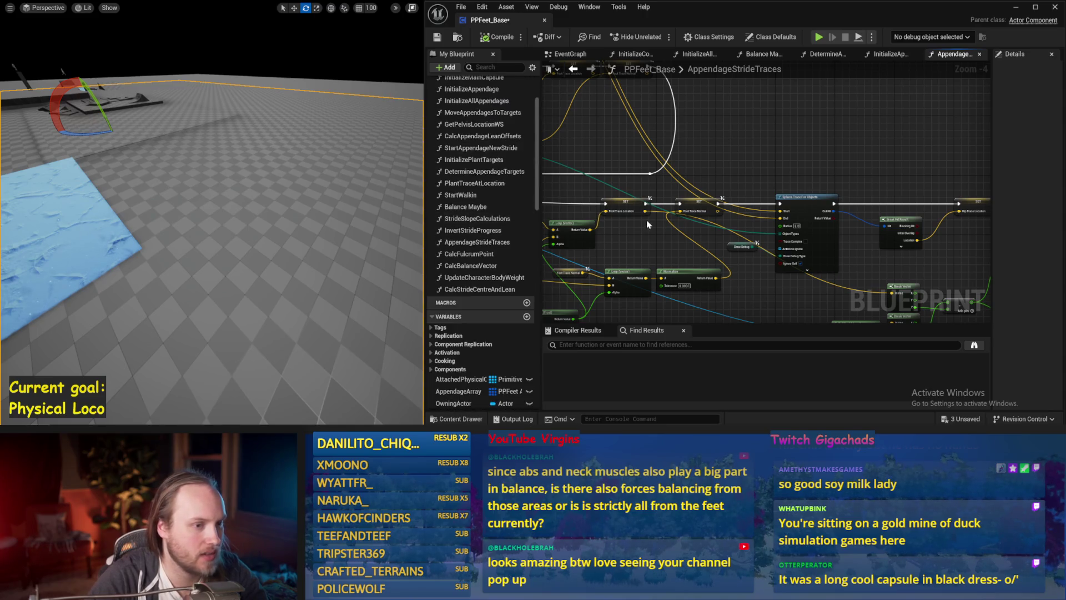
drag(666, 218, 533, 167)
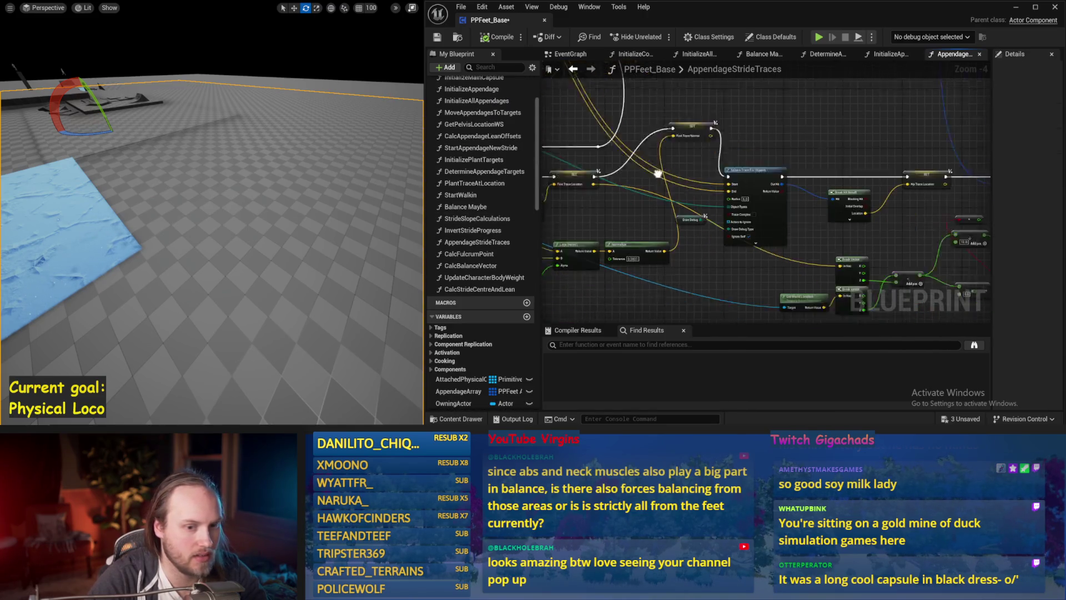
drag(666, 217, 554, 206)
scroll(553, 205, up, 1)
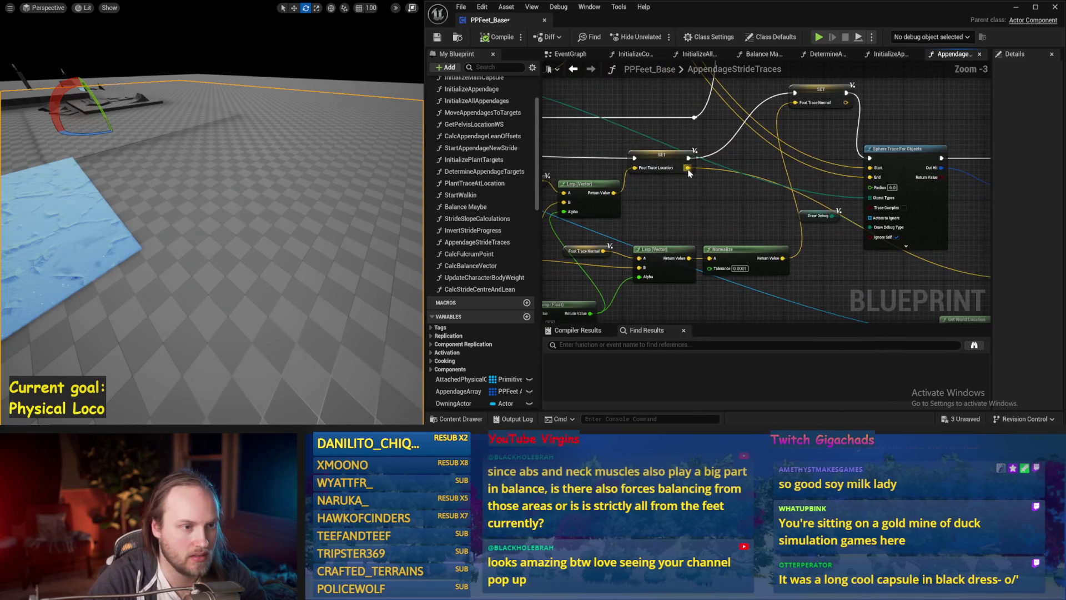
Promote the foot trace location pin to a NextStepLocation variable and wire its setter into the exec chain
right_click(693, 172)
click(715, 240)
text(dStepLocation)
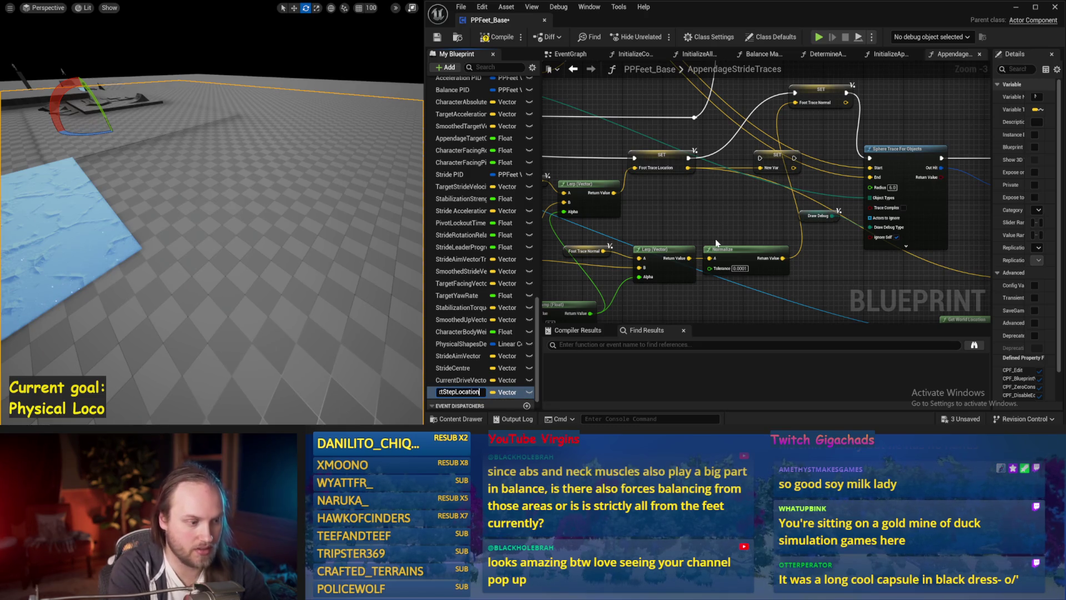
key(Return)
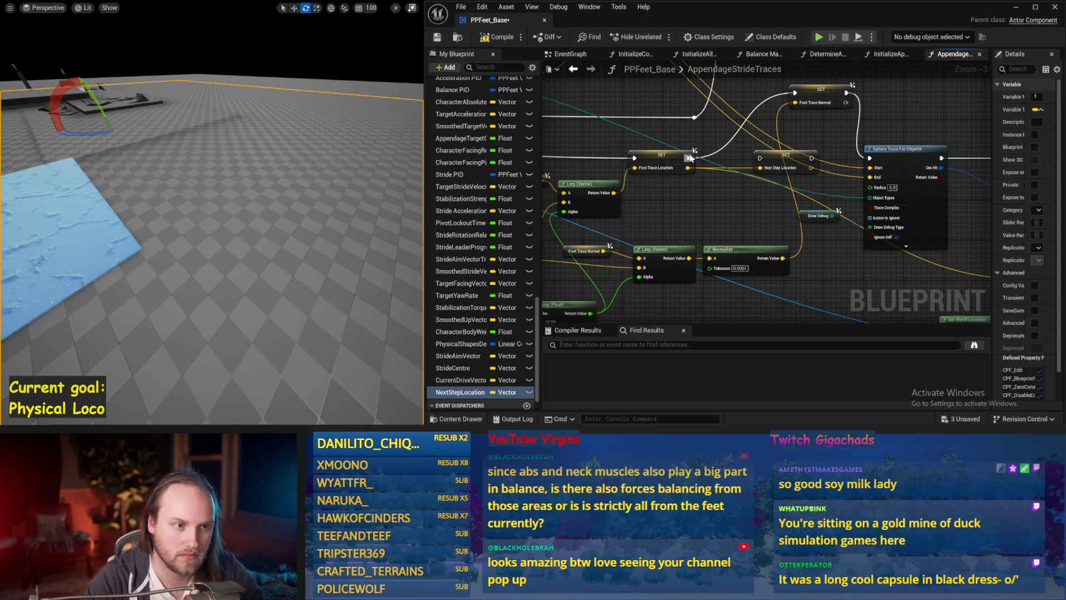
mouse_move(690, 158)
mouse_down()
mouse_move(760, 158)
mouse_move(797, 98)
mouse_up()
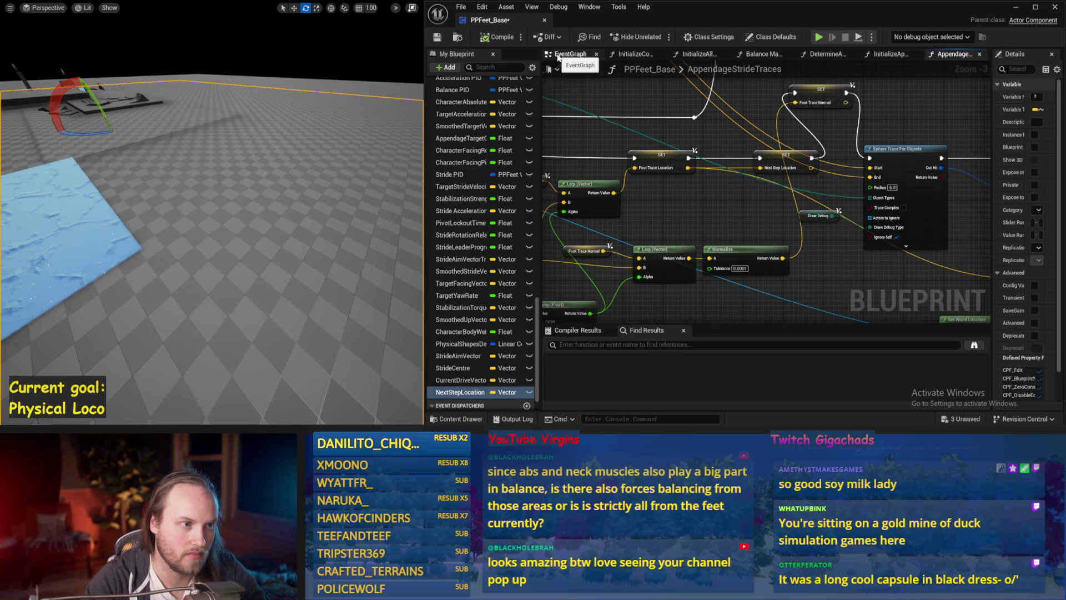
click(558, 56)
Simulate the level, stop, compile and save PPFeet_Base, then simulate again to watch the character balance
key(alt+s)
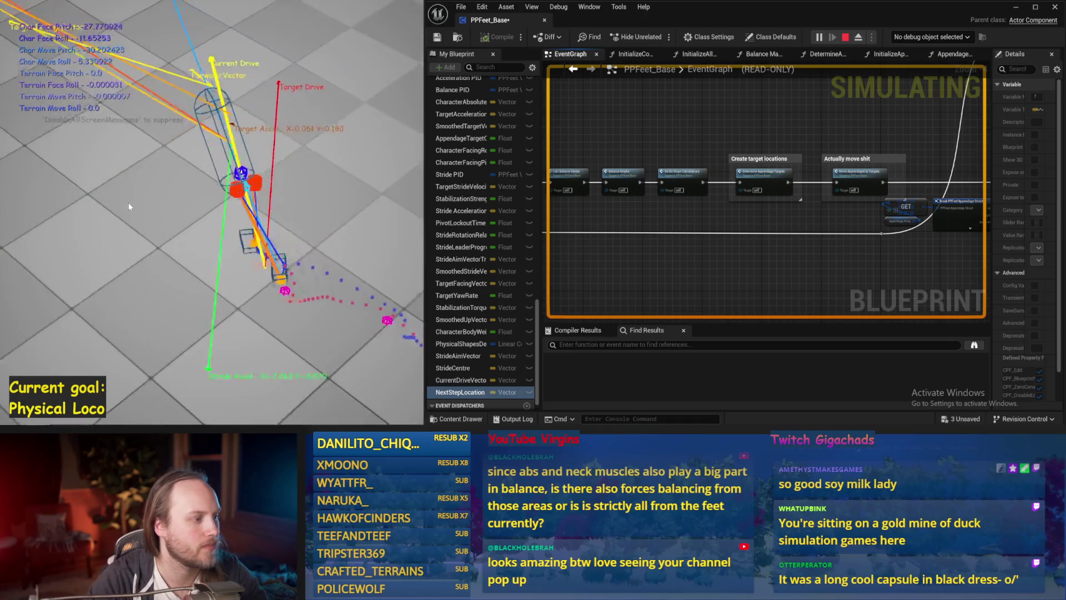
key(Escape)
key(ctrl+s)
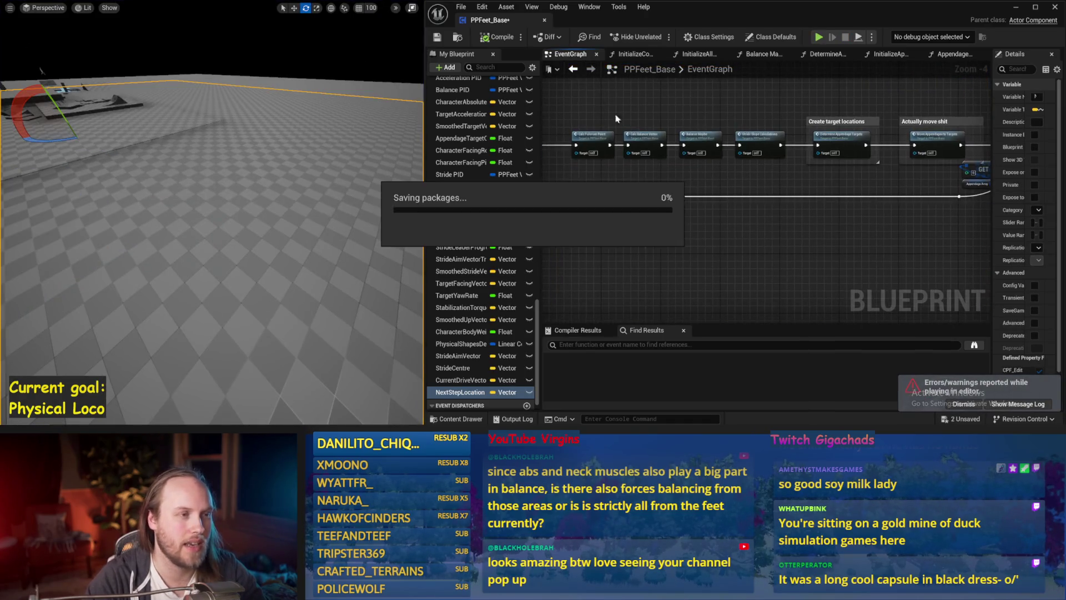
click(435, 38)
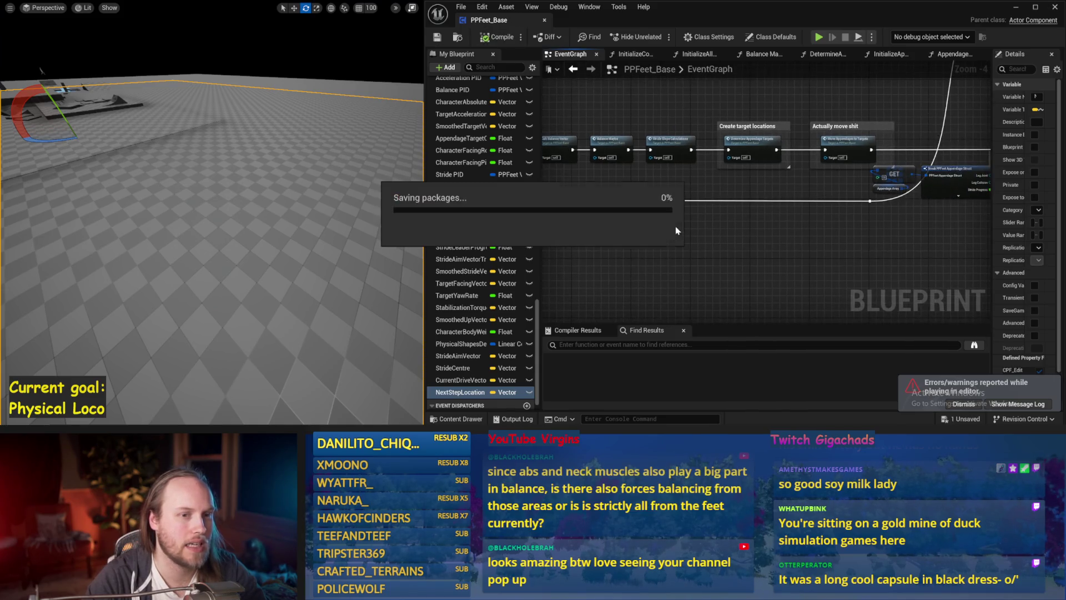
drag(795, 227, 815, 242)
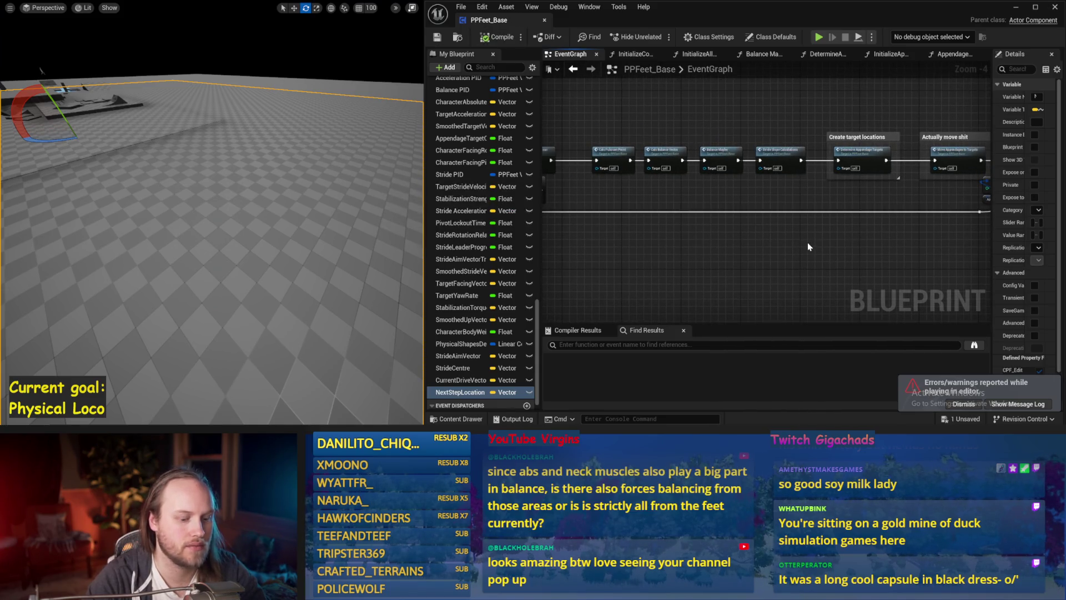
key(alt+s)
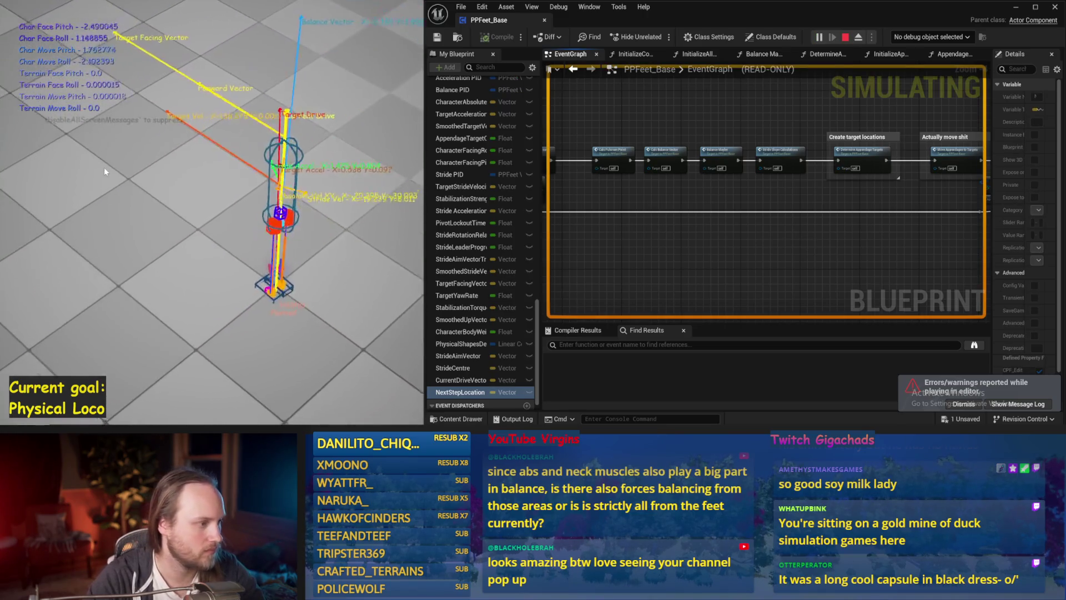
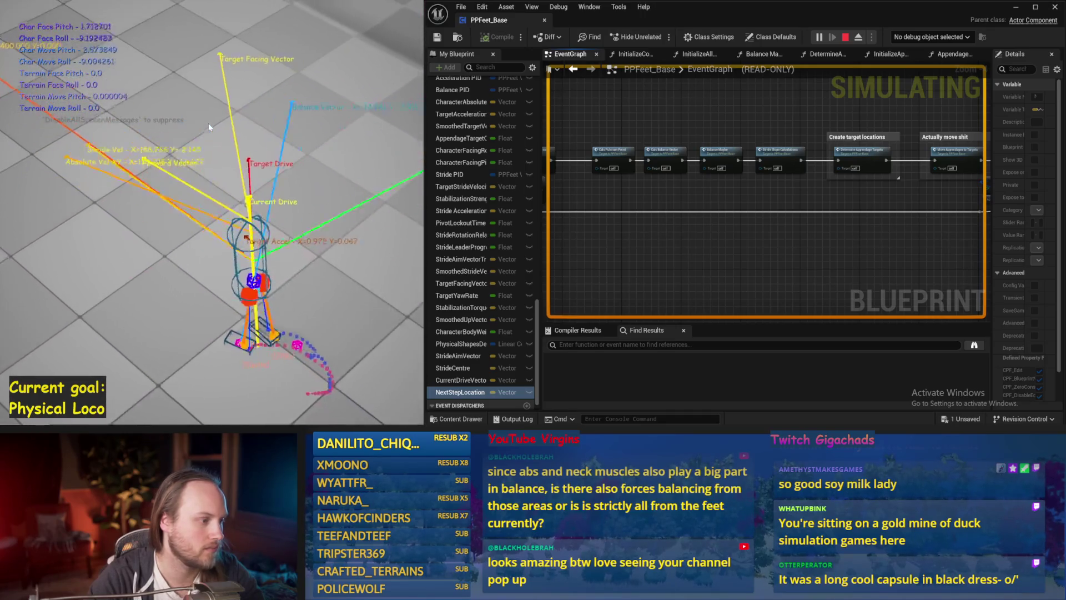
Stop the simulation, undo two strokes in the Paint sketch, and return to the blueprint editor
key(Escape)
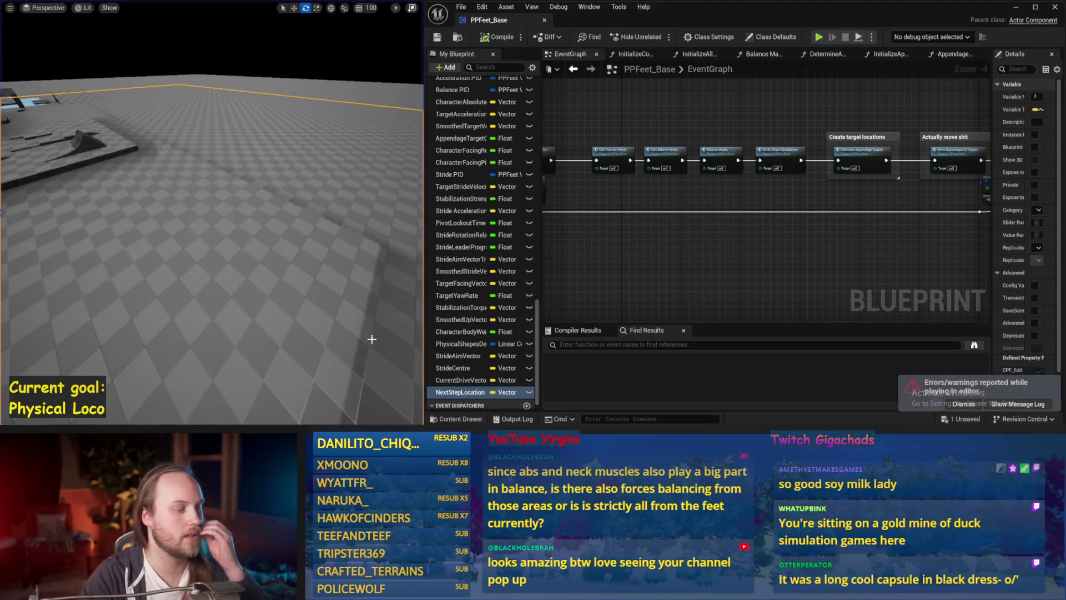
key(alt+Tab)
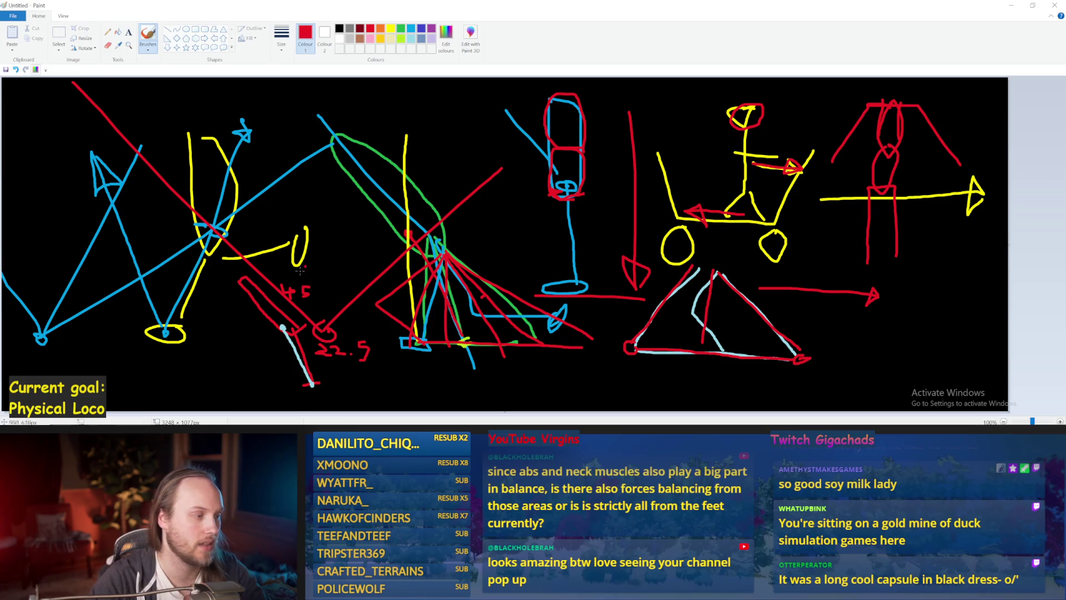
key(ctrl+z)
key(ctrl+z)
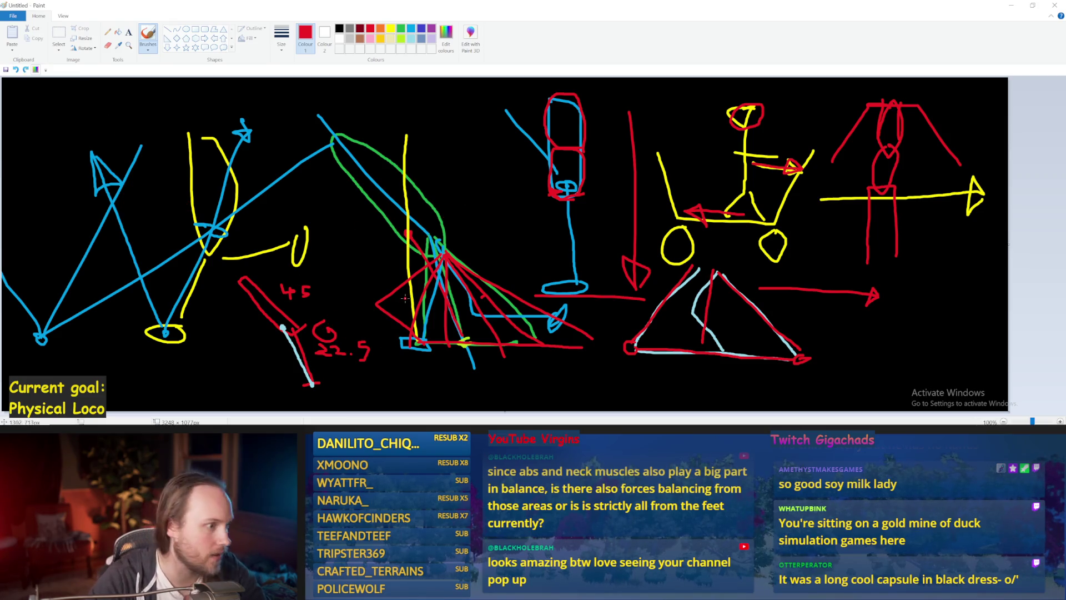
click(1008, 13)
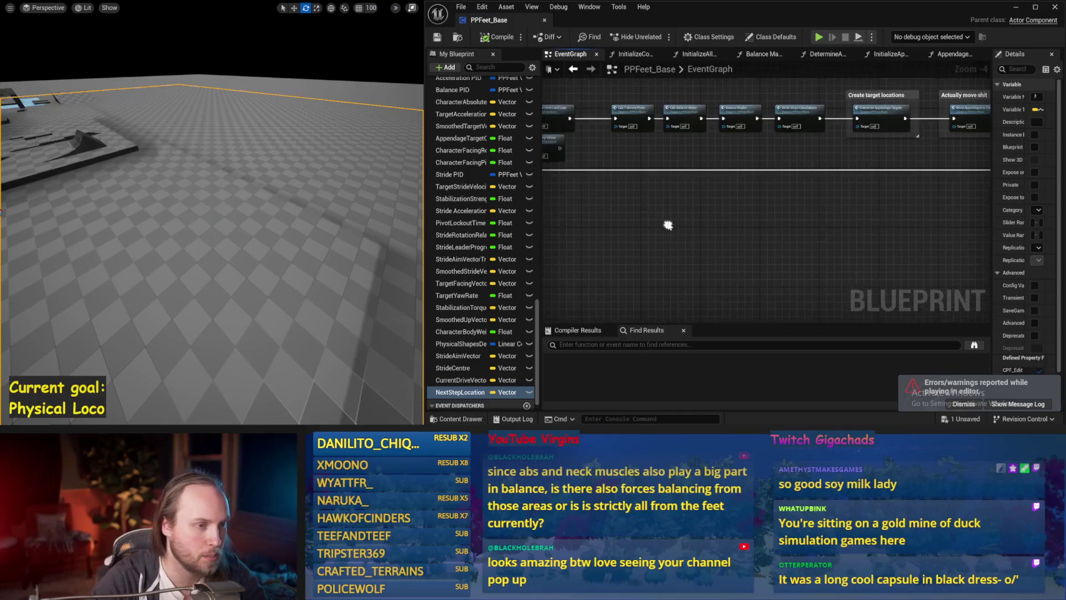
Save PPFeet_Base, dismiss the warnings toast, and open the CalcStrideCentreAndLean function from the event graph
click(436, 38)
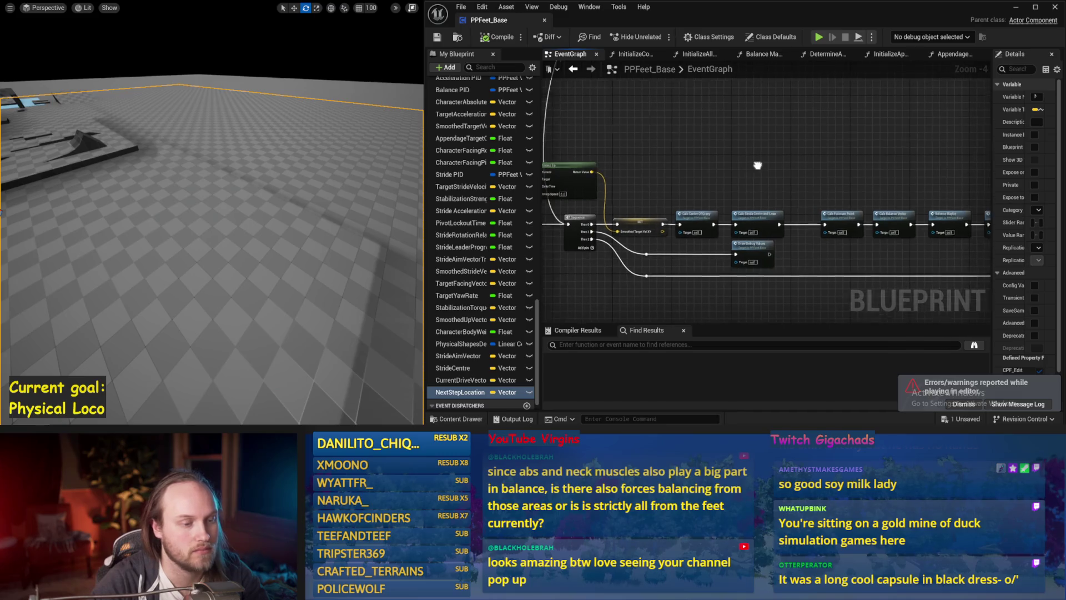
click(969, 405)
key(ctrl+s)
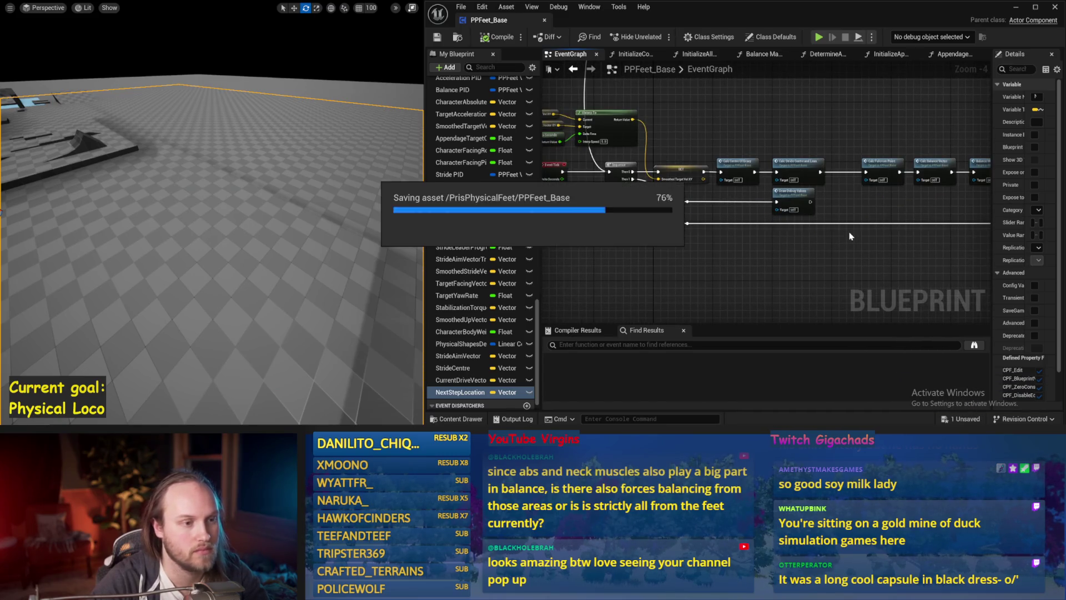
drag(763, 237, 921, 234)
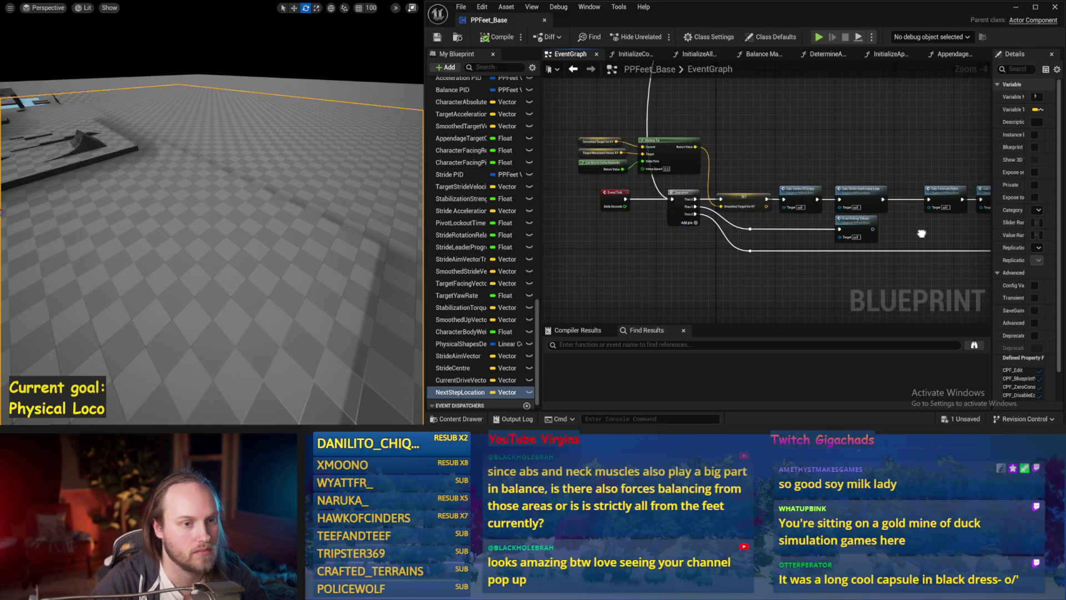
double_click(862, 200)
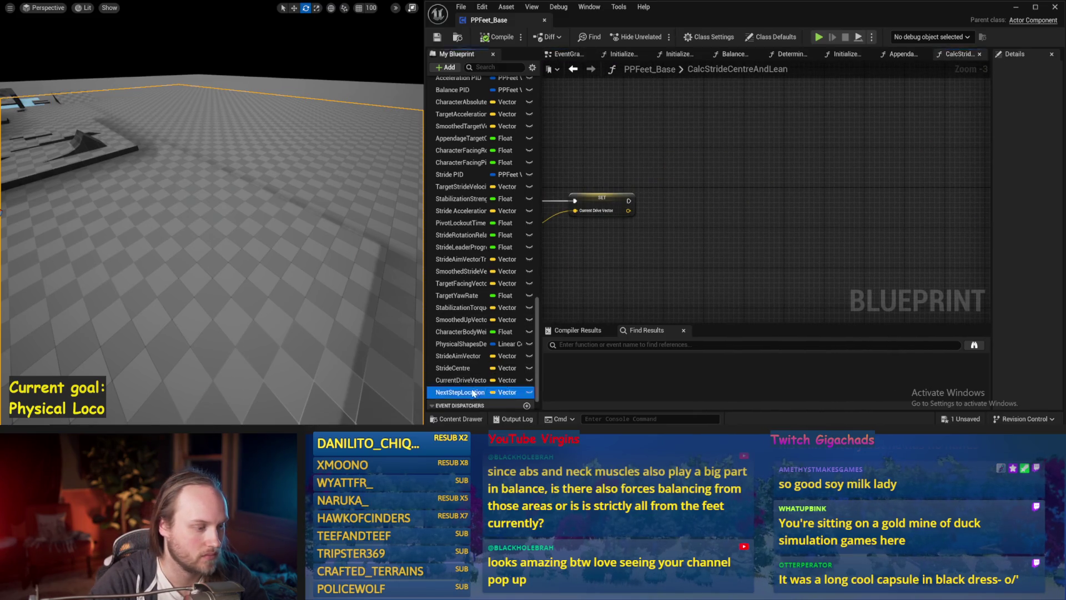
Combine NextStepLocation with Character Centre Of Gravity in a vector math node and save
mouse_move(472, 391)
mouse_down()
mouse_move(676, 132)
mouse_move(714, 208)
mouse_move(774, 182)
mouse_up()
click(705, 148)
text(+)
key(Return)
drag(716, 240, 738, 203)
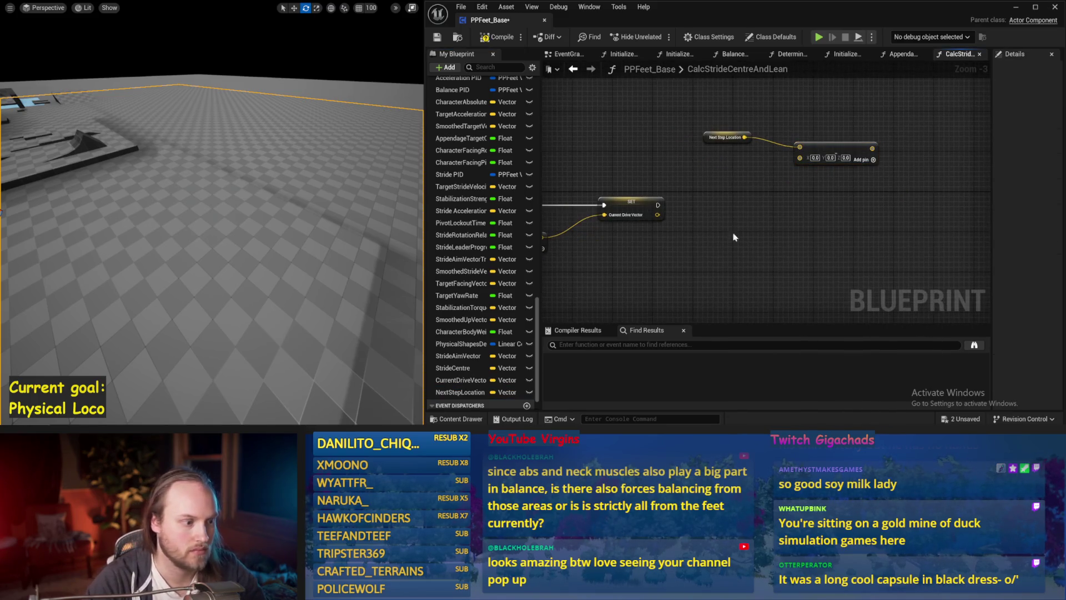
right_click(689, 256)
text(centre of grav)
key(Return)
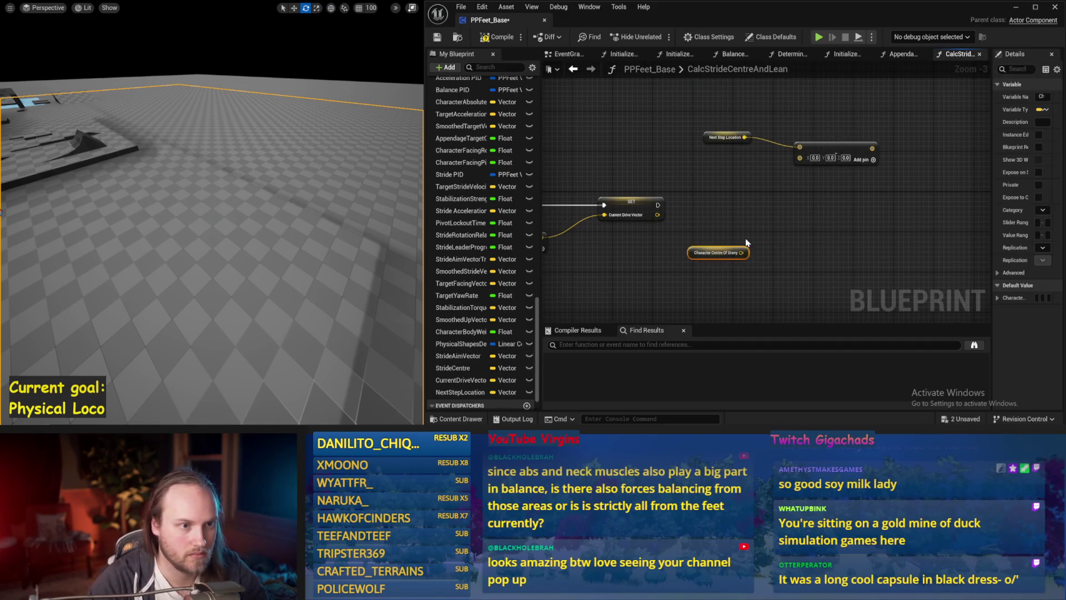
drag(741, 253, 791, 162)
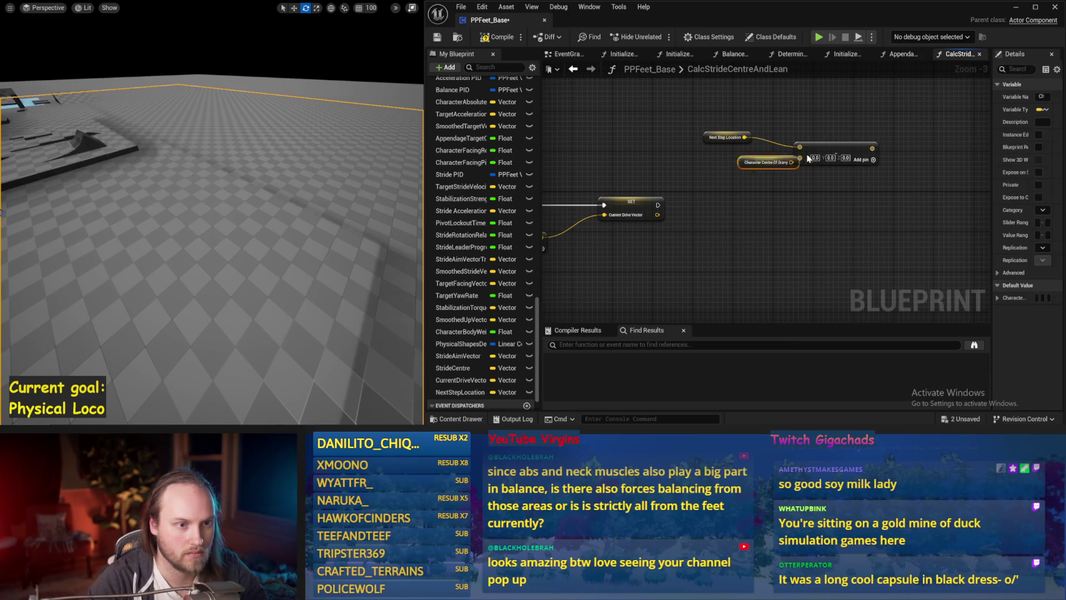
click(748, 160)
drag(802, 161, 802, 161)
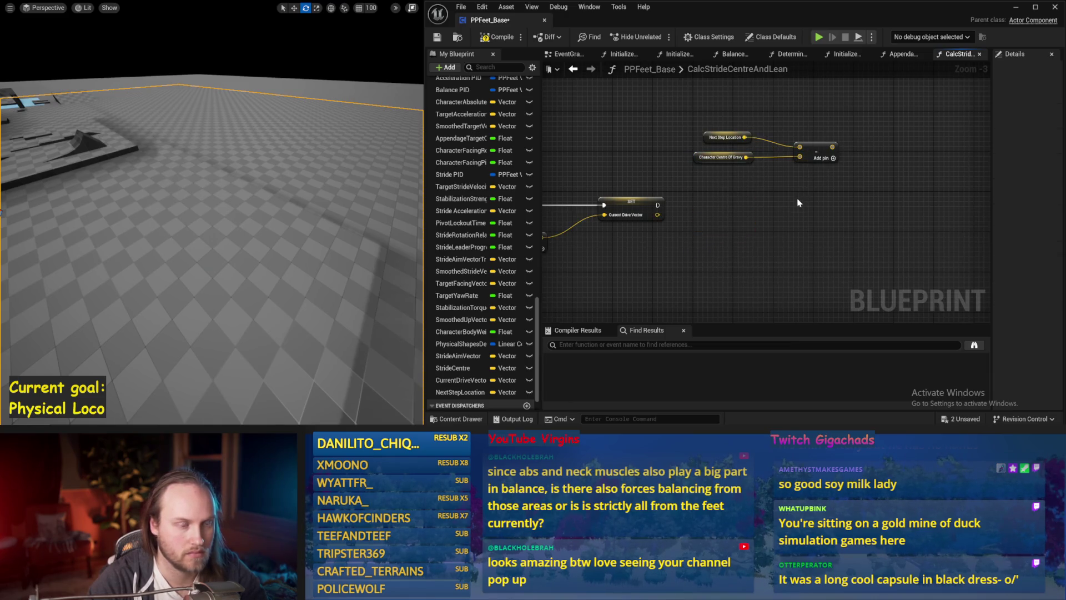
click(701, 166)
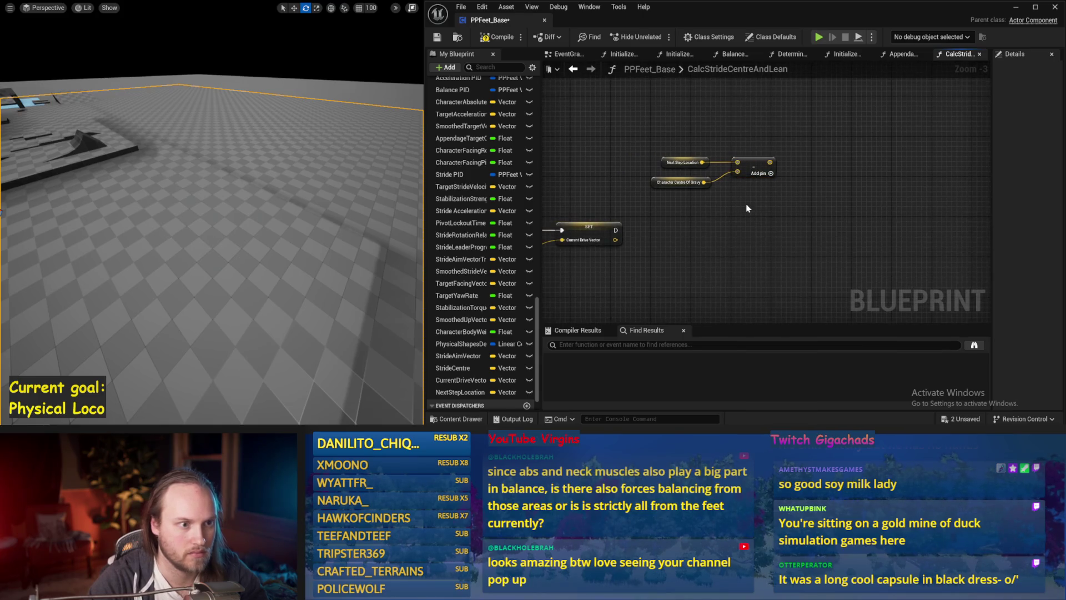
key(ctrl+s)
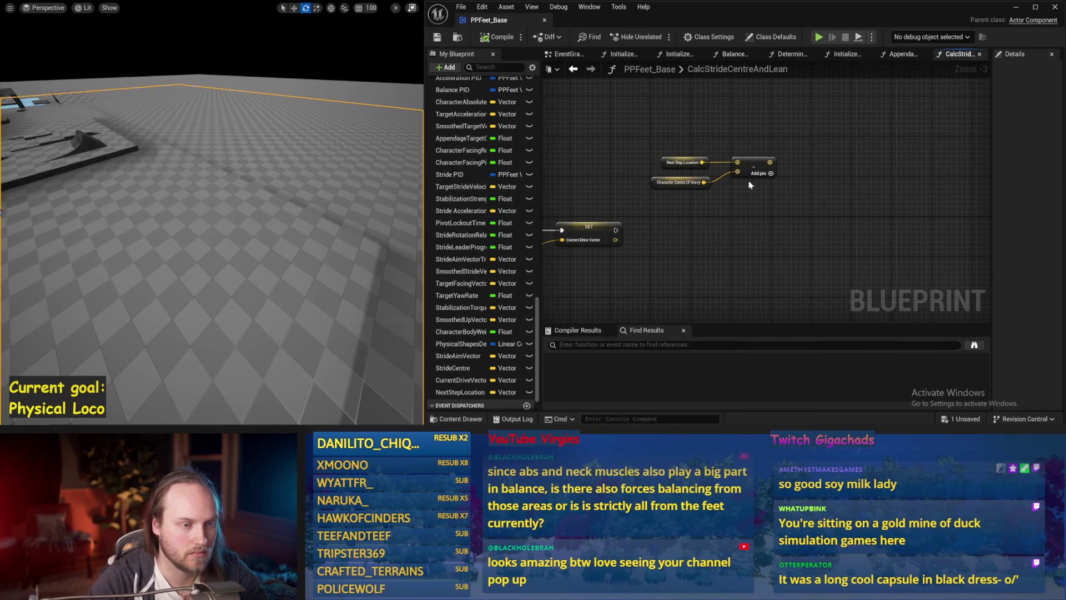
Promote the result to a LookAheadStepVector variable set after Current Drive Vector, then compile
right_click(770, 164)
click(801, 193)
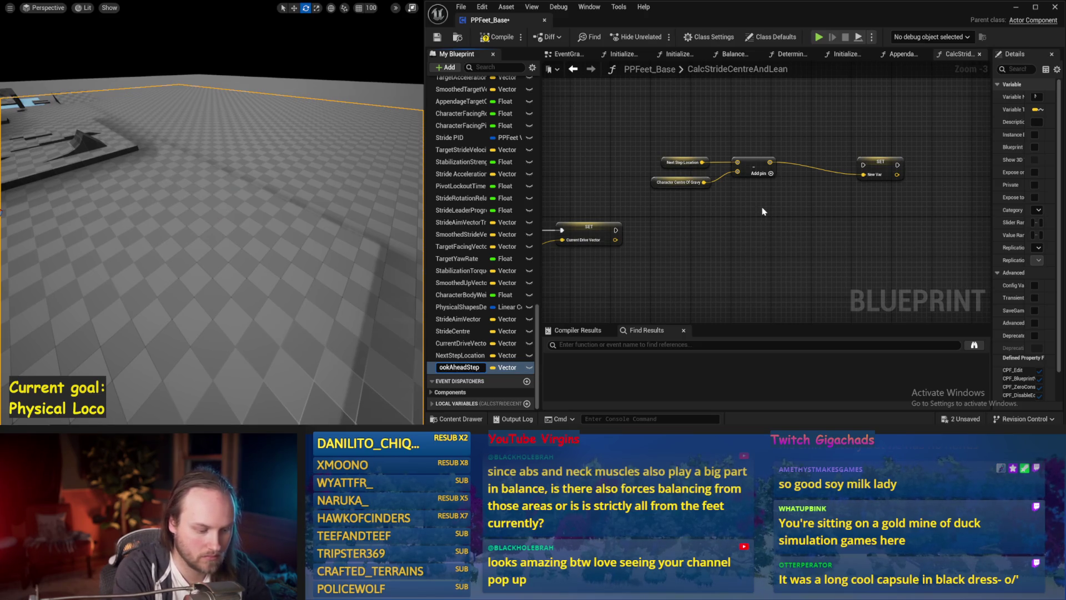
text(tor)
key(Return)
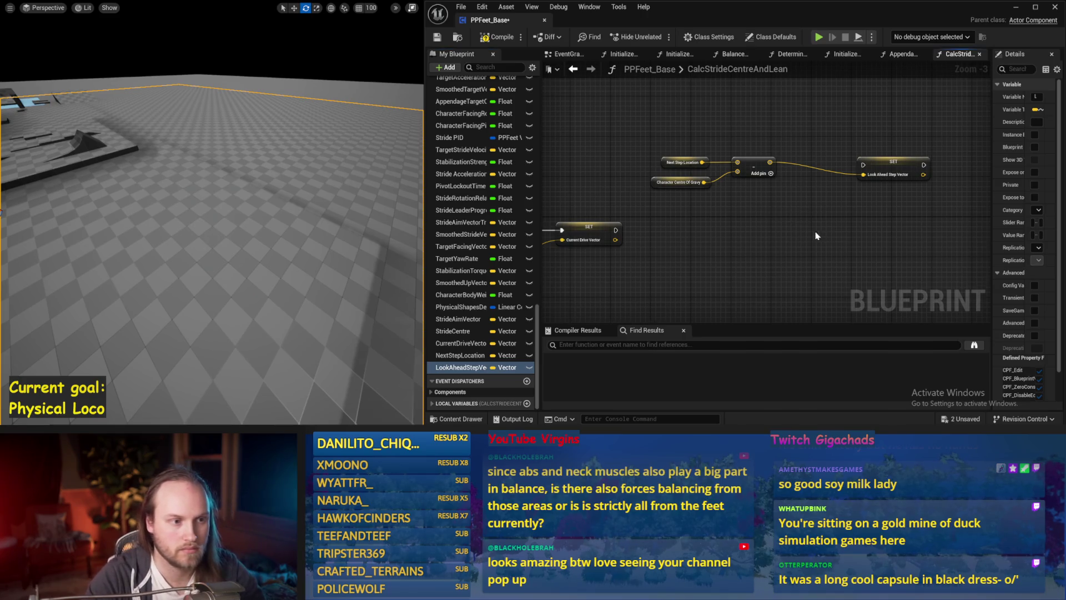
drag(754, 146, 772, 132)
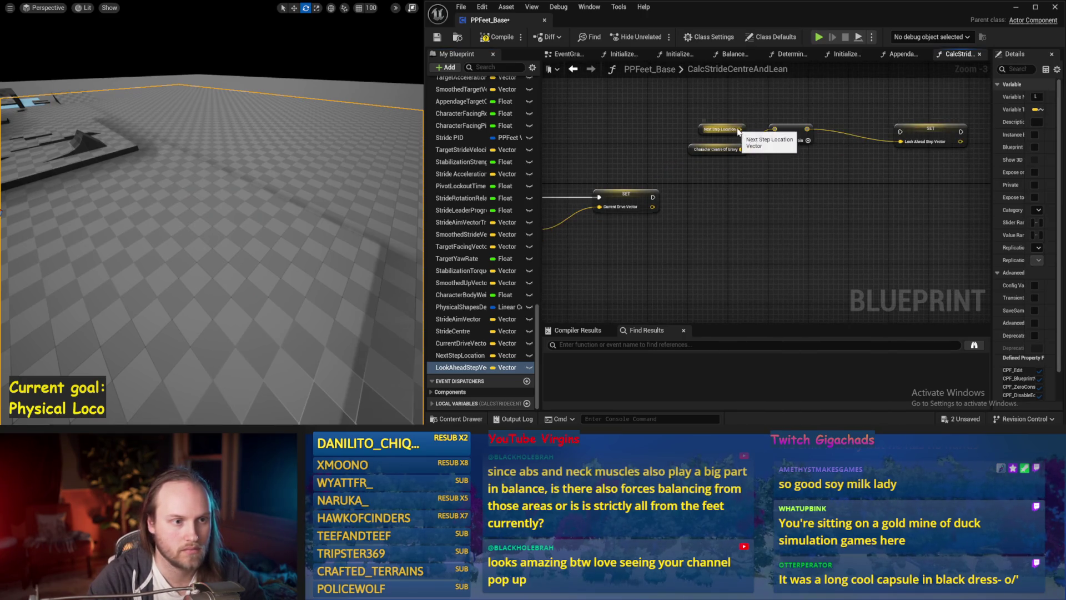
drag(929, 130, 859, 180)
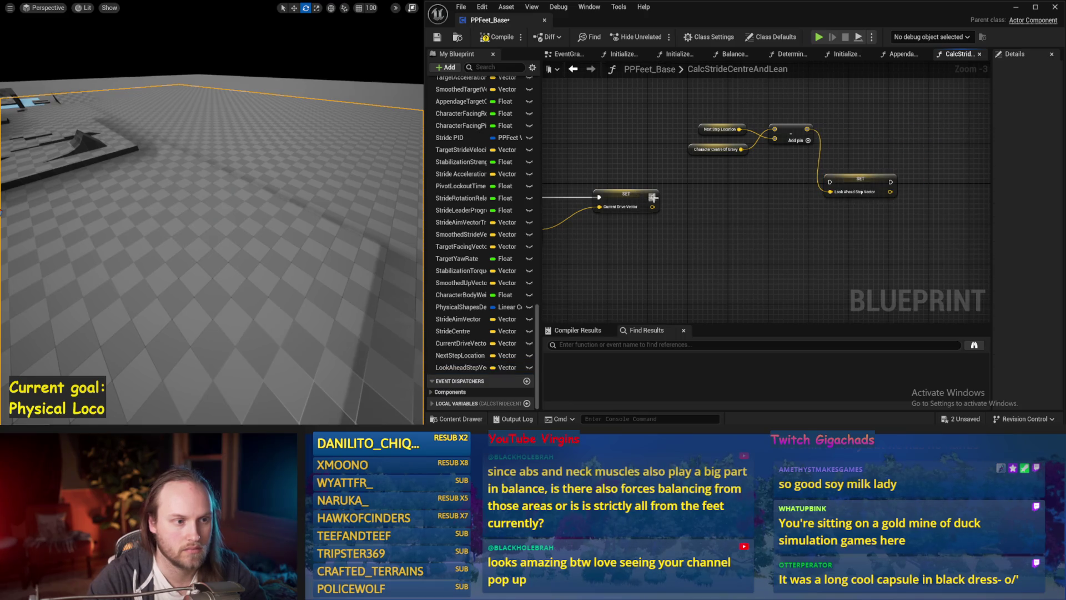
mouse_move(653, 198)
mouse_down()
mouse_move(855, 182)
mouse_move(826, 197)
mouse_up()
click(518, 75)
click(497, 37)
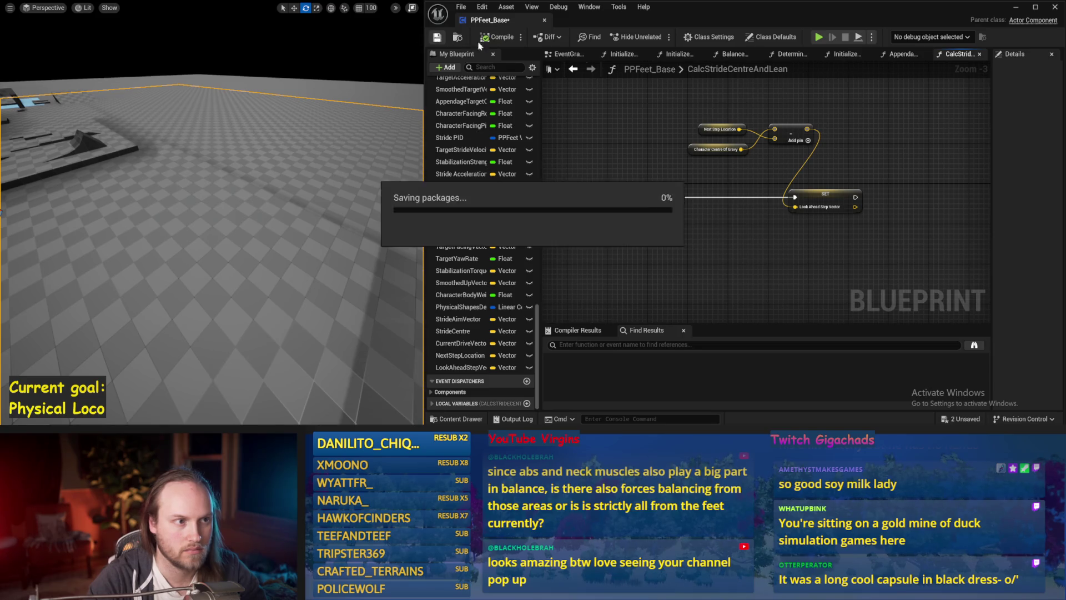
click(569, 54)
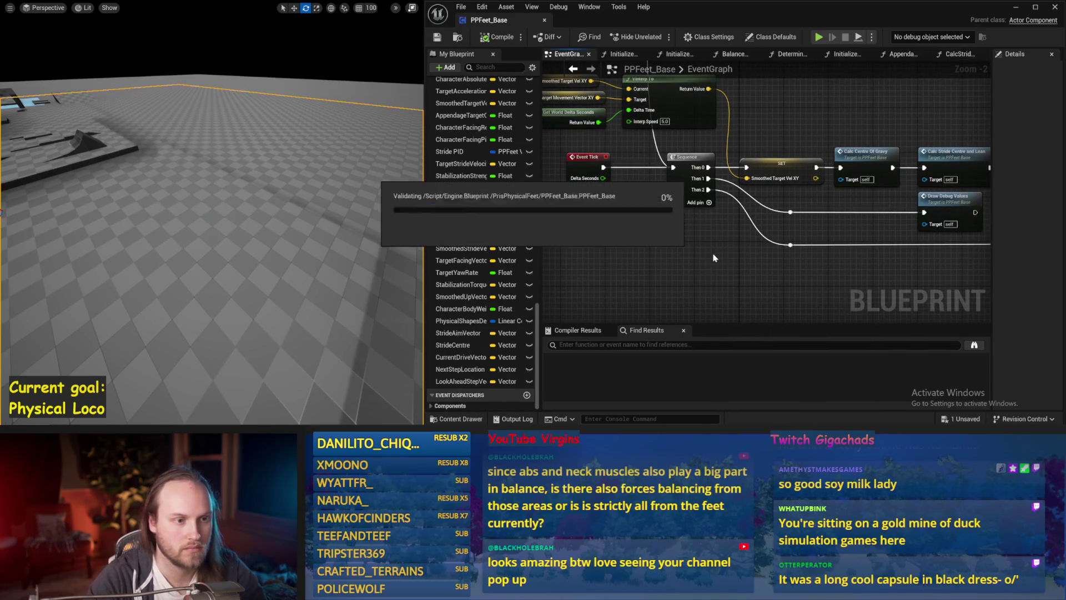
scroll(787, 243, up, 1)
Open the DrawDebugValues function graph and look over its debug drawing nodes
double_click(821, 259)
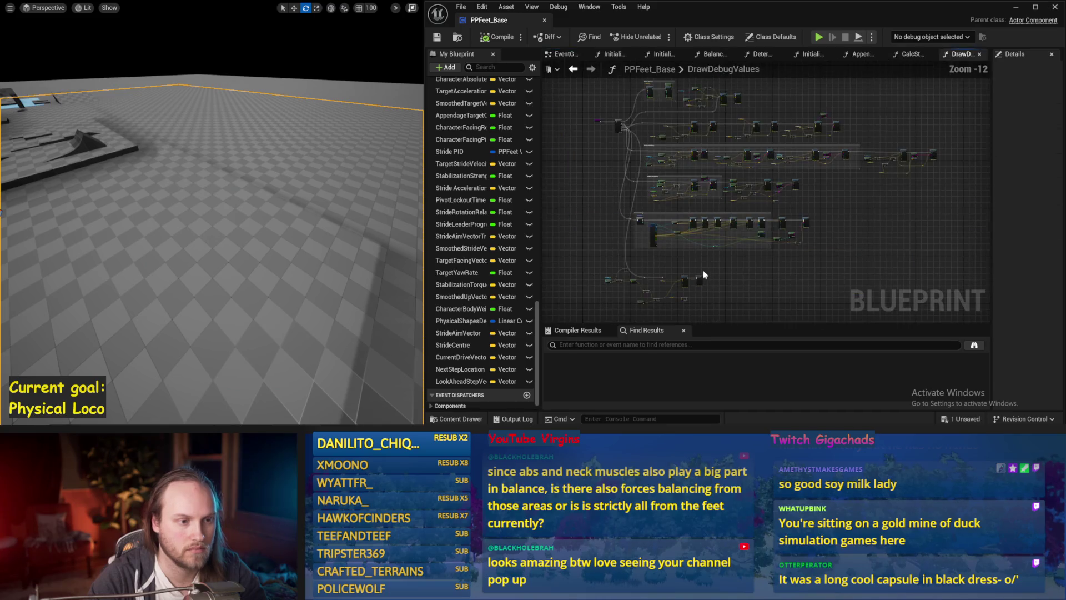
scroll(703, 267, up, 4)
scroll(742, 225, up, 3)
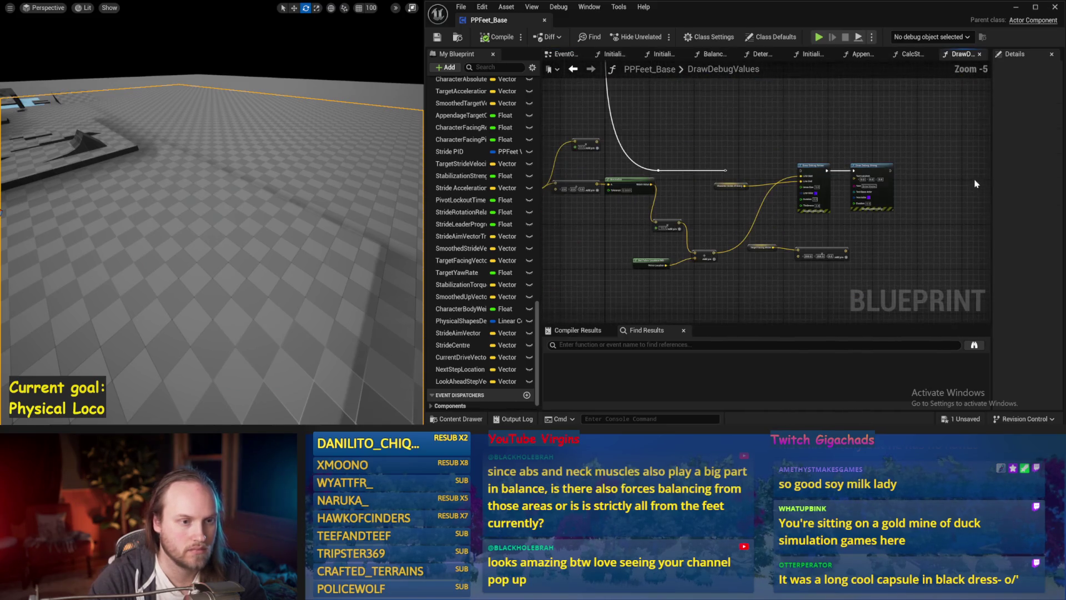
drag(932, 172, 738, 284)
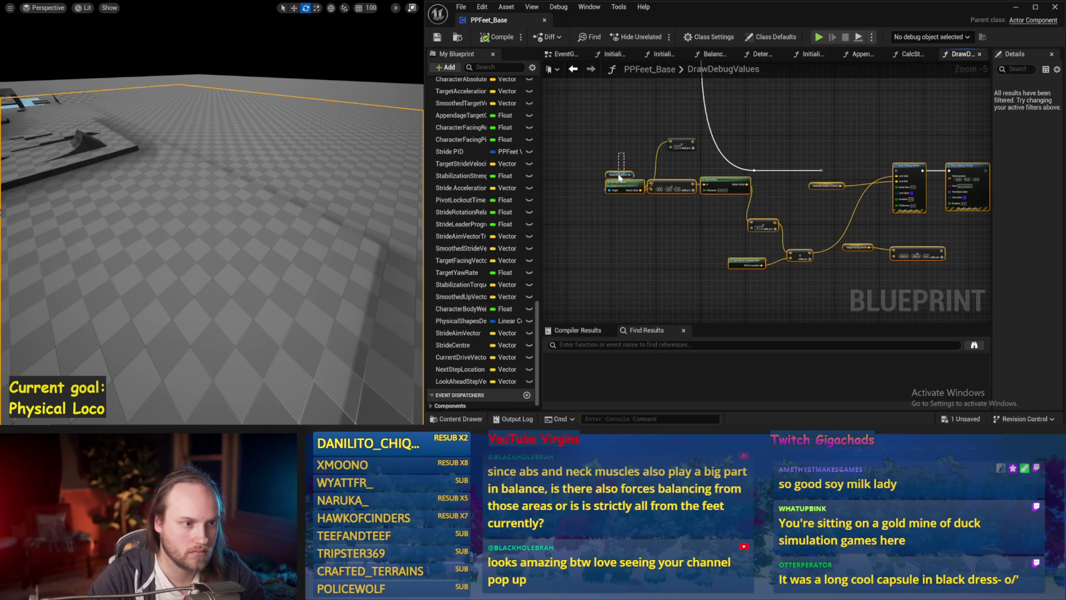
scroll(770, 215, up, 1)
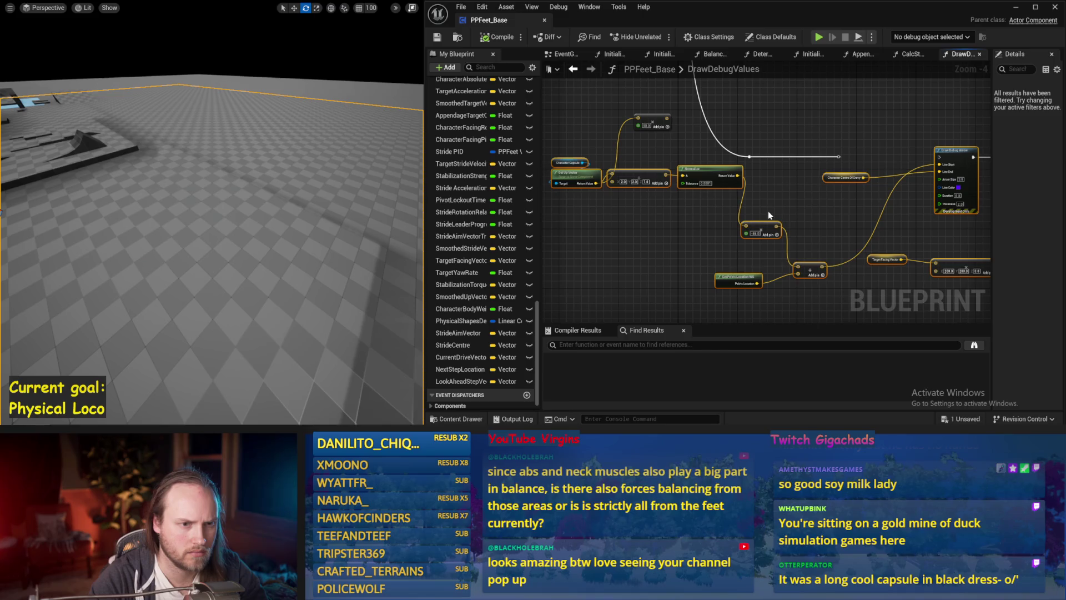
click(798, 215)
drag(798, 216, 617, 218)
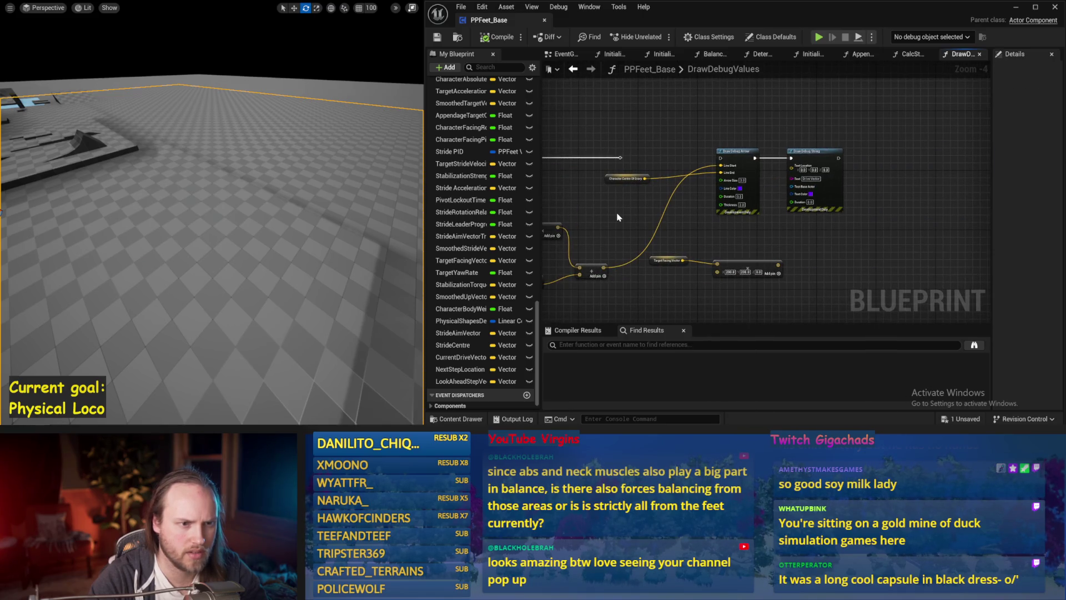
scroll(763, 216, down, 1)
drag(764, 215, 936, 176)
drag(785, 240, 631, 198)
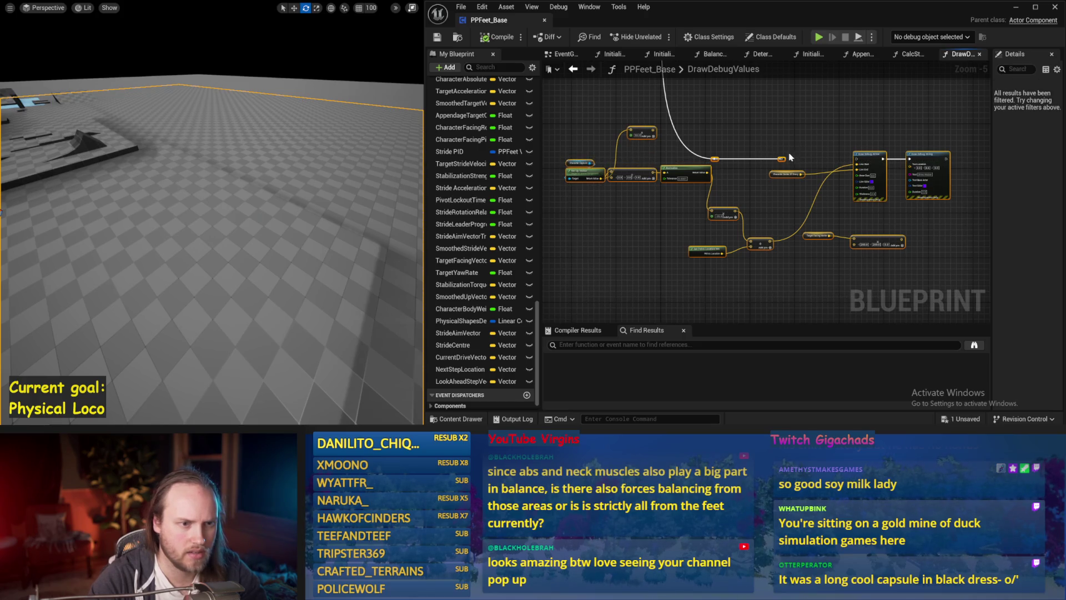
drag(953, 243, 849, 243)
scroll(684, 202, up, 2)
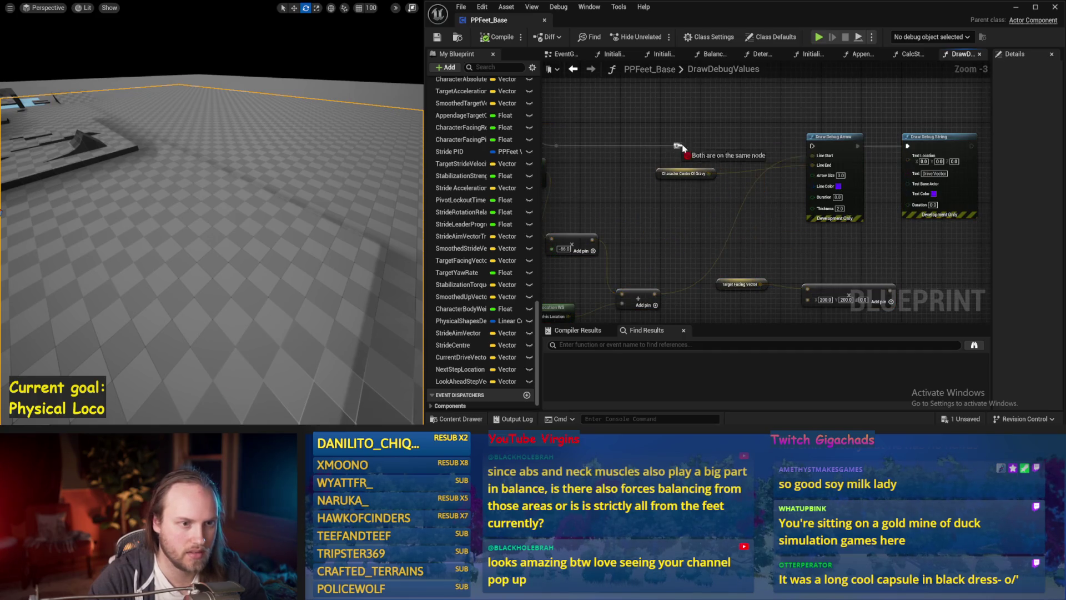
Move the Character Centre Of Gravity getter above the Draw Debug Arrow node
drag(668, 174, 693, 114)
right_click(668, 179)
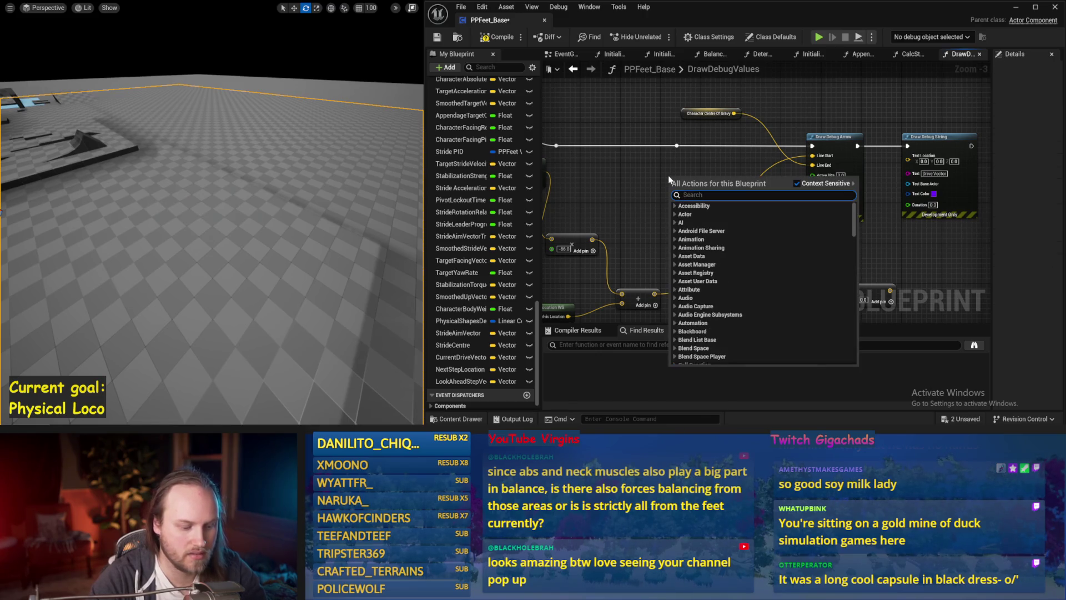
text(step)
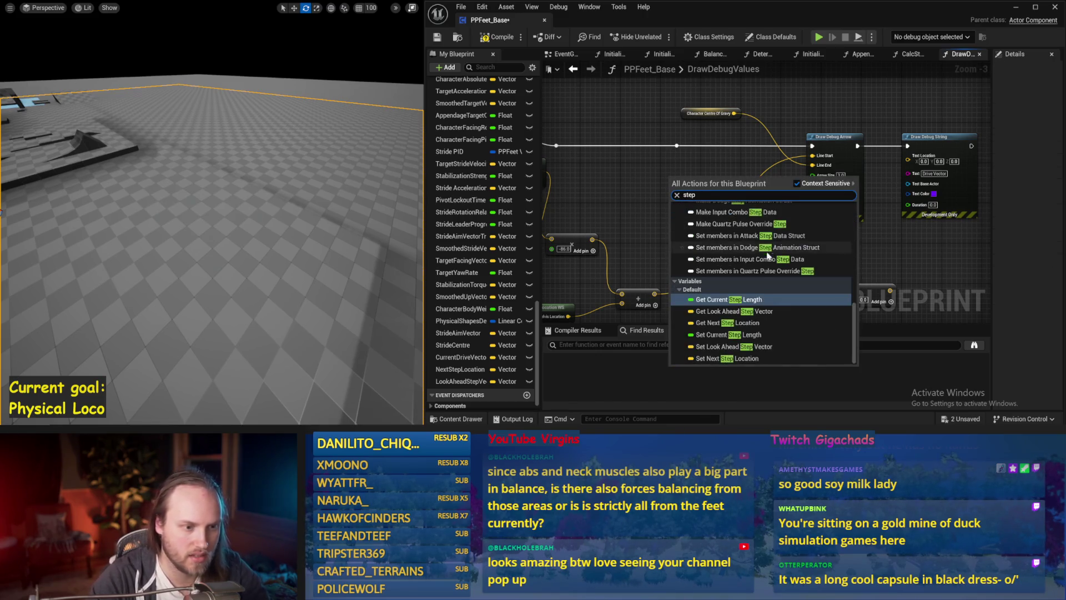
text( lo)
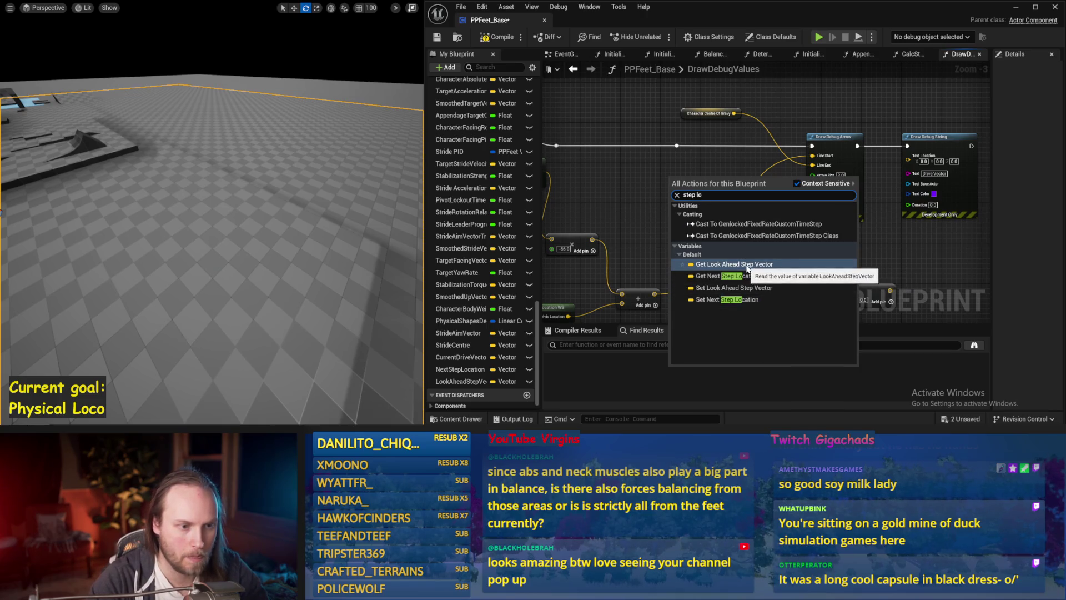
Add Look Ahead Step Vector and Next Step Location getters and sum them with an Add node
click(733, 264)
right_click(661, 210)
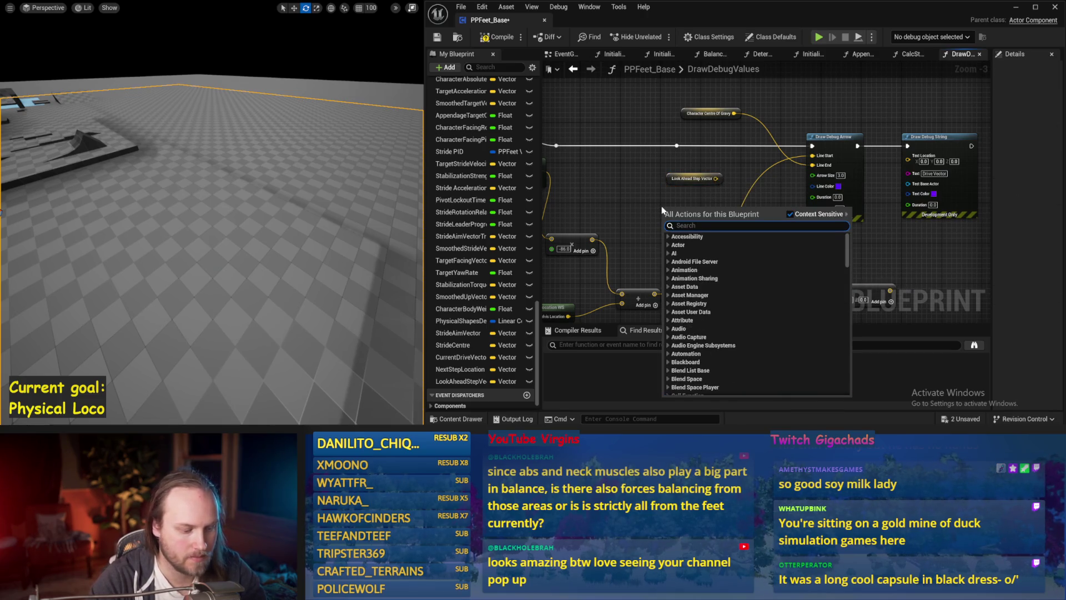
text(step loc)
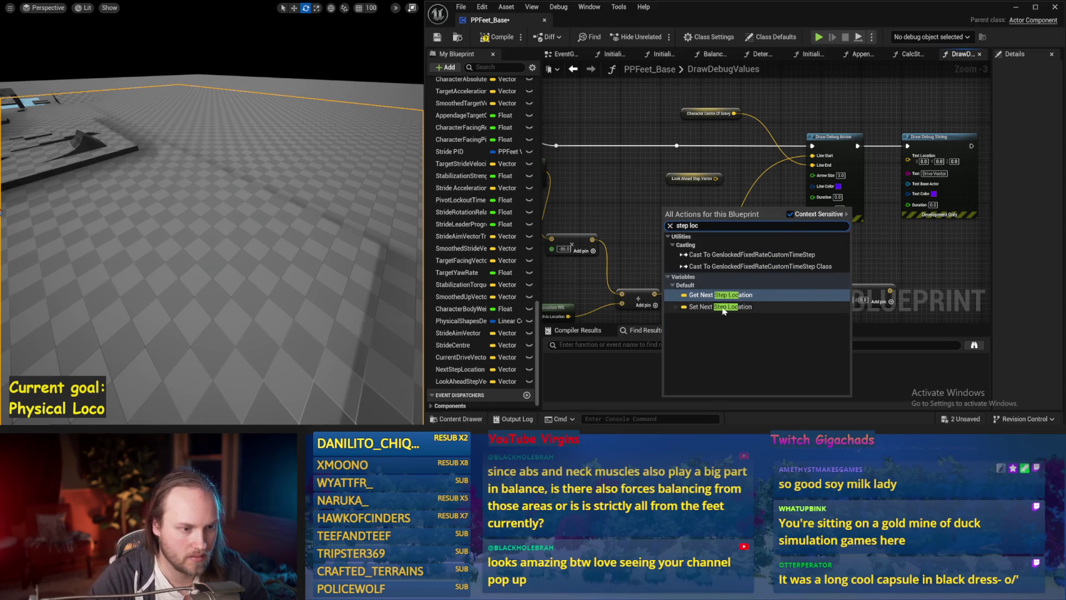
click(720, 307)
drag(702, 209, 812, 163)
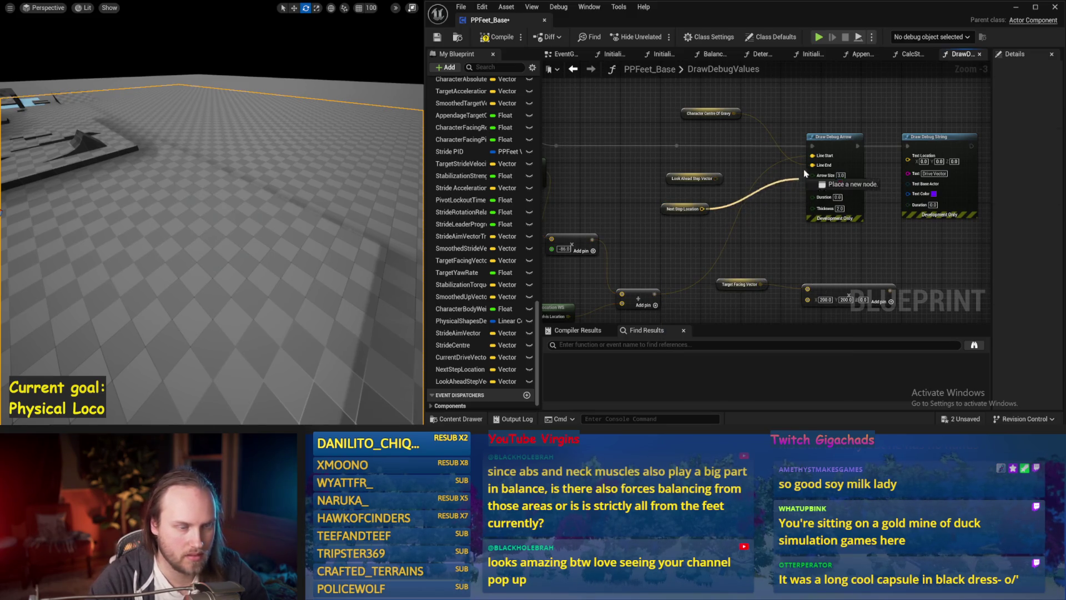
mouse_move(678, 179)
mouse_down()
mouse_move(668, 233)
mouse_move(759, 236)
mouse_move(706, 233)
mouse_move(624, 178)
mouse_move(687, 184)
mouse_move(707, 234)
mouse_move(637, 220)
mouse_up()
text(+)
key(Return)
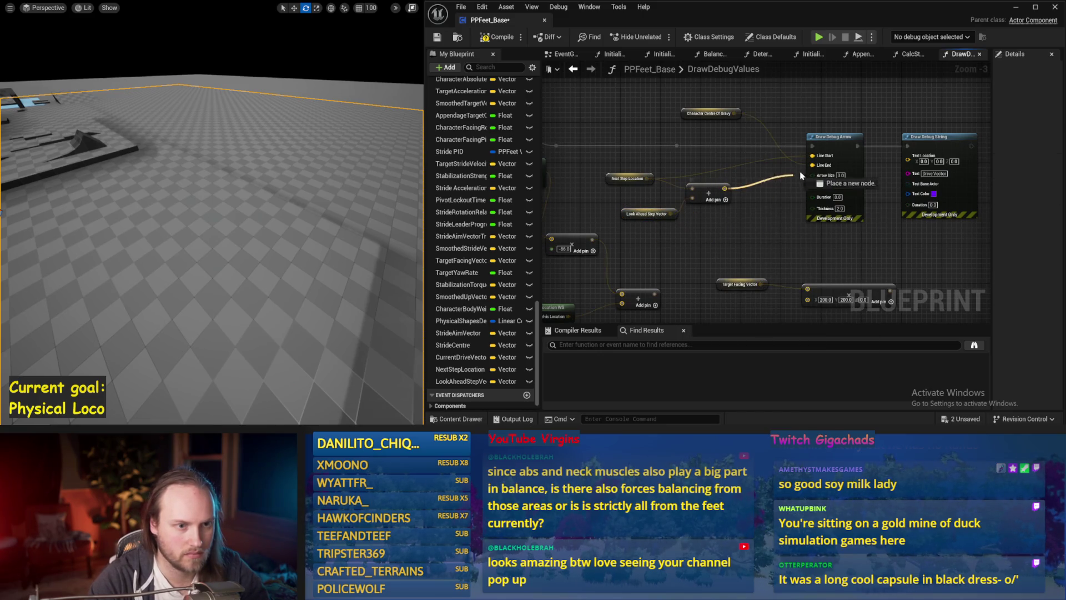
Feed the vector sum into the arrow's Line End and Text Location, deleting the unused Character Centre Of Gravity node
drag(729, 188, 811, 164)
click(710, 112)
key(Delete)
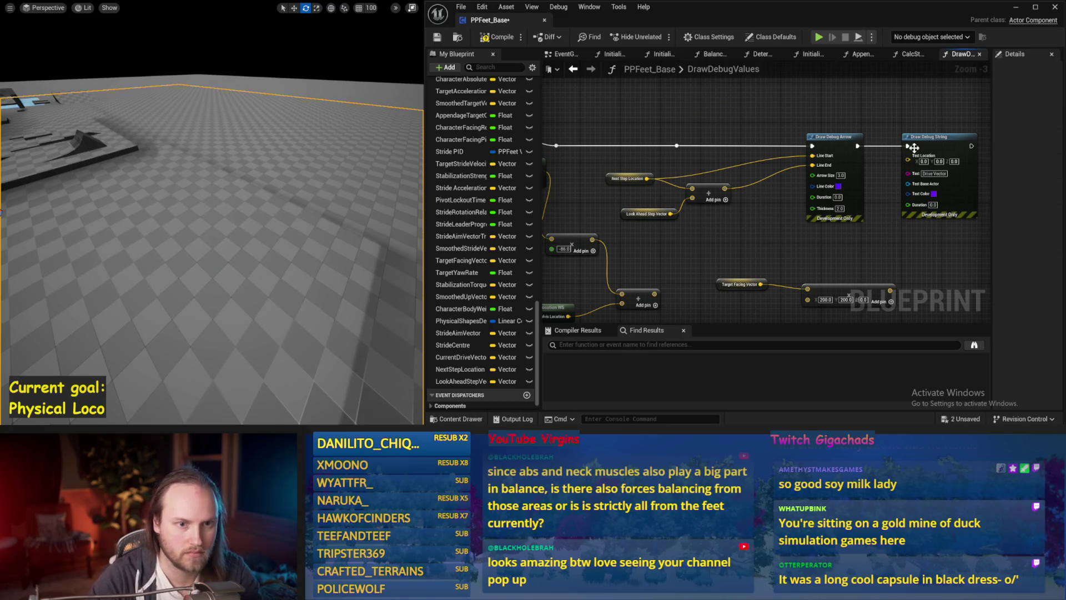
mouse_move(726, 192)
mouse_down()
mouse_move(924, 156)
mouse_move(869, 178)
mouse_move(908, 163)
mouse_up()
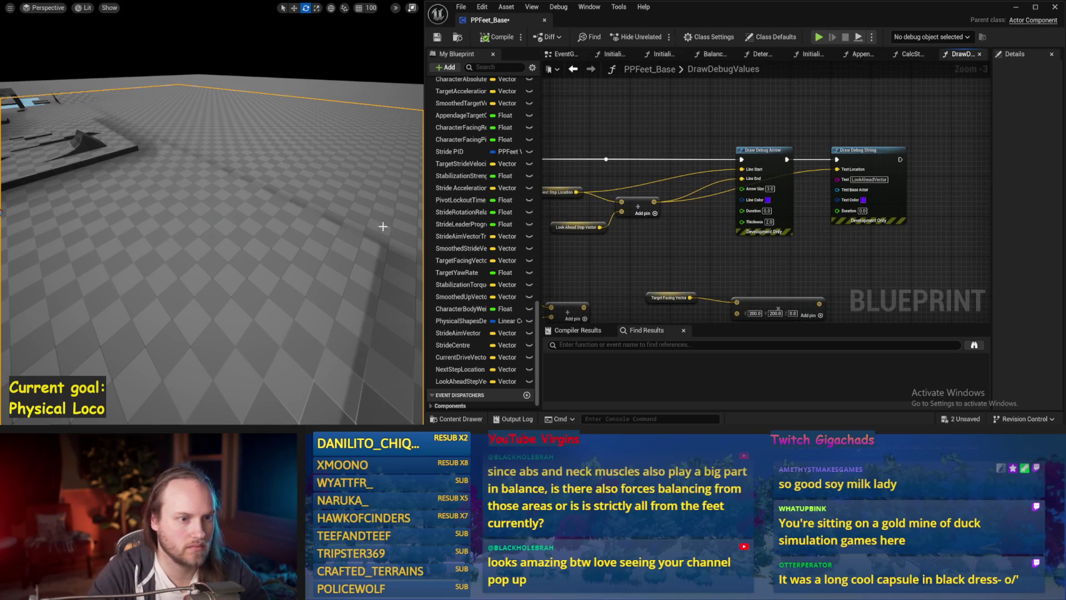
drag(382, 226, 340, 248)
Simulate to check the look-ahead debug arrow, save the blueprint, and simulate once more
key(alt+s)
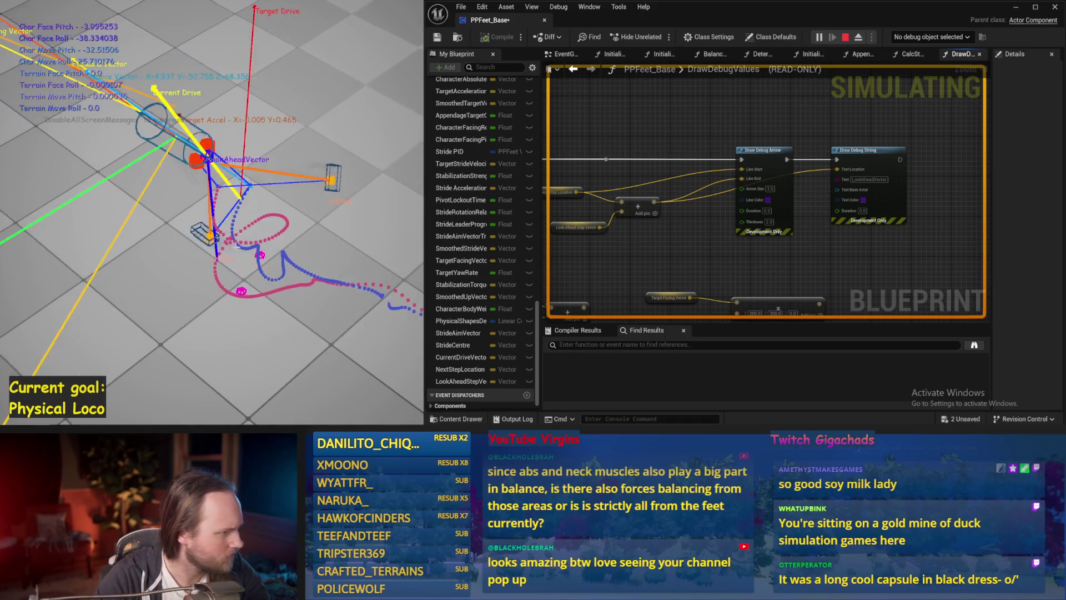
key(Escape)
key(ctrl+s)
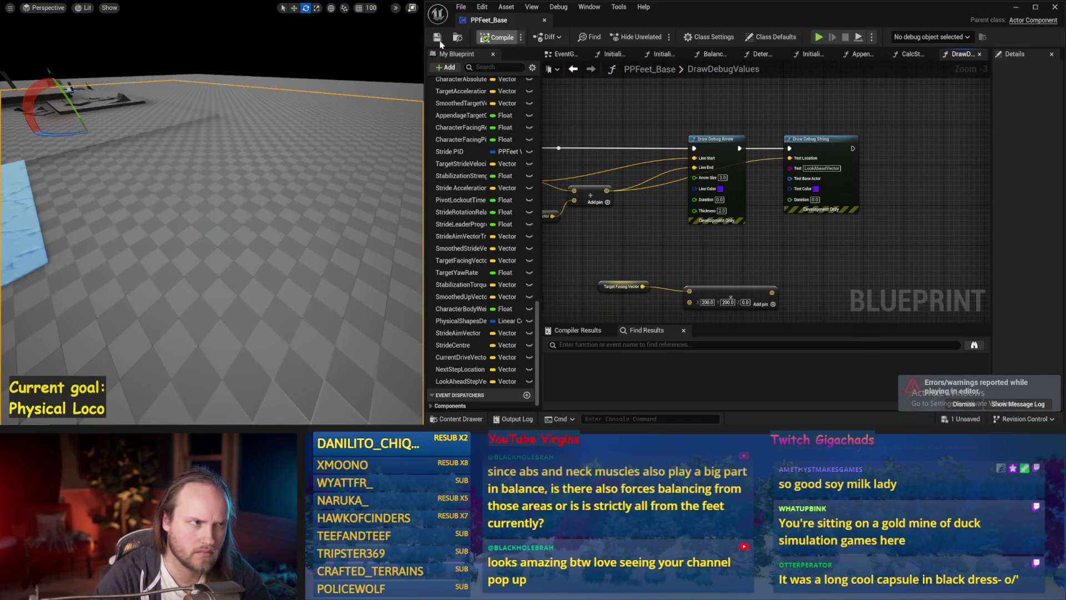
click(437, 42)
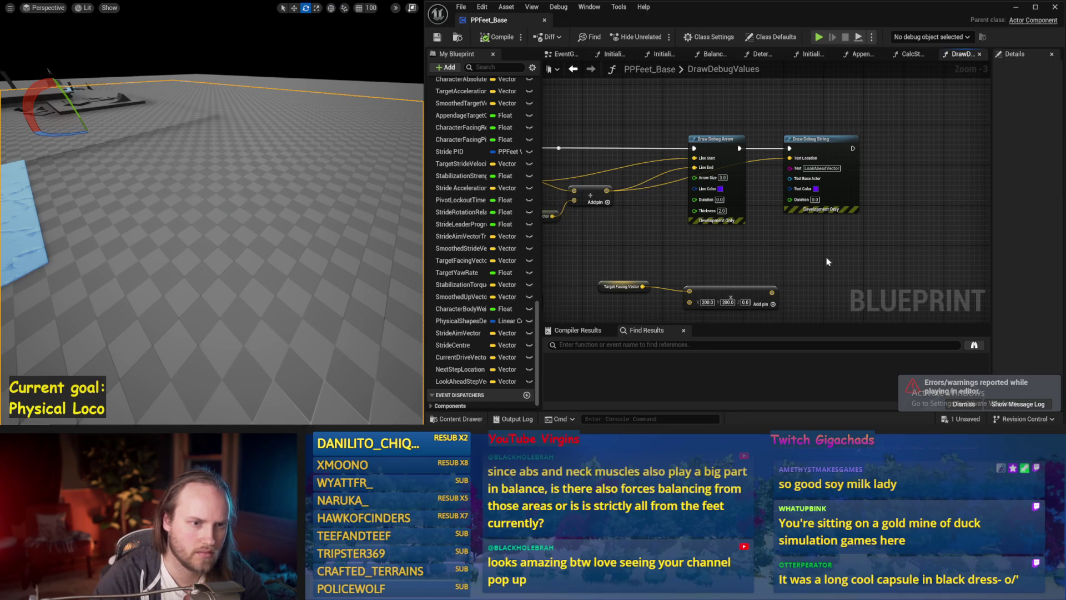
drag(801, 254, 882, 237)
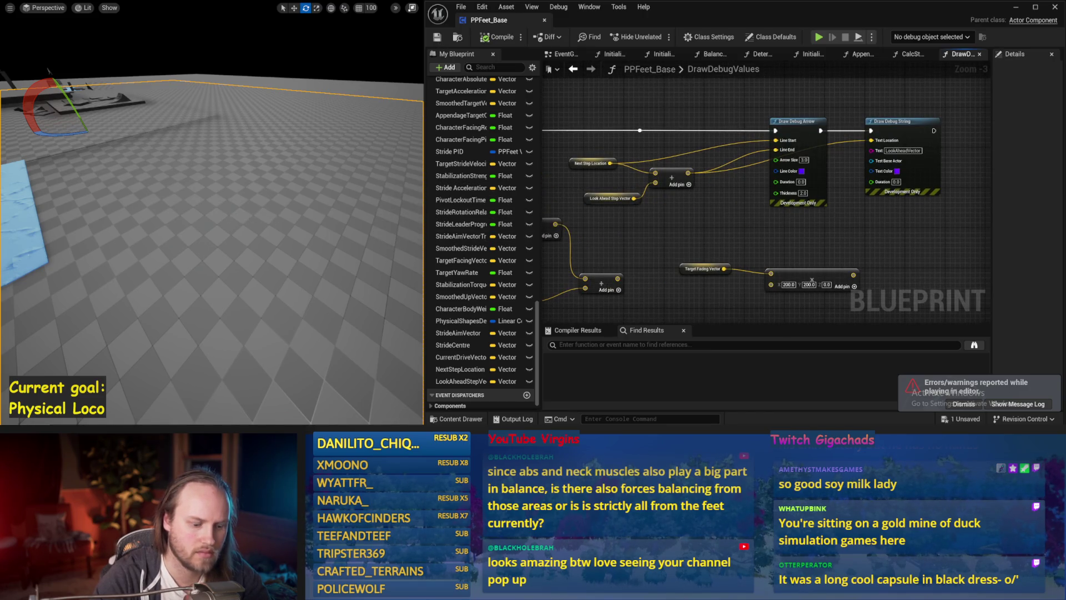
key(alt+s)
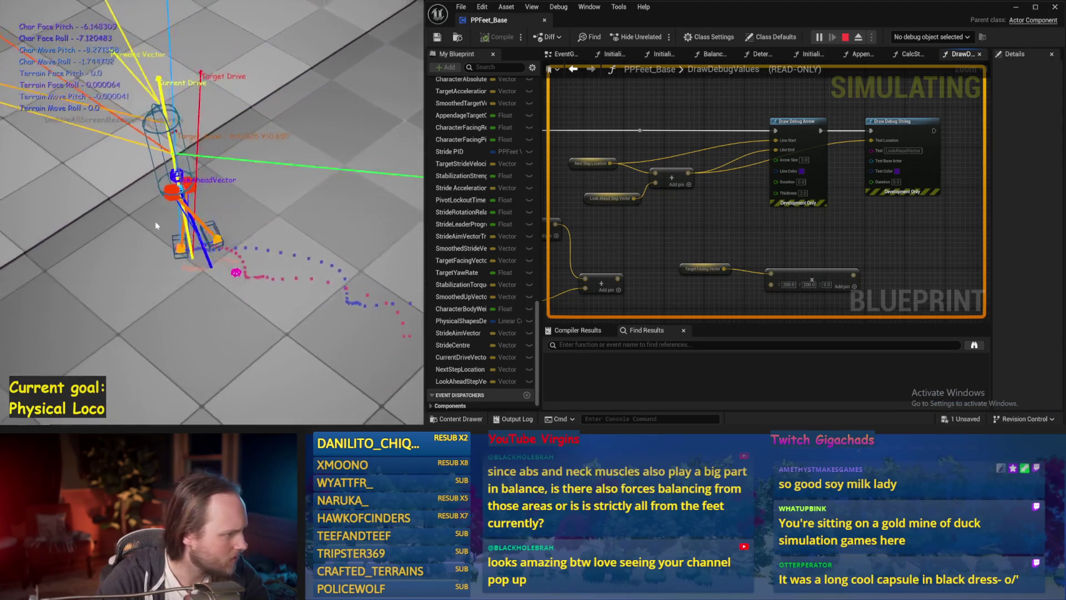
key(Escape)
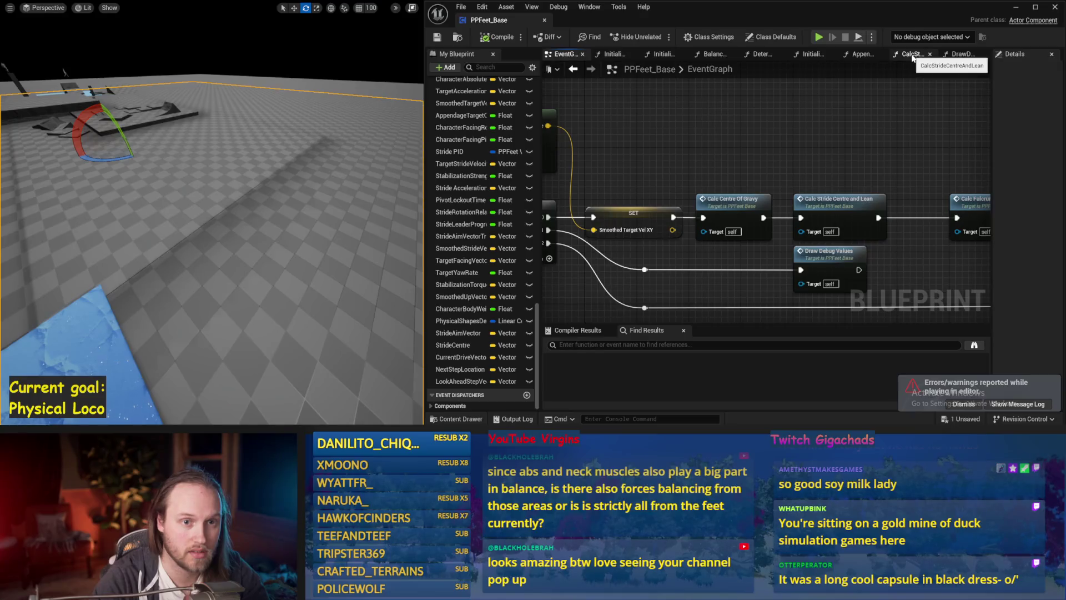
Switch graphs, save the blueprint and run another short walking simulation
click(912, 53)
scroll(790, 146, up, 1)
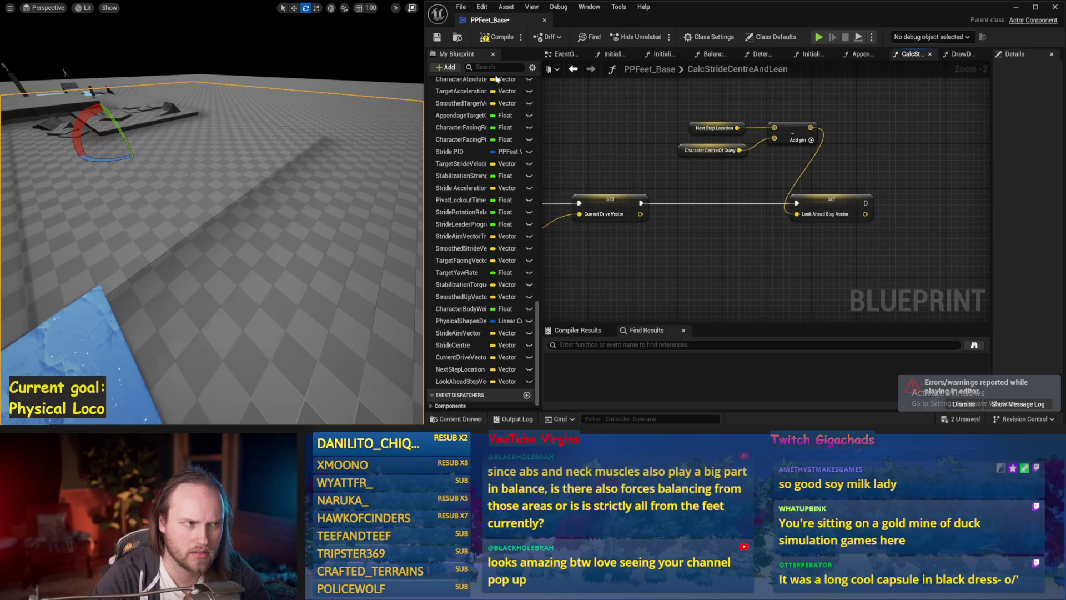
click(437, 37)
key(alt+s)
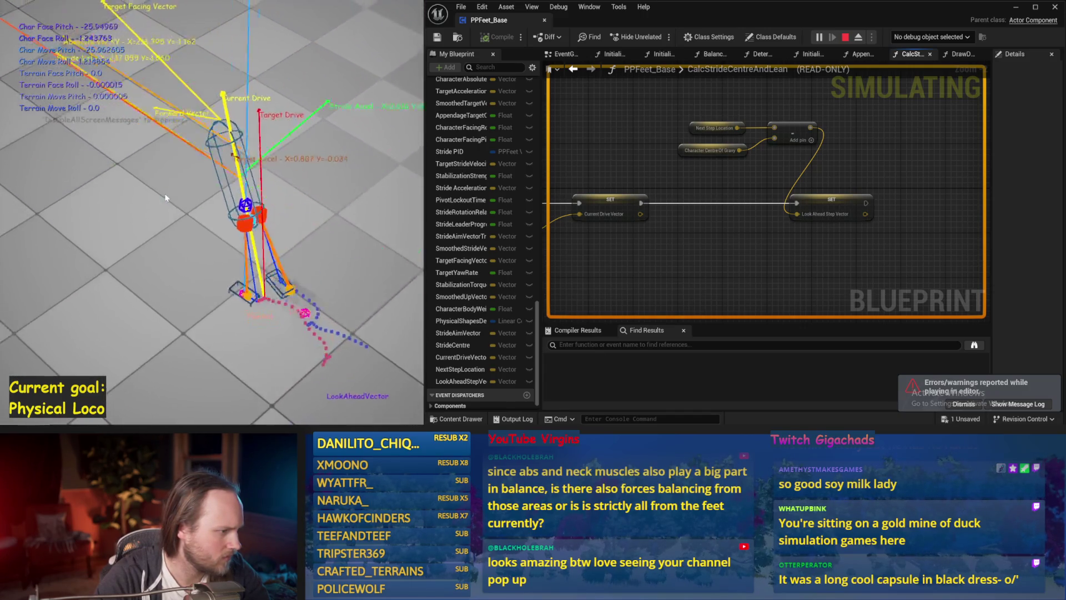
key(Escape)
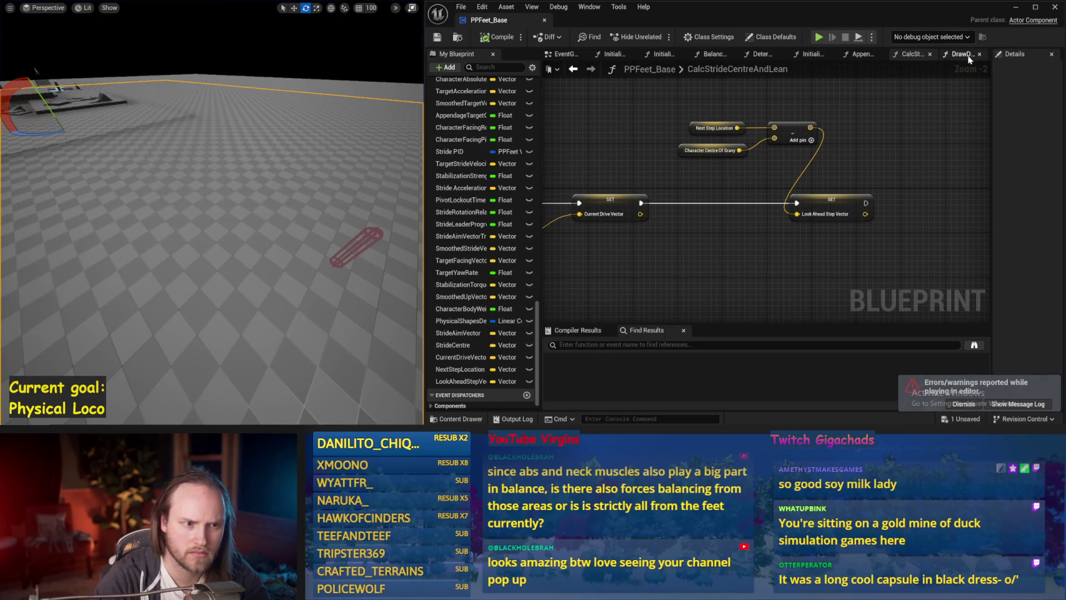
Review the DrawDebugValues and event graphs, saving the blueprint along the way
click(963, 54)
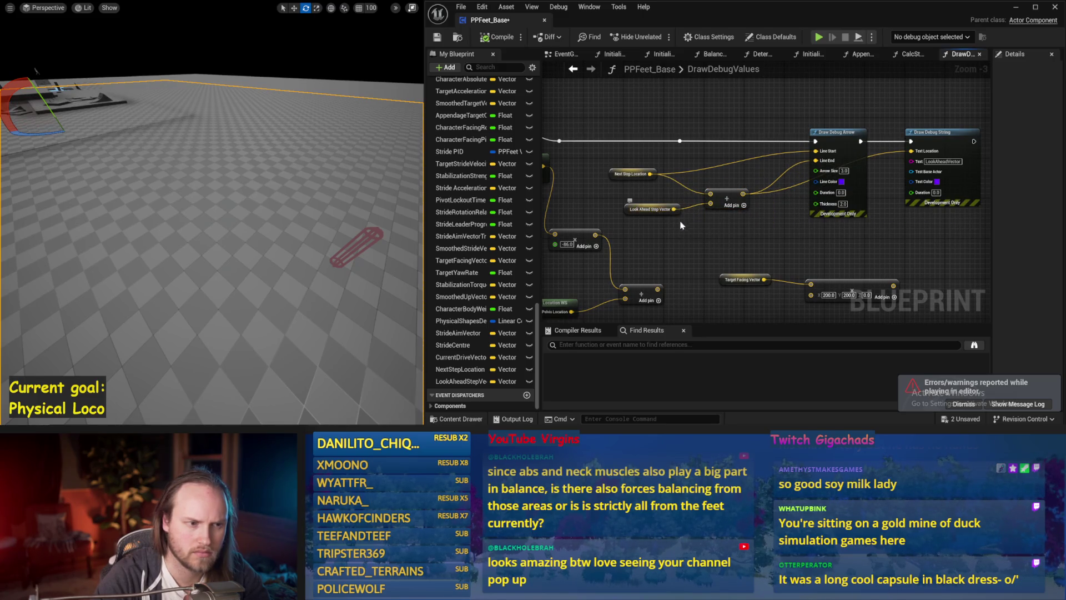
scroll(680, 223, up, 1)
scroll(737, 204, down, 1)
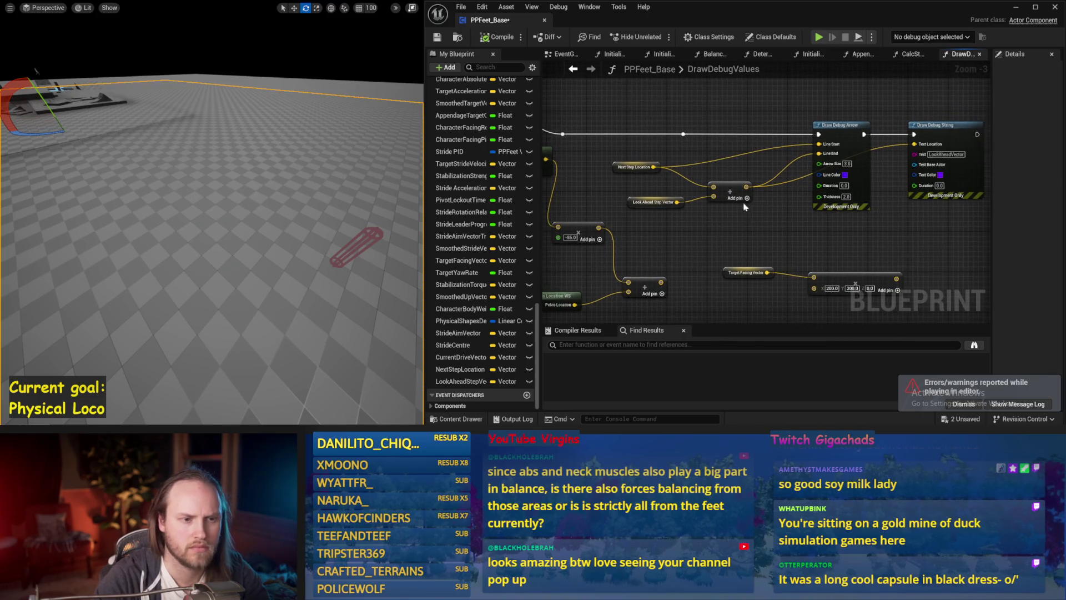
drag(765, 230, 705, 239)
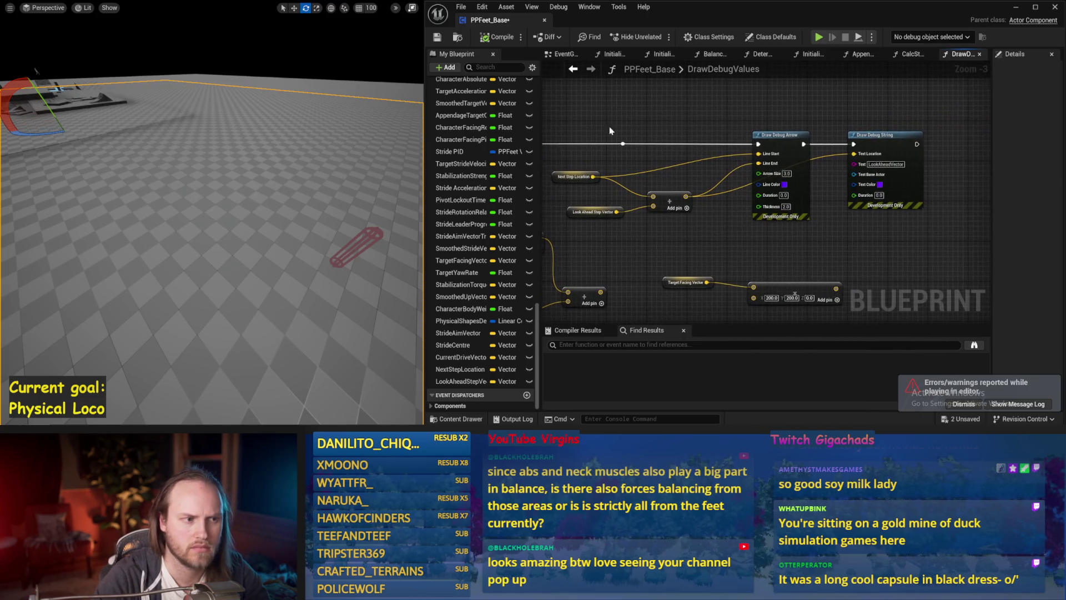
click(563, 55)
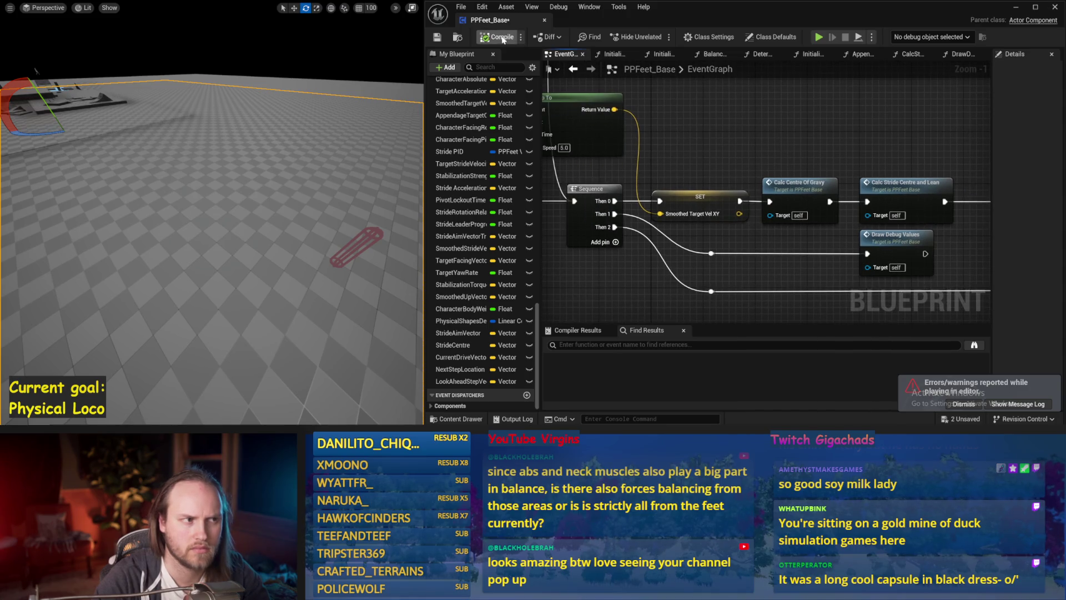
click(441, 40)
drag(823, 131, 757, 142)
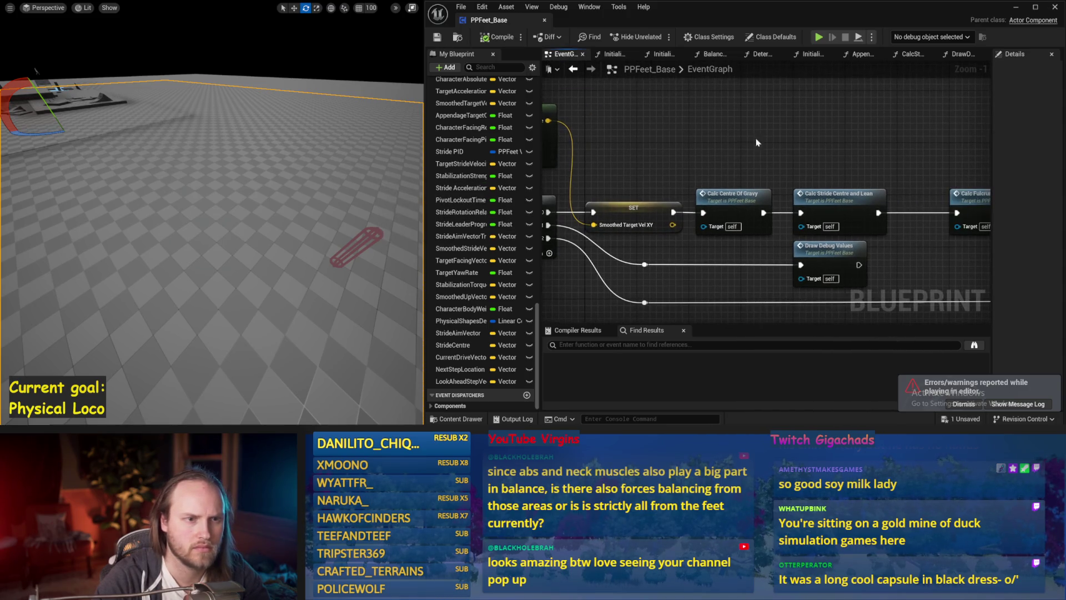
click(916, 54)
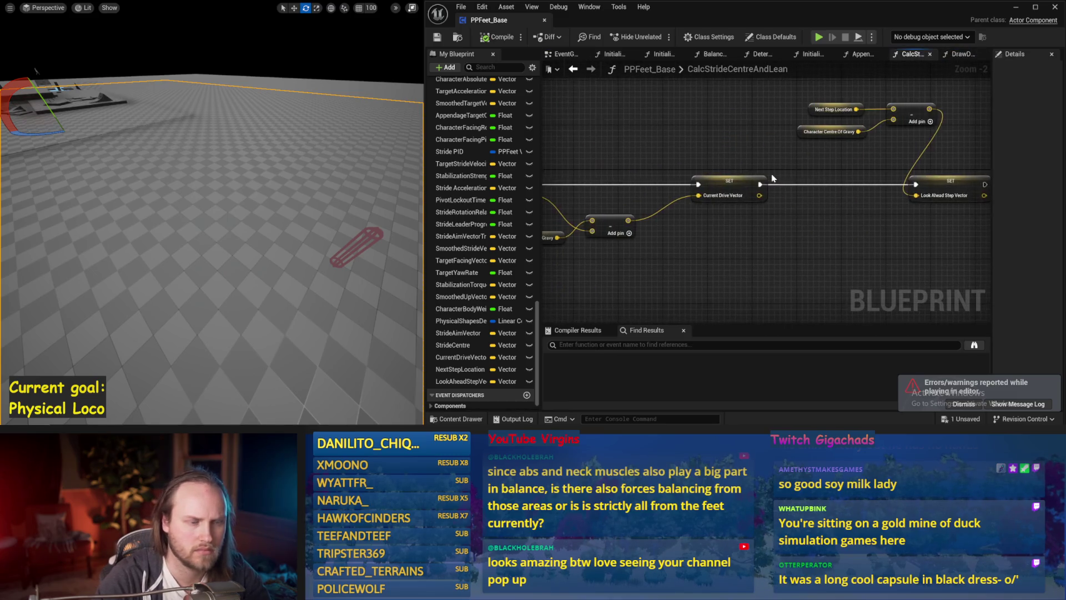
Check the Look Ahead Step Vector setter, compile and save, then start simulating from DrawDebugValues
drag(771, 177, 754, 140)
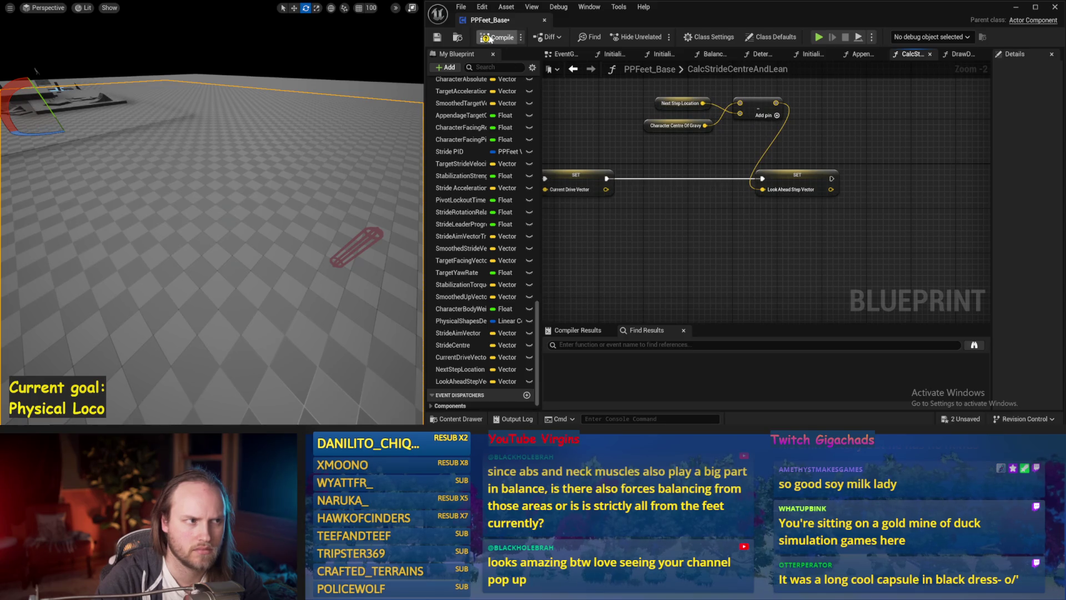
click(436, 39)
drag(583, 142, 759, 178)
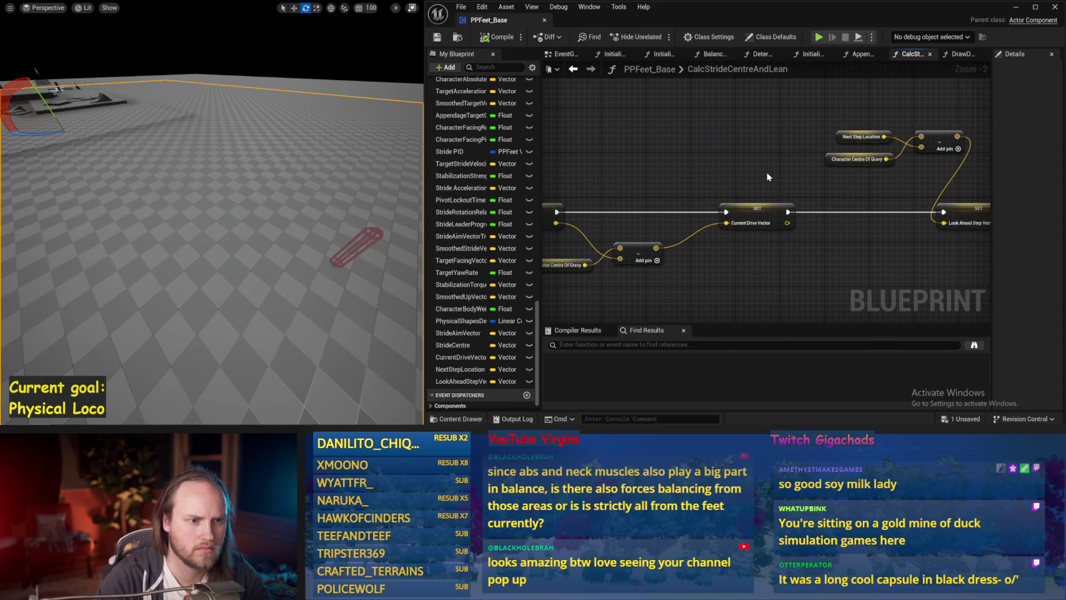
click(961, 54)
click(818, 38)
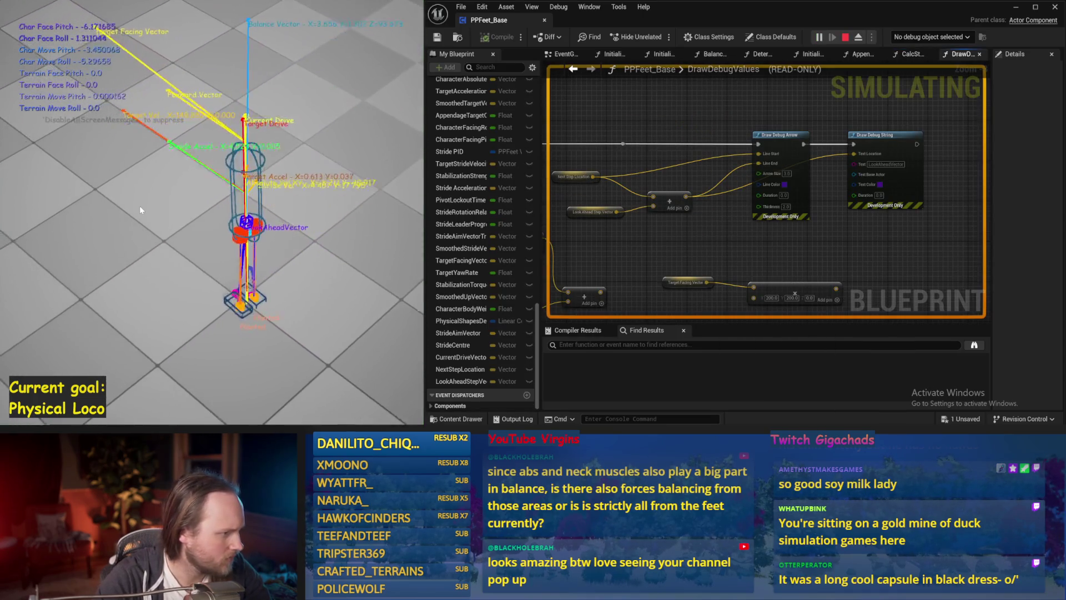
Stop the simulation and insert a vector Add node on Look Ahead Step Vector's output, wiring it onward
key(Escape)
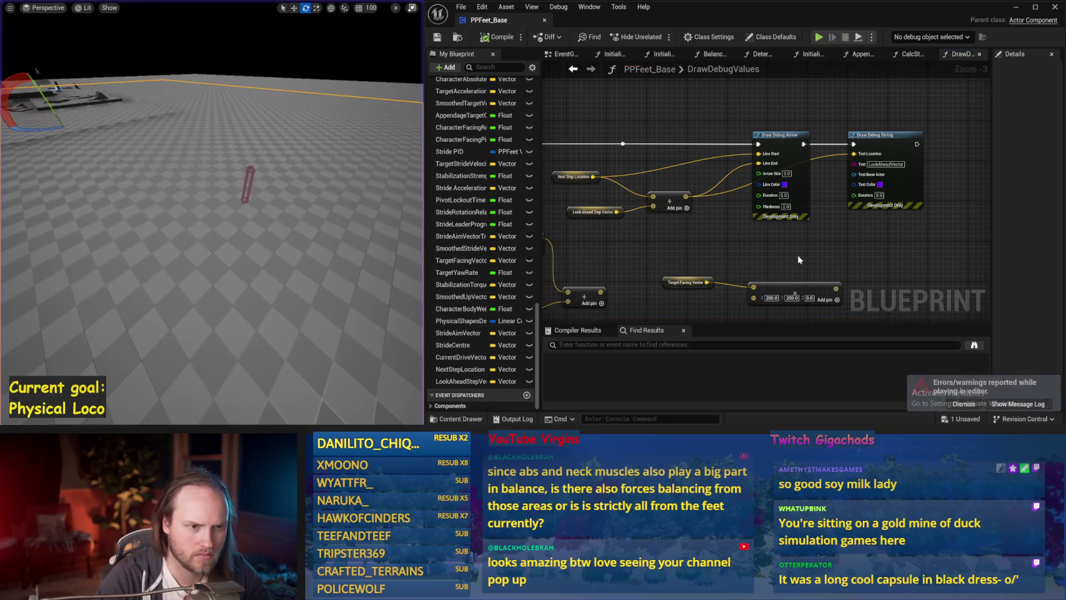
drag(733, 249, 739, 208)
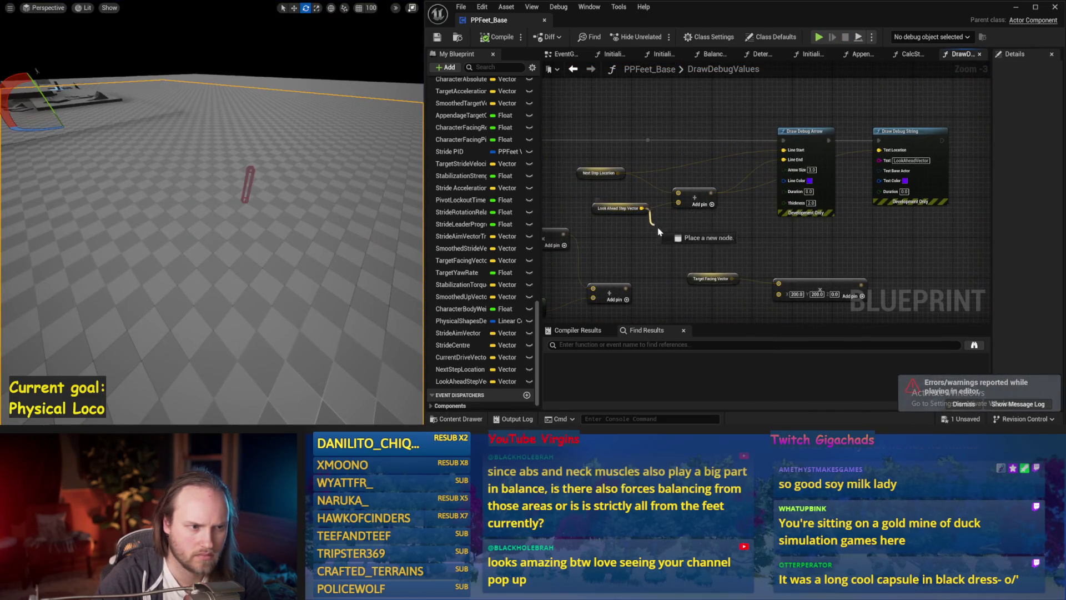
drag(659, 235, 660, 236)
click(690, 259)
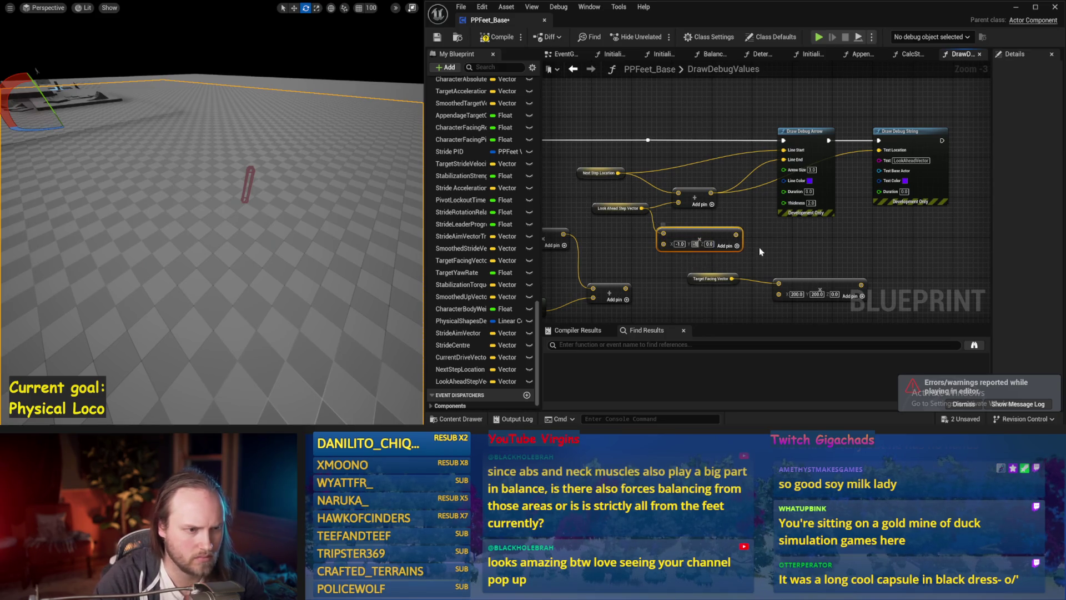
drag(740, 239, 679, 202)
Run the simulation, restart it and eject to a free camera to view the walker close up, at floor level and from above
key(alt+p)
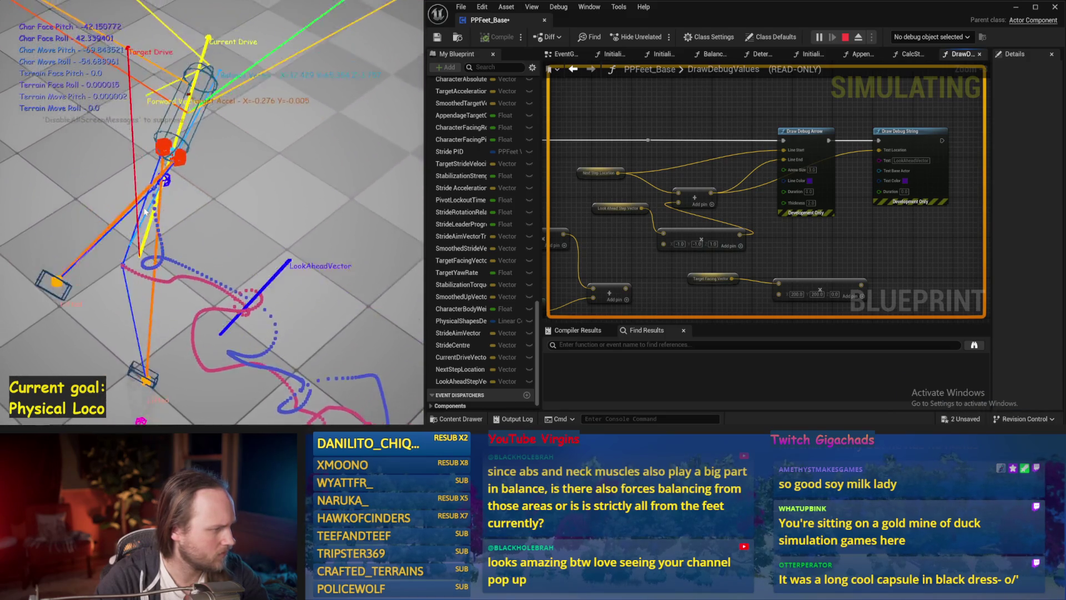
key(Escape)
key(alt+s)
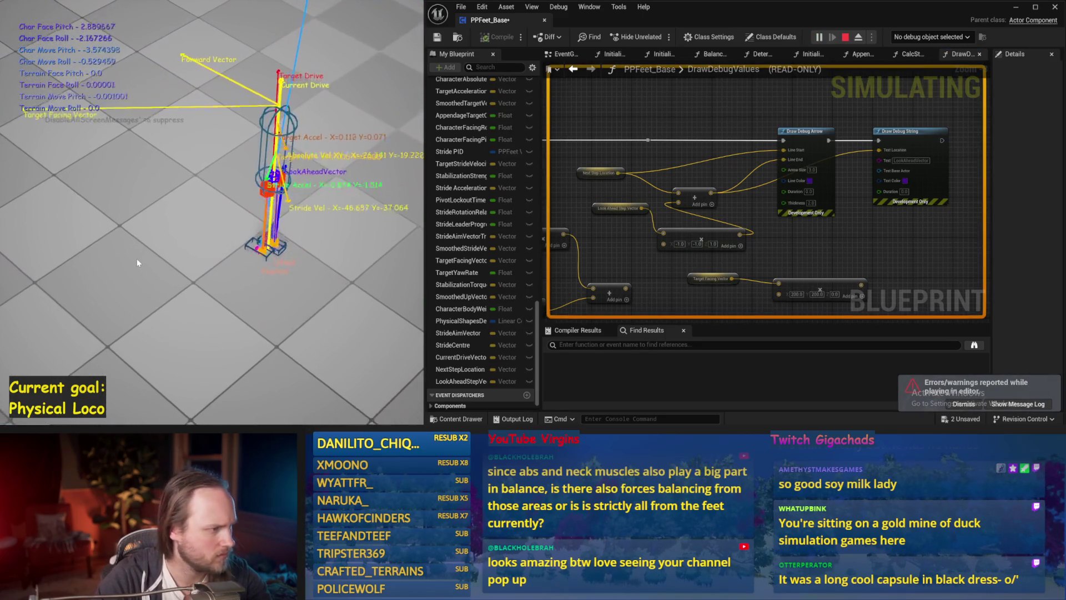
key(F8)
key(f)
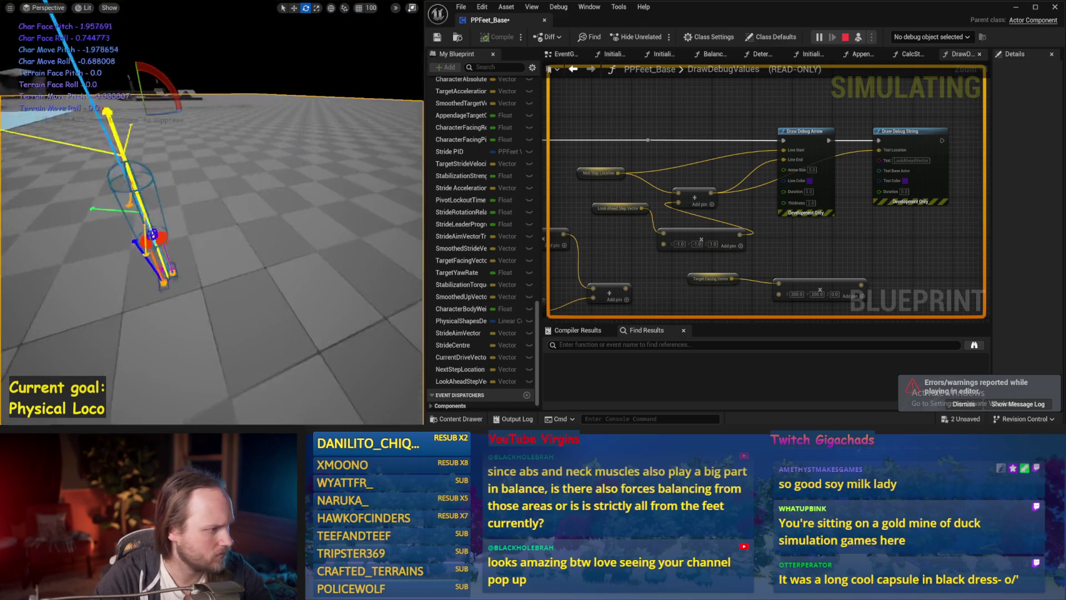
key(f)
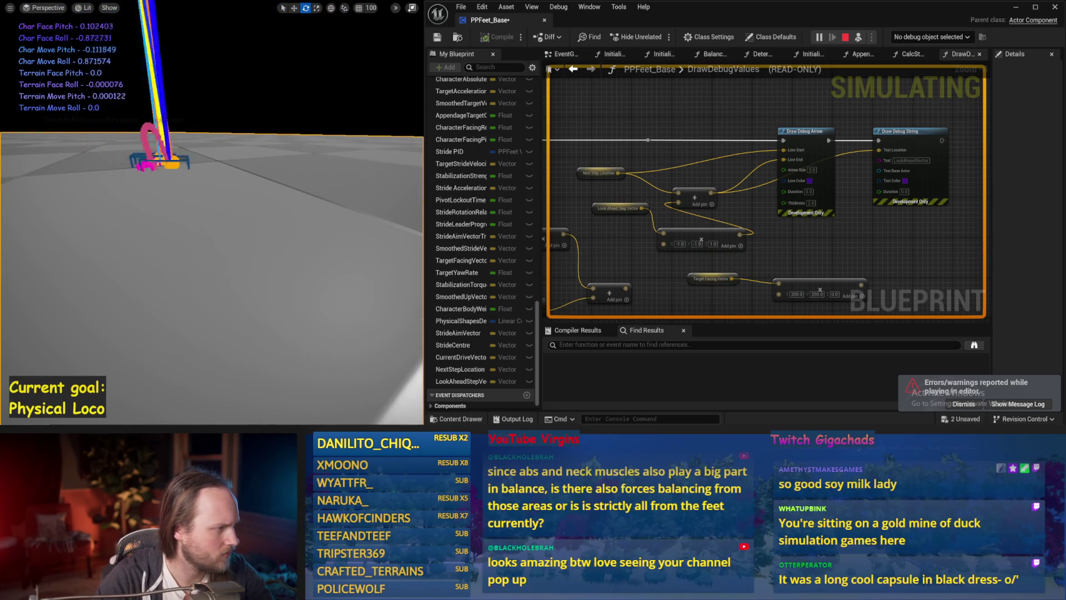
key(f)
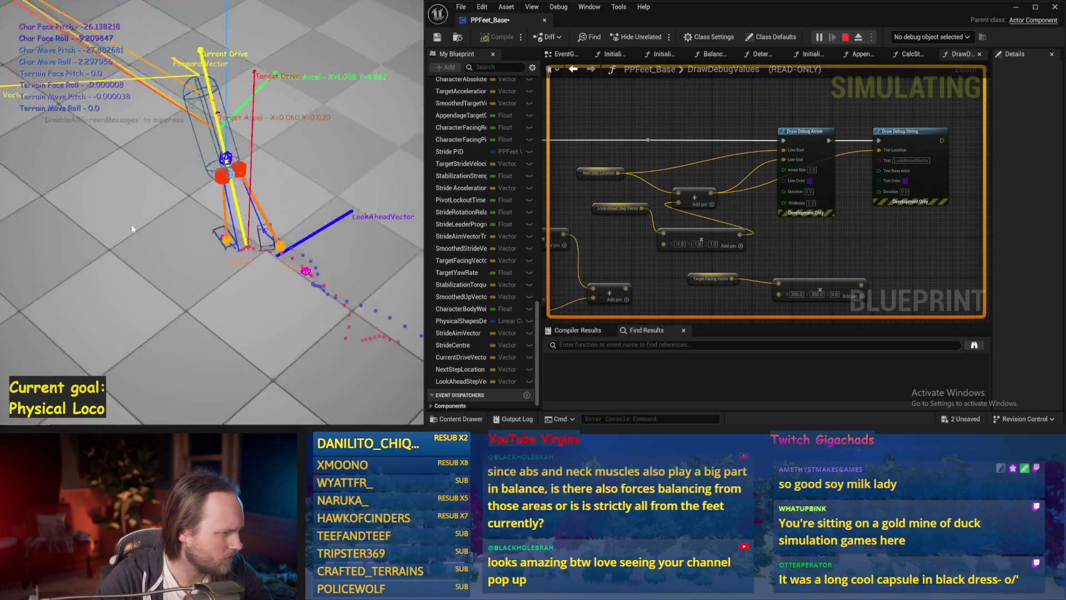
Swing the free camera around to face the character, restart the simulation once more, then stop it
key(F8)
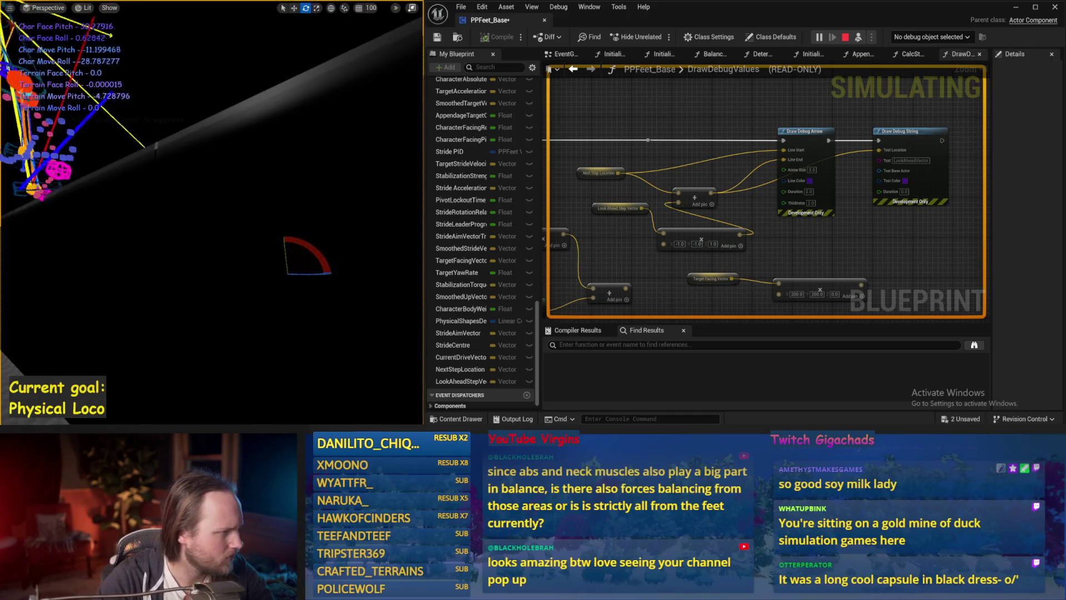
drag(243, 274, 243, 274)
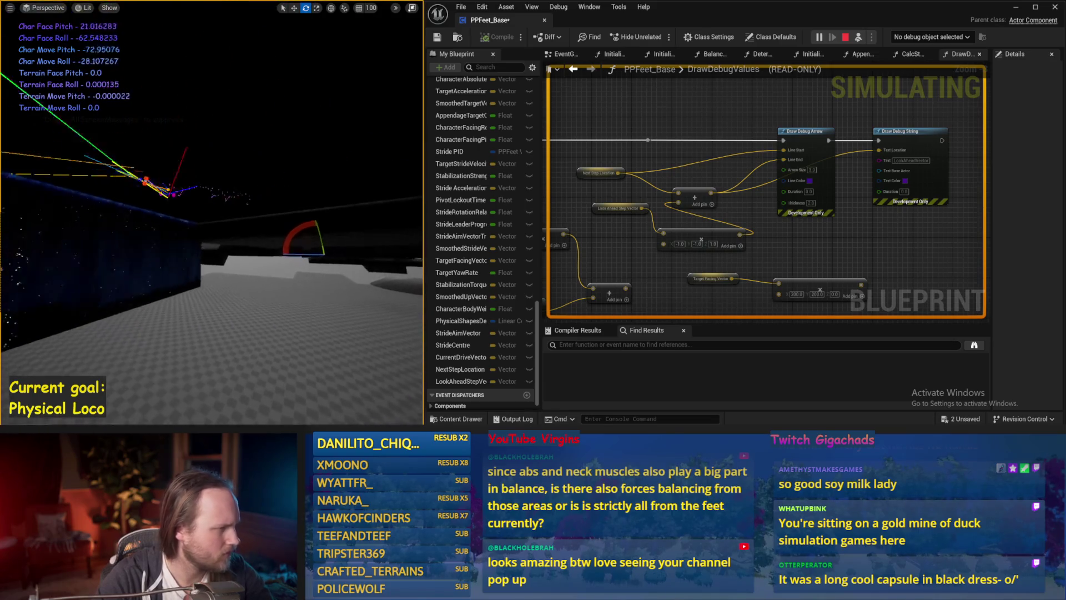
key(Escape)
key(alt+p)
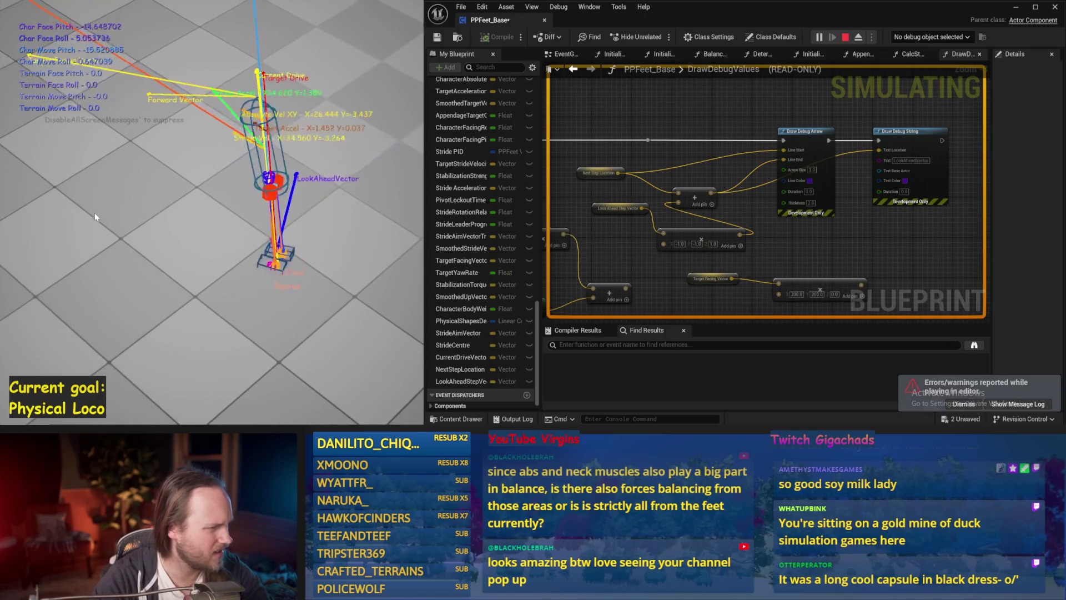
key(Escape)
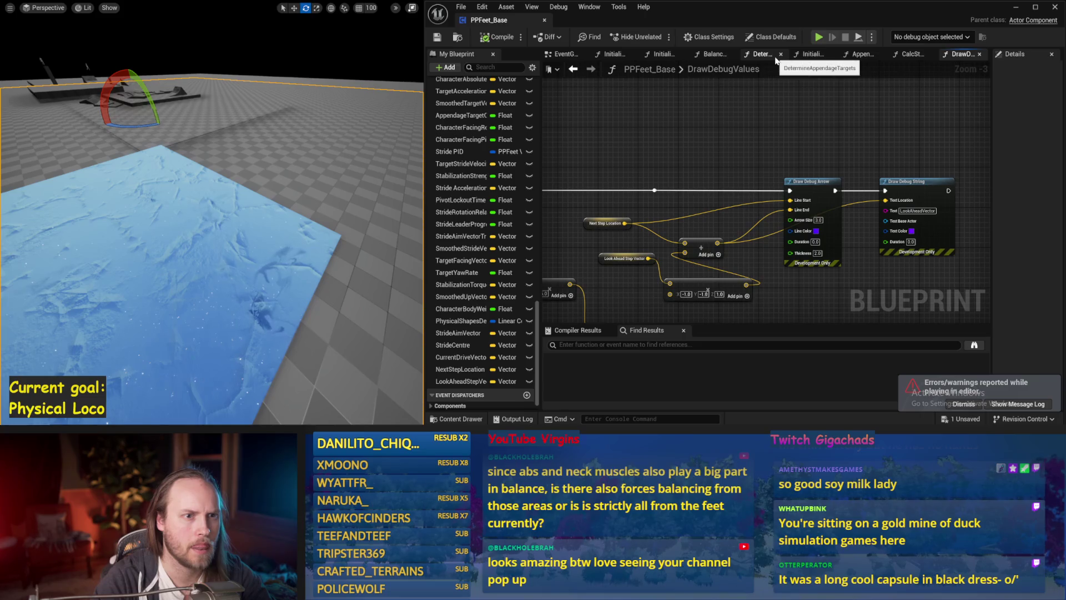
In AppendageStrideTraces, wire the Break Hit Result Impact Point toward Next Step Location
click(860, 55)
scroll(786, 191, down, 1)
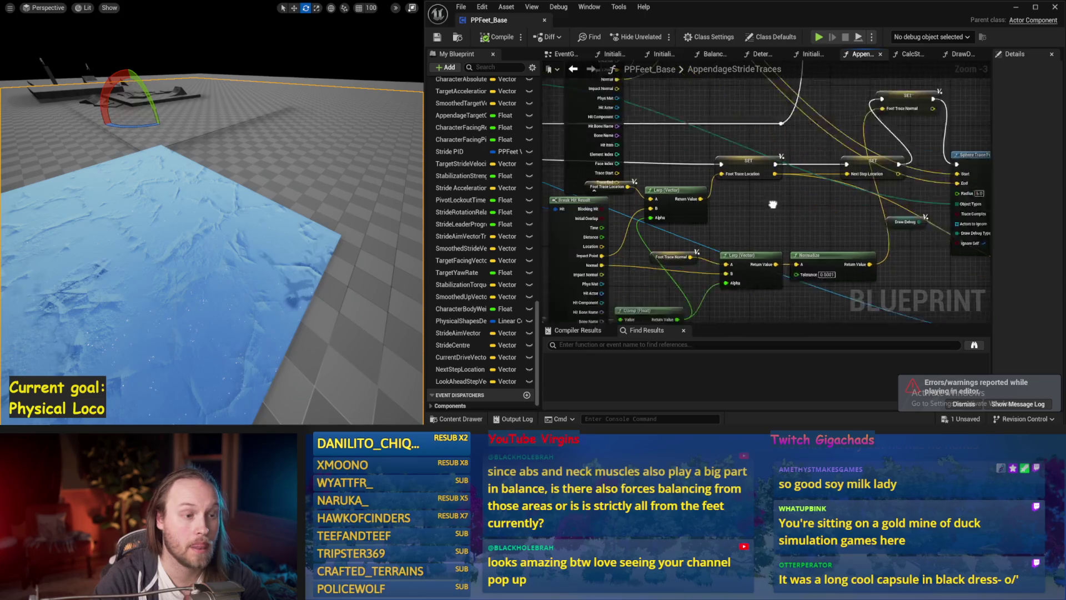
mouse_move(738, 205)
mouse_down()
mouse_move(741, 241)
mouse_move(704, 214)
mouse_up()
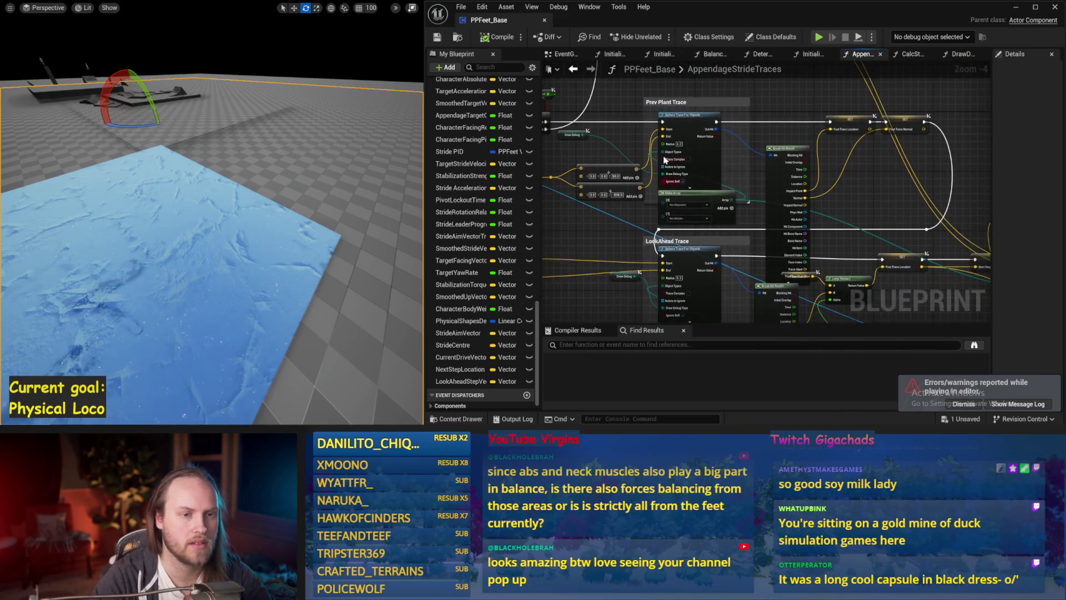
mouse_move(571, 192)
mouse_down()
mouse_move(664, 240)
mouse_move(706, 291)
mouse_up()
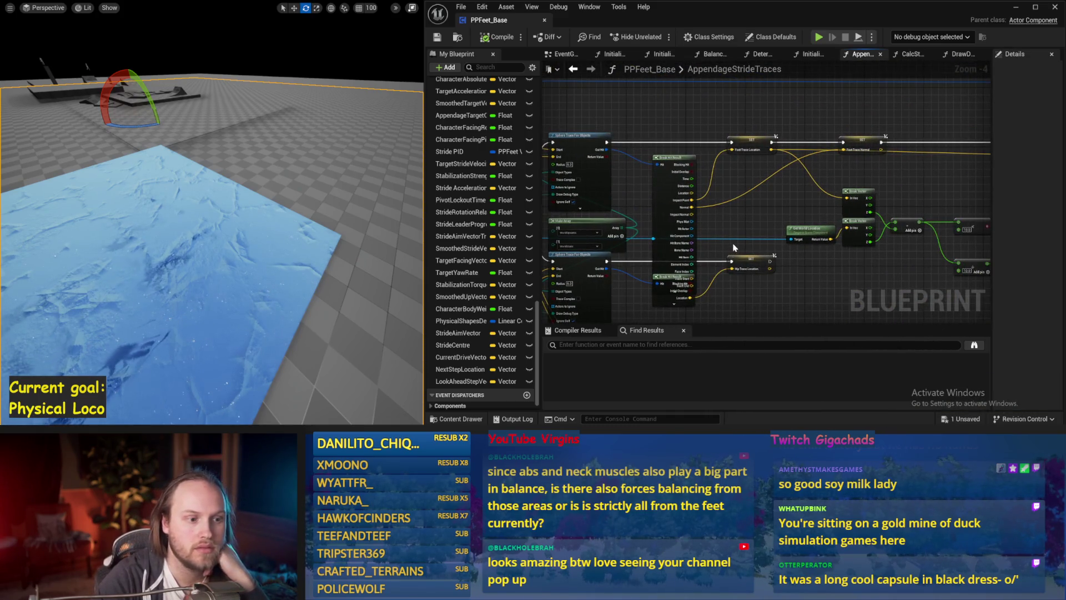
drag(734, 247, 666, 235)
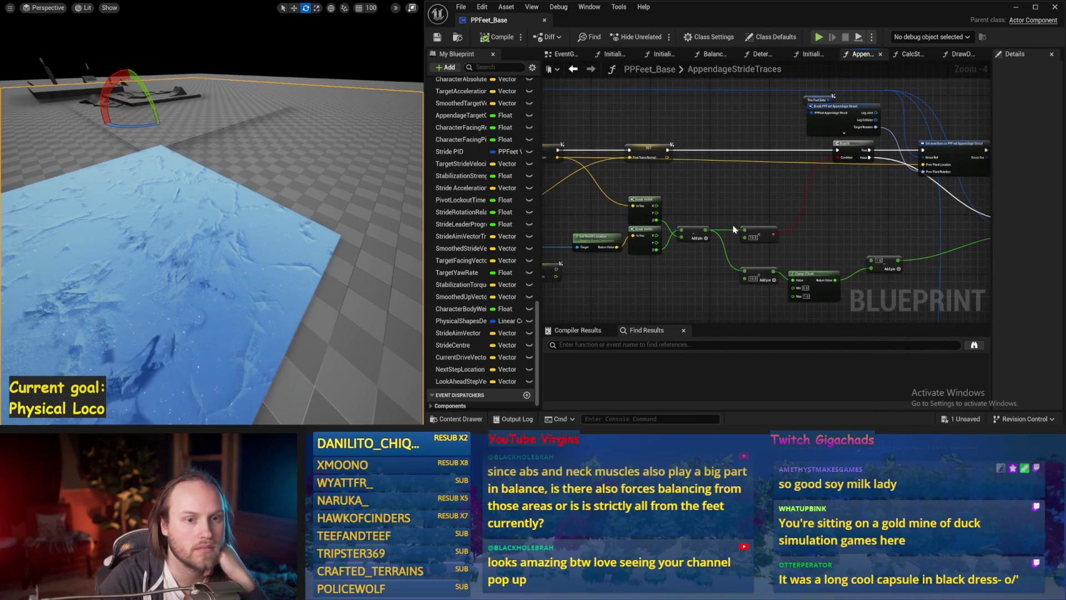
mouse_move(733, 228)
mouse_down()
mouse_move(835, 184)
mouse_move(833, 167)
mouse_move(712, 194)
mouse_move(807, 194)
mouse_up()
scroll(728, 220, up, 1)
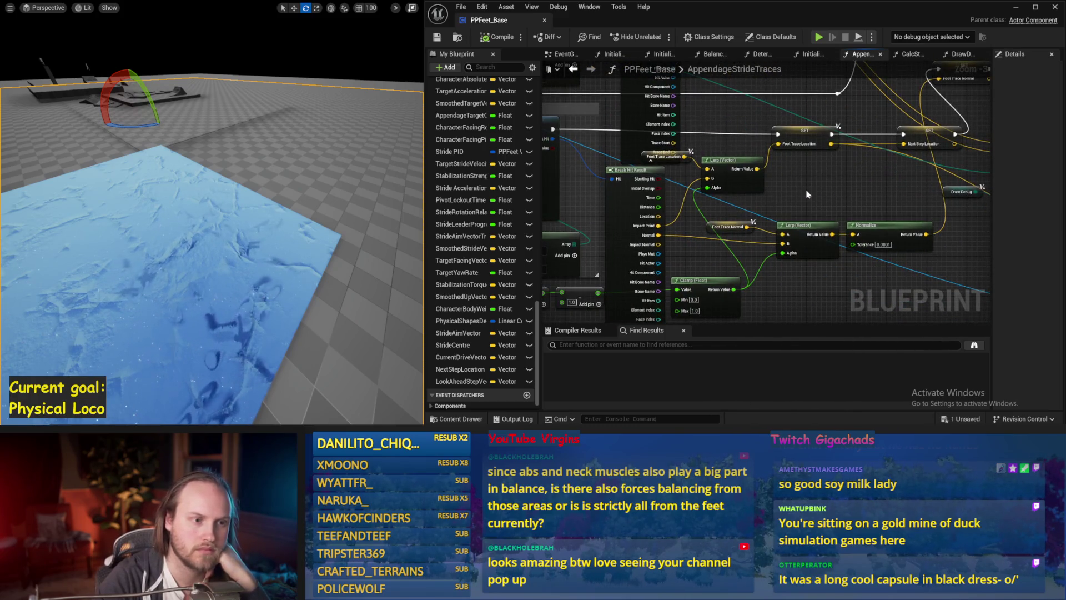
mouse_move(822, 187)
mouse_down()
mouse_move(710, 172)
mouse_move(826, 187)
mouse_up()
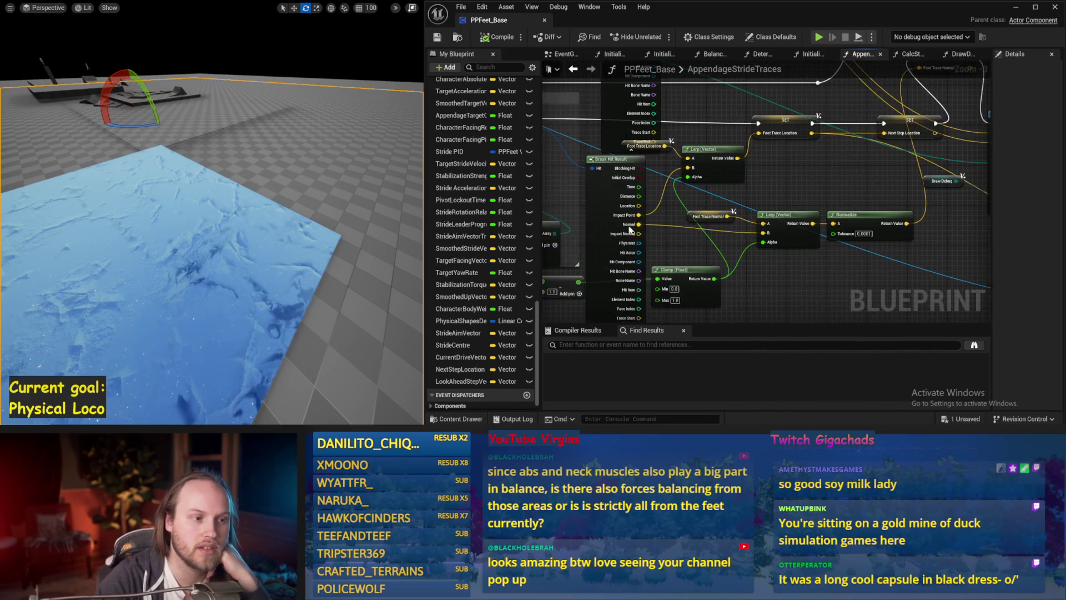
drag(639, 215, 921, 138)
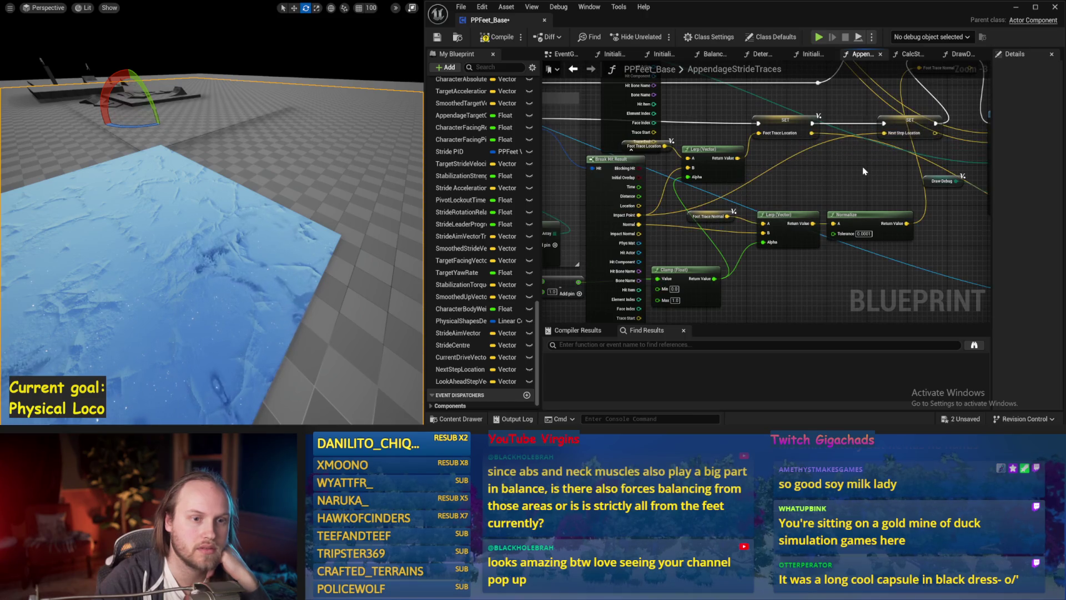
Save PPFeet_Base and start simulating the walking capsule again
click(437, 39)
key(alt+p)
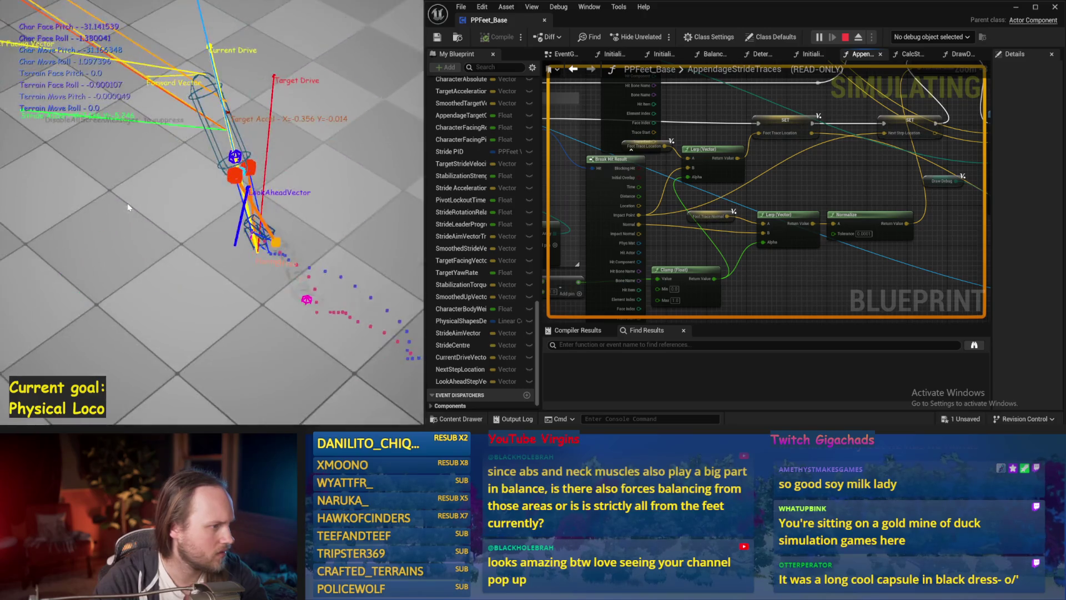
Stop the simulation, save the blueprint and return to PPFeet_Base's EventGraph
key(Escape)
key(ctrl+s)
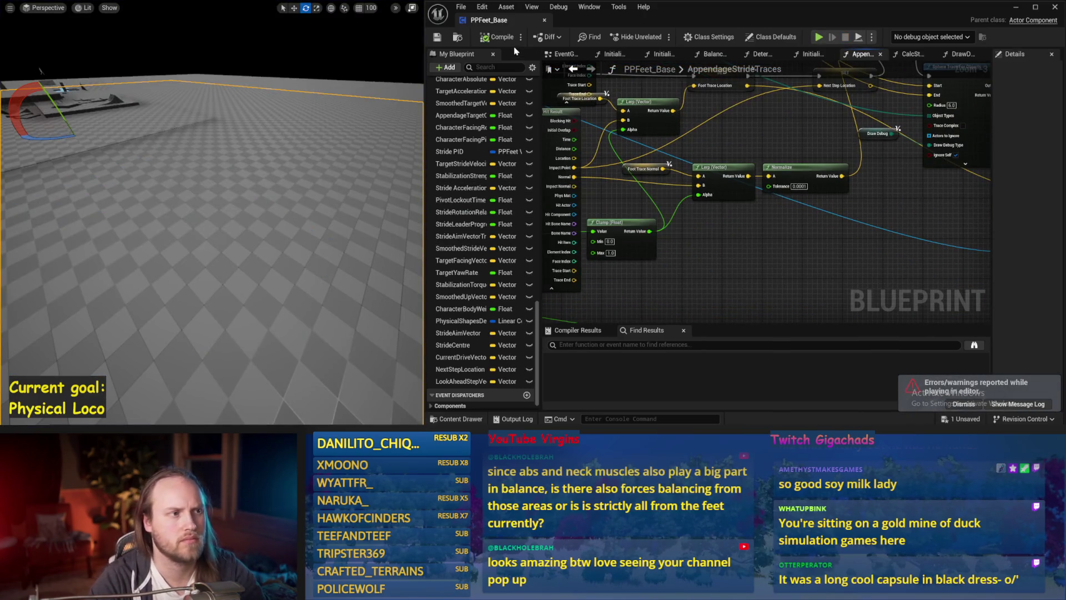
click(573, 56)
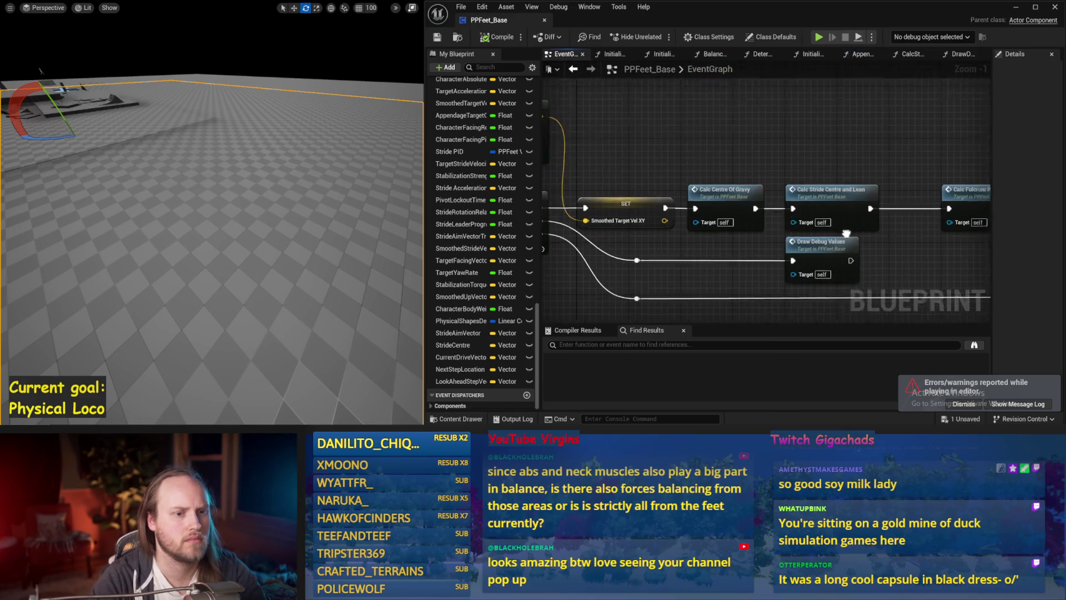
scroll(683, 221, down, 3)
In Balance Maybe, change the Map Range Clamped Out Range B to 120
mouse_move(683, 221)
mouse_down()
mouse_move(573, 216)
mouse_move(874, 262)
mouse_up()
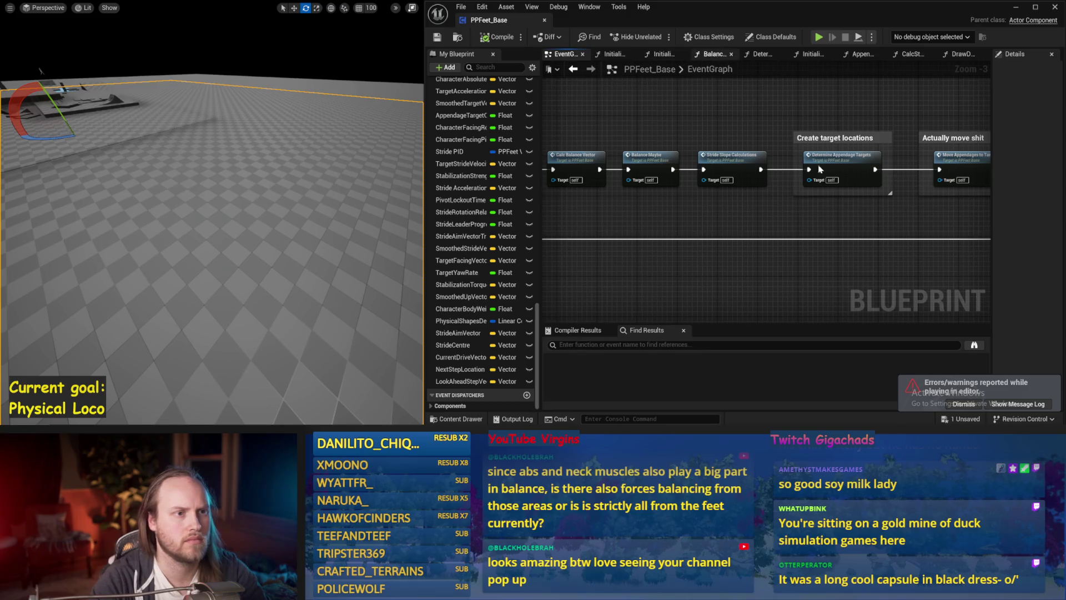
click(713, 53)
scroll(838, 175, down, 2)
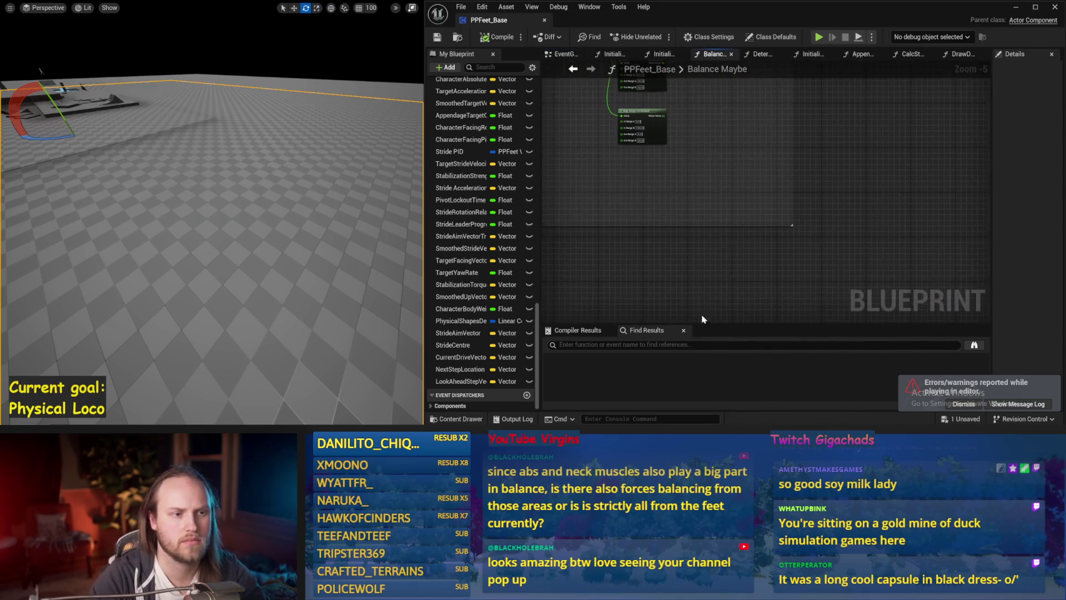
scroll(703, 319, up, 1)
scroll(771, 231, up, 1)
scroll(894, 213, up, 1)
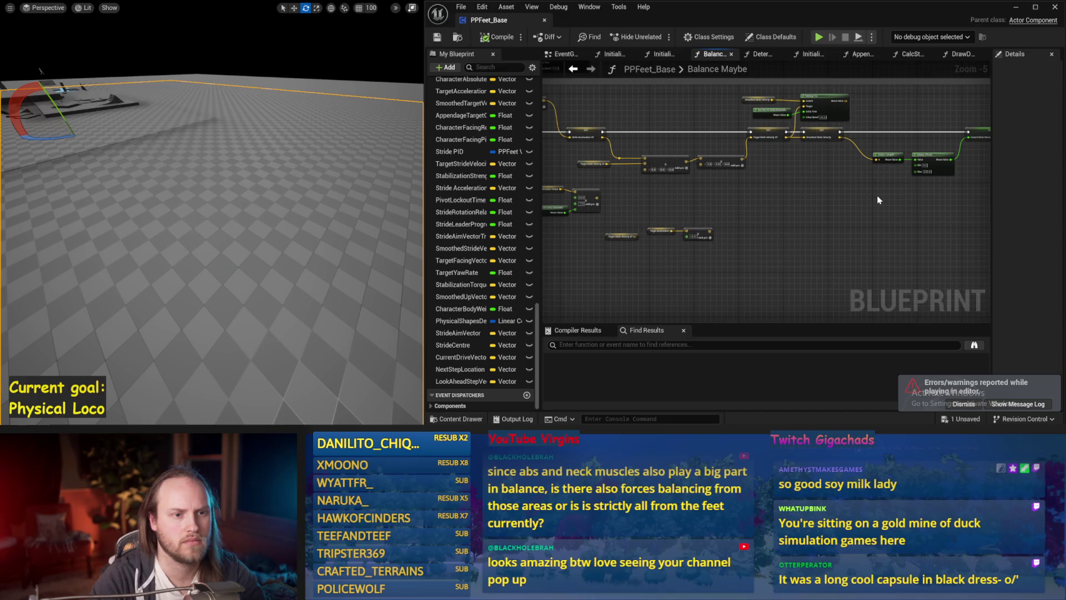
mouse_move(835, 182)
mouse_down()
mouse_move(757, 183)
mouse_move(900, 186)
mouse_move(971, 126)
mouse_up()
mouse_move(863, 208)
mouse_down()
mouse_move(647, 162)
mouse_move(837, 217)
mouse_up()
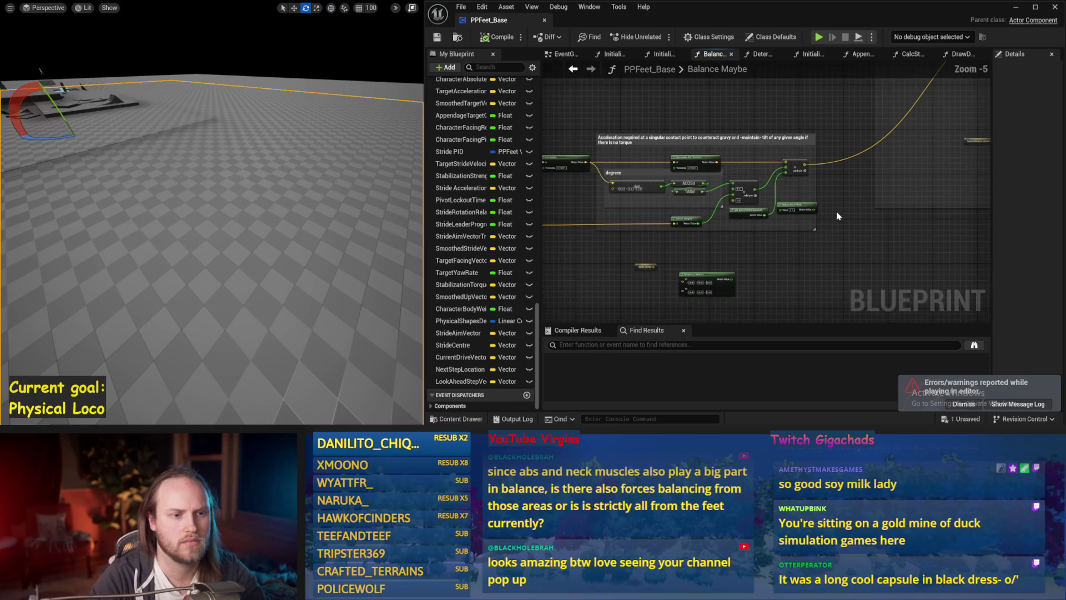
scroll(837, 217, down, 2)
scroll(876, 204, up, 2)
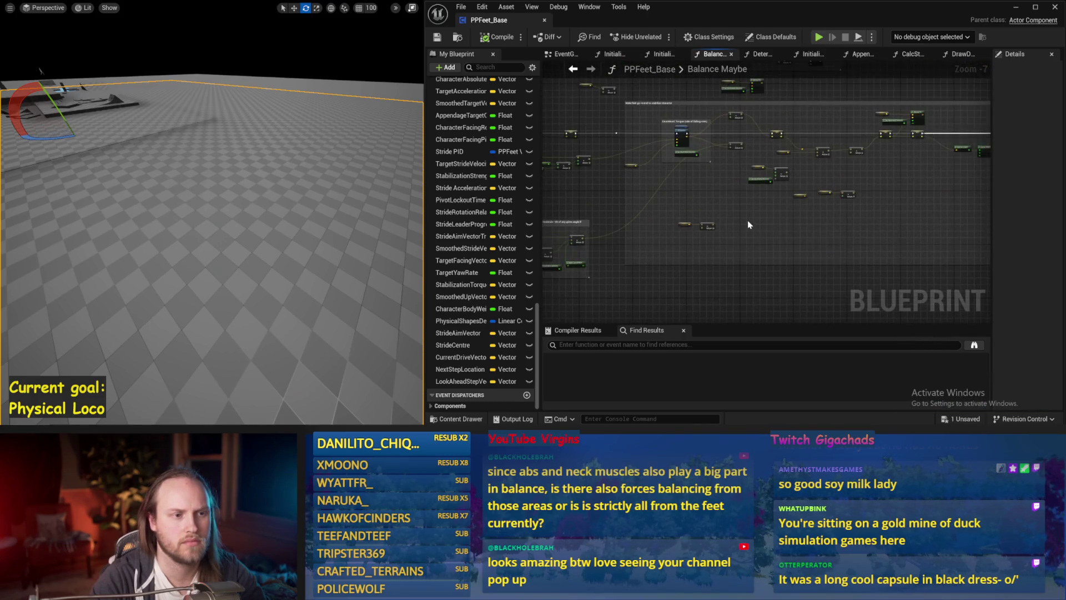
scroll(622, 233, up, 1)
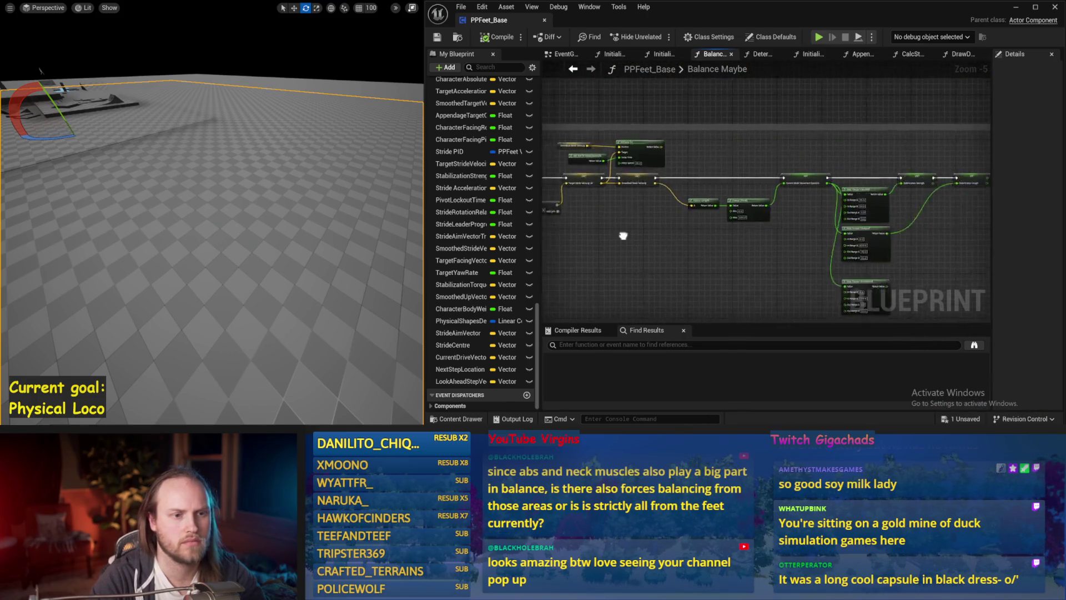
scroll(769, 233, up, 1)
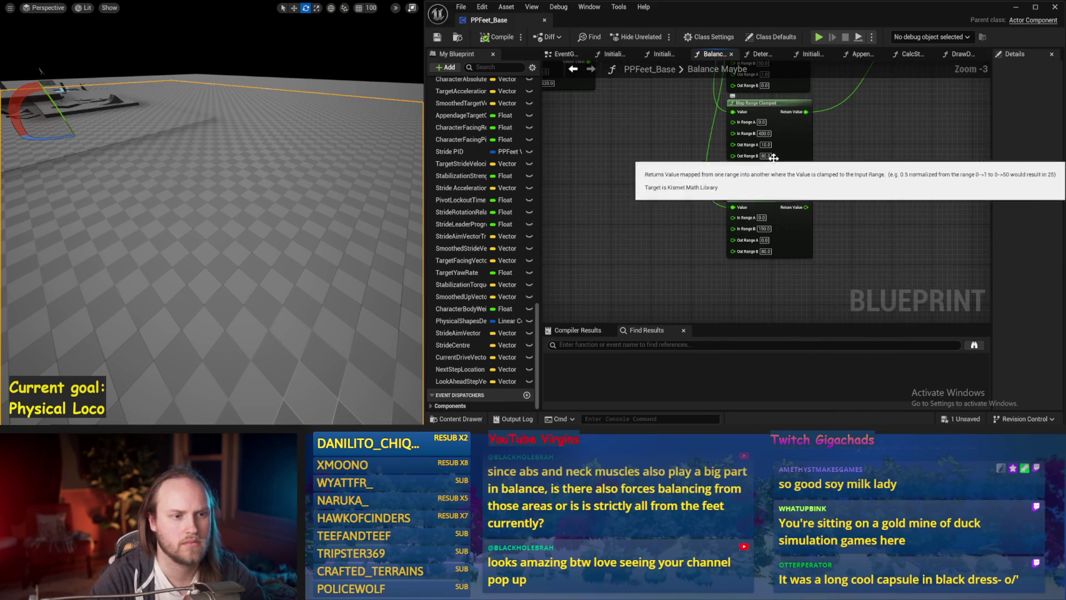
click(764, 156)
text(120)
key(Return)
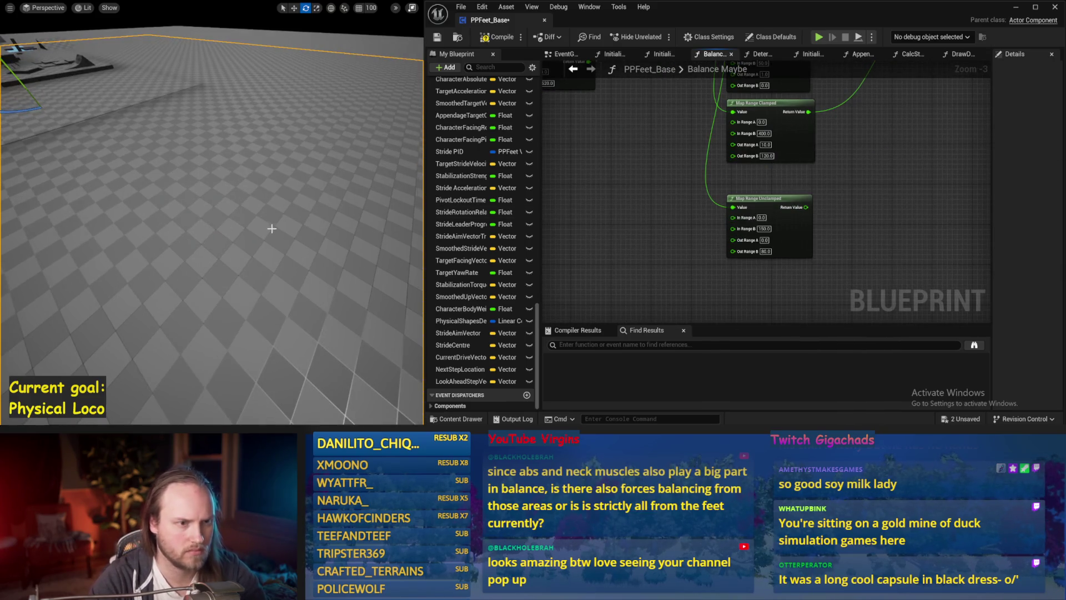
Simulate to watch the balance change, then compile and save PPFeet_Base
key(alt+s)
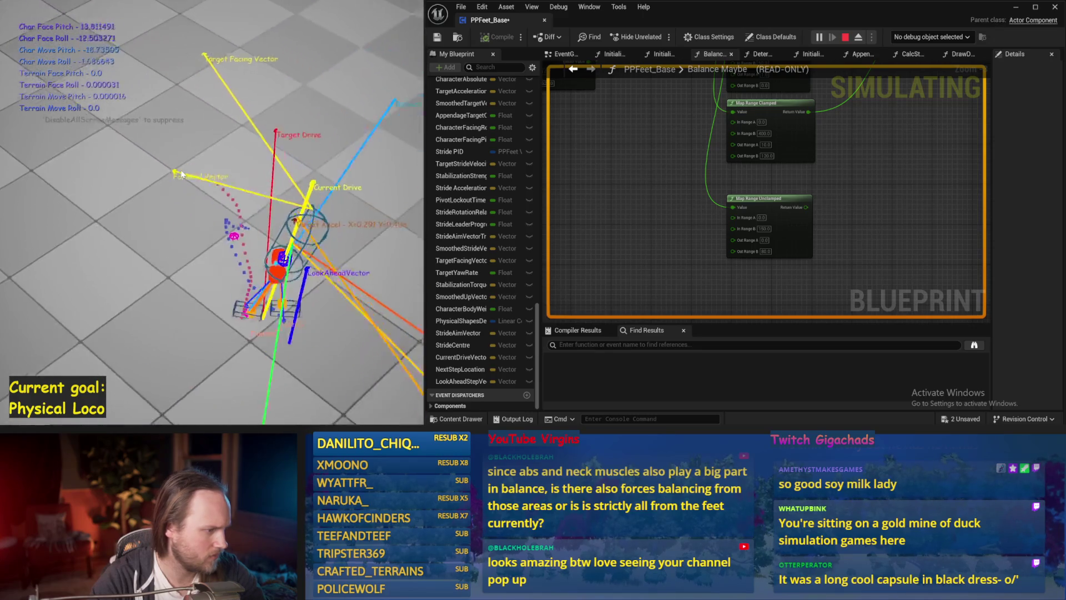
key(Escape)
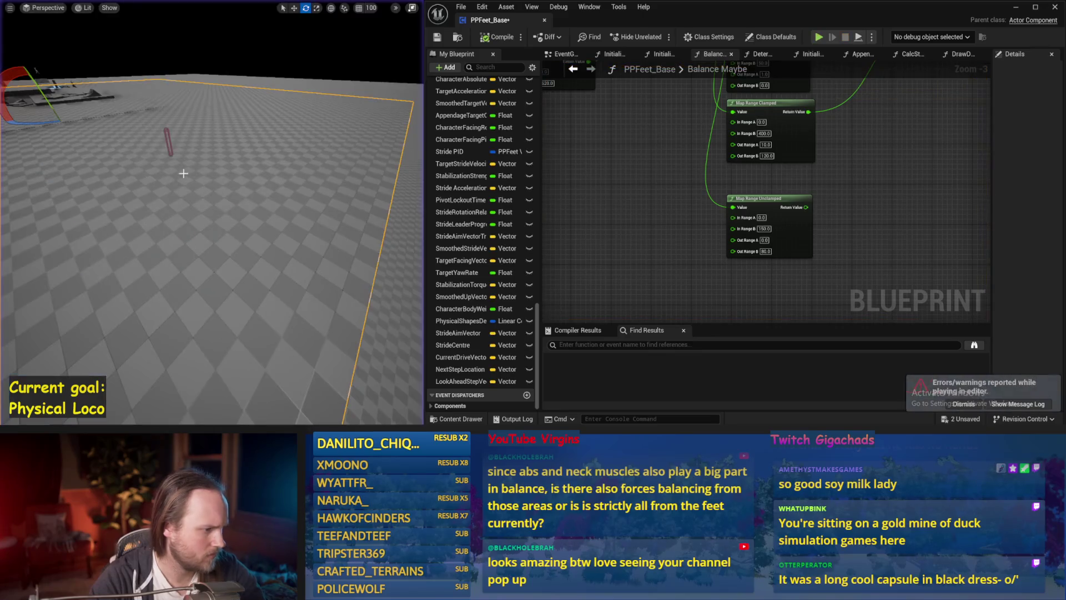
key(F7)
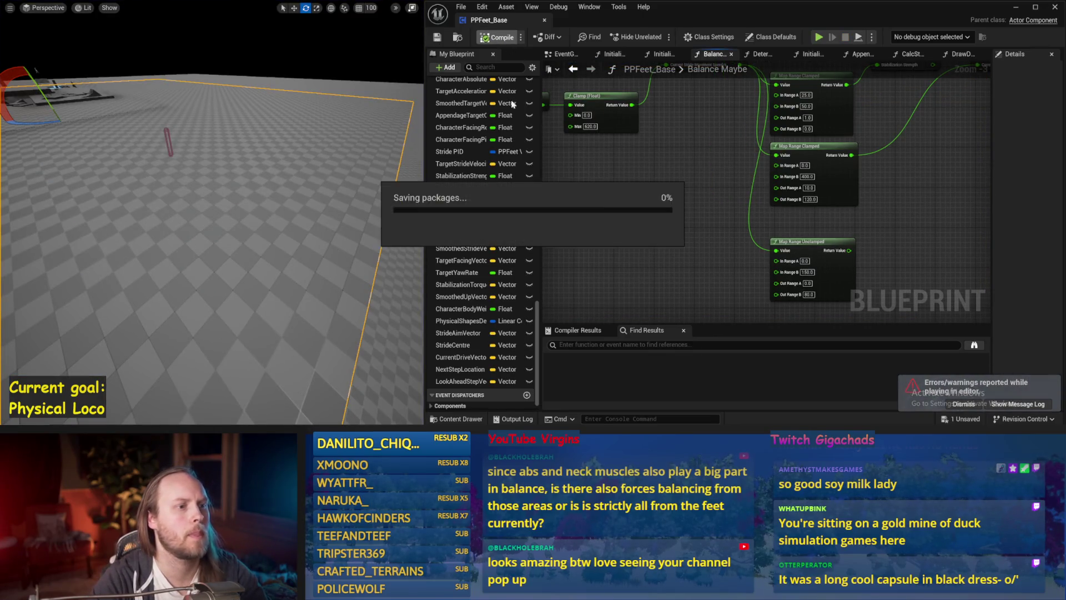
scroll(652, 192, down, 1)
key(ctrl+s)
scroll(724, 192, down, 3)
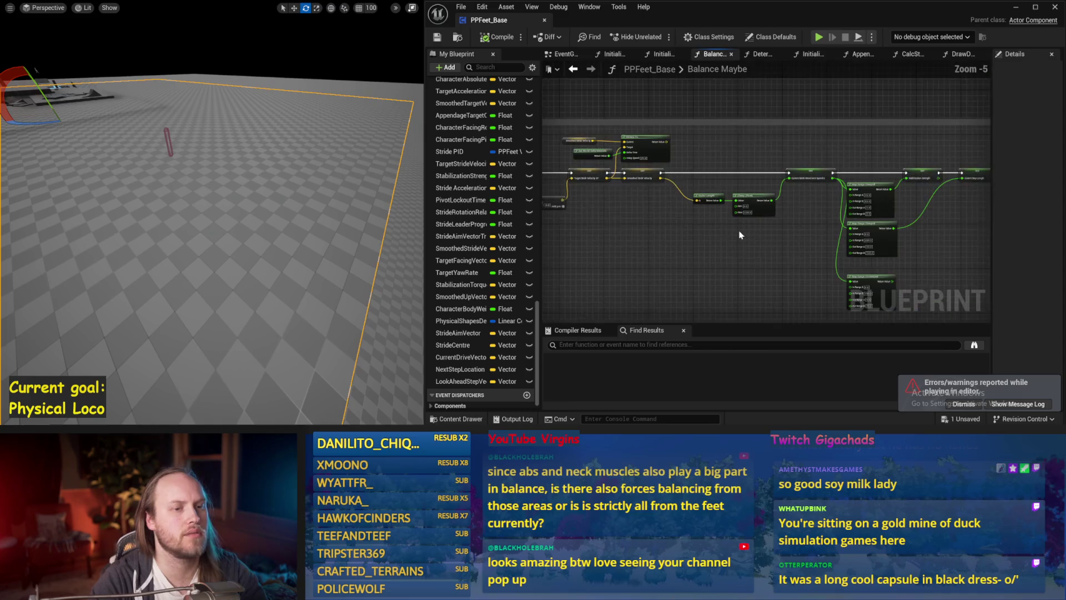
Run one more quick simulation of the capsule, then stop it
key(alt+p)
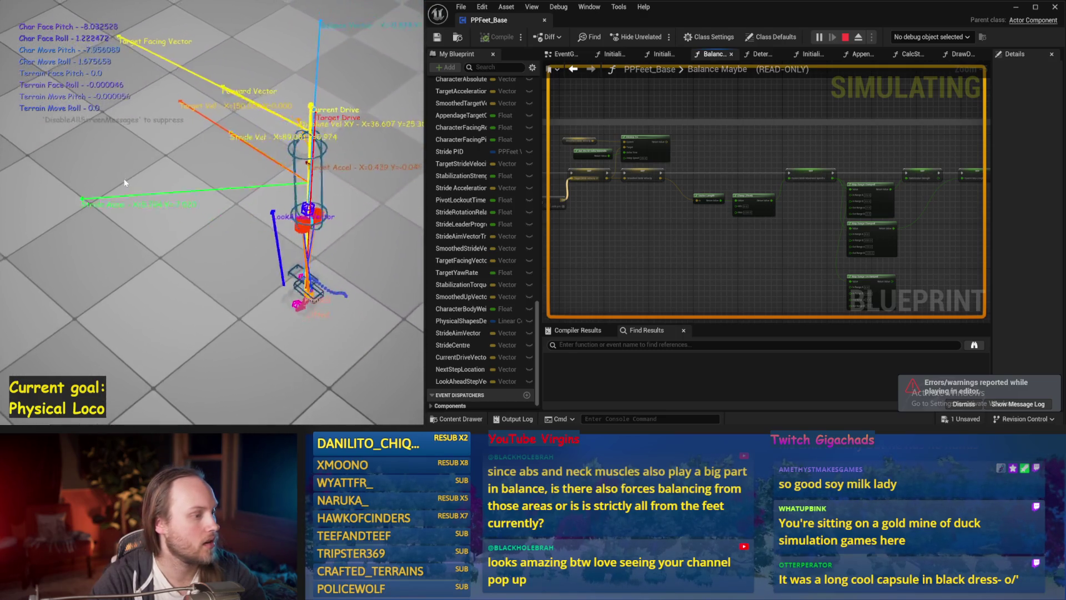
key(Escape)
scroll(807, 238, up, 2)
right_click(780, 241)
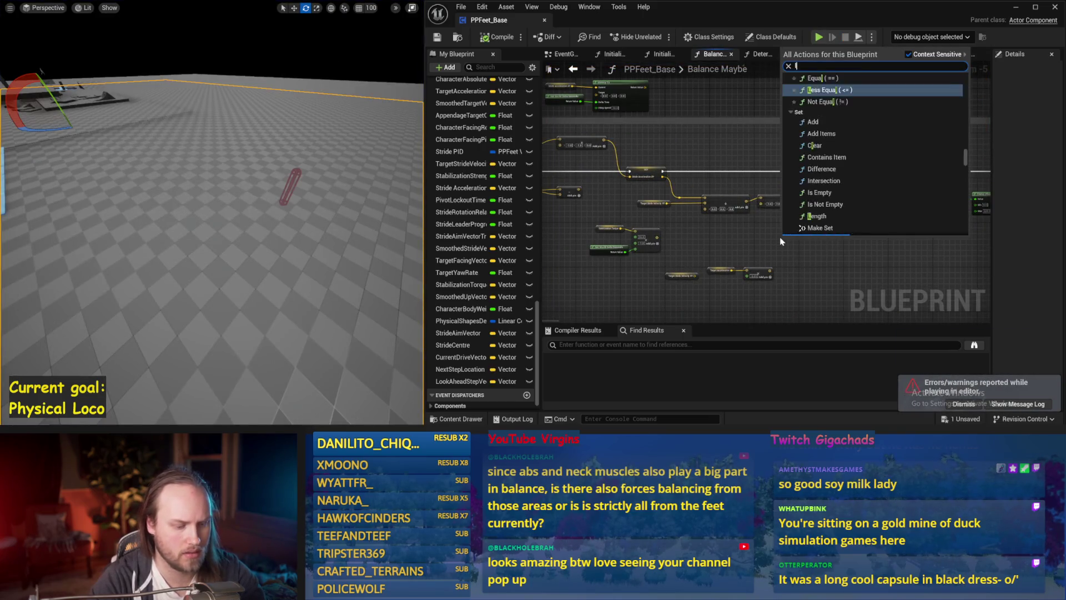
text(look ahead)
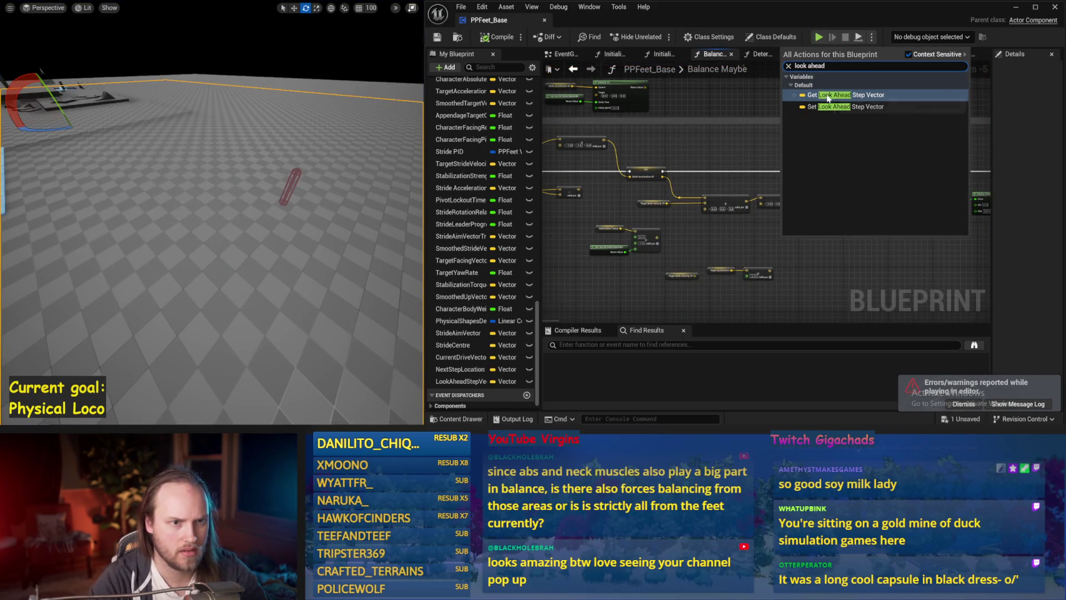
Add a Look Ahead Step Vector getter and feed it into a new vector Add node
click(828, 98)
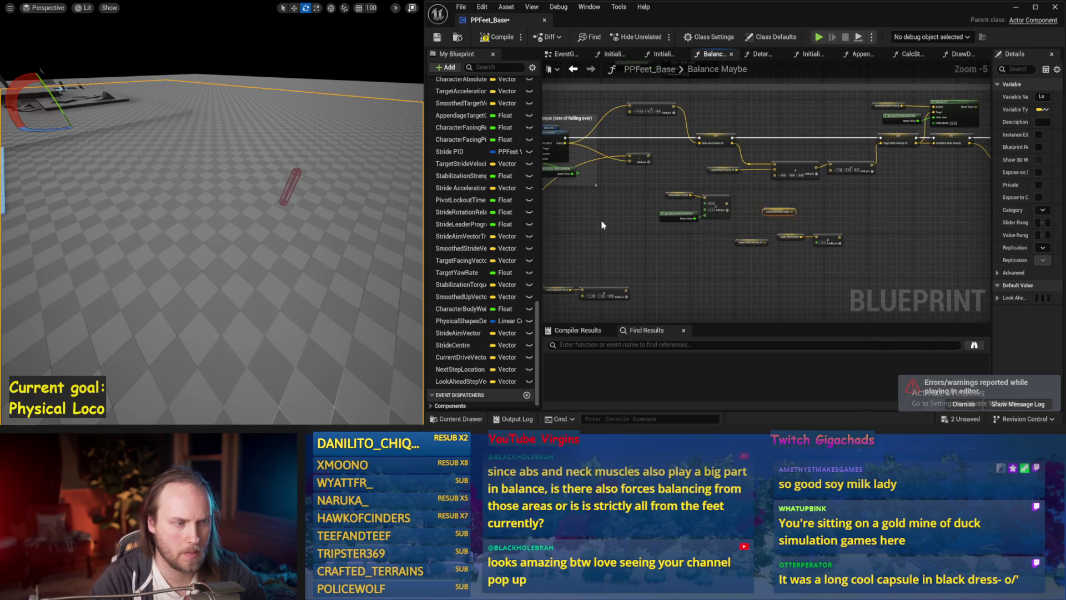
scroll(847, 119, up, 1)
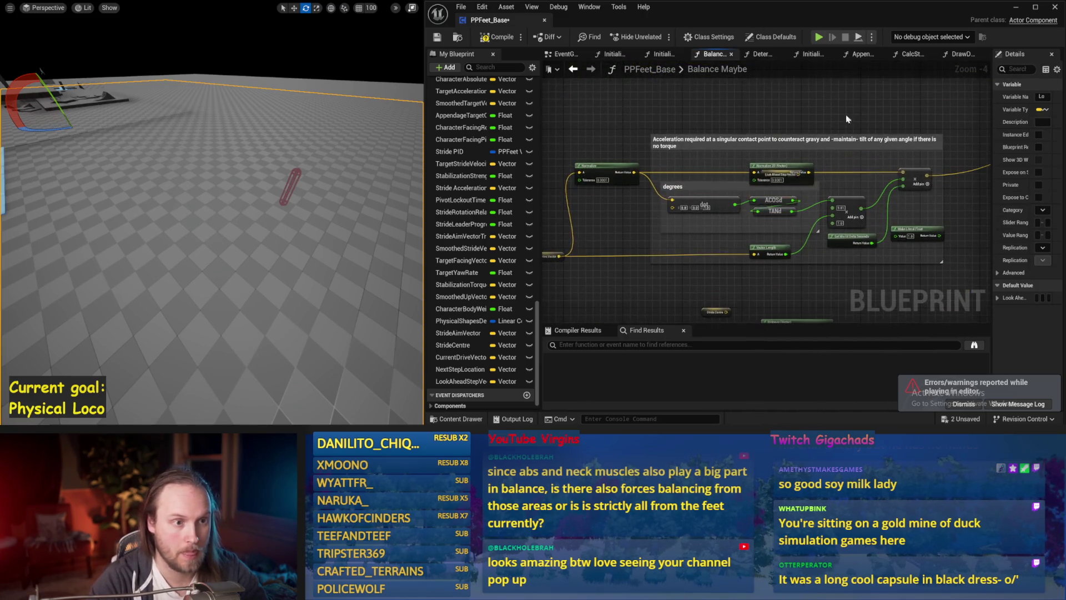
drag(781, 174, 756, 237)
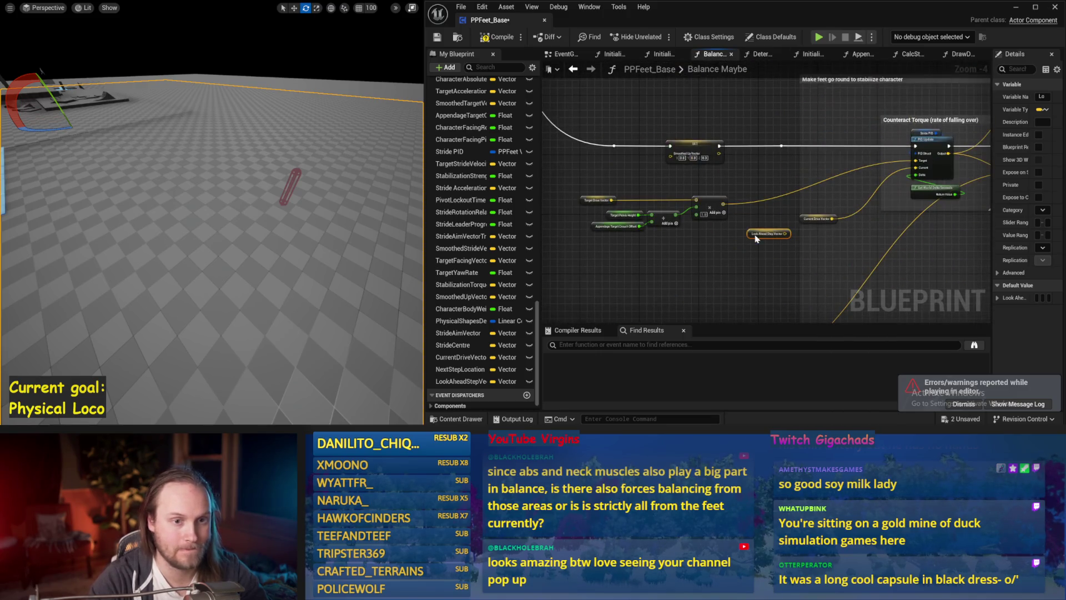
scroll(643, 256, up, 1)
drag(644, 254, 610, 171)
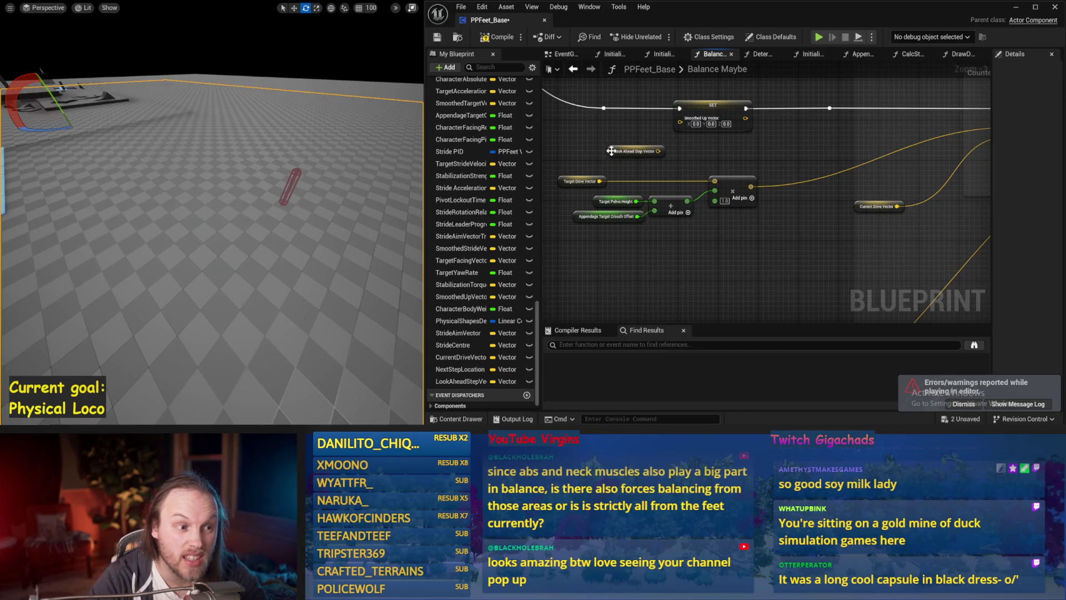
mouse_move(596, 164)
mouse_down()
mouse_move(704, 160)
mouse_move(708, 170)
mouse_up()
text(+)
key(Return)
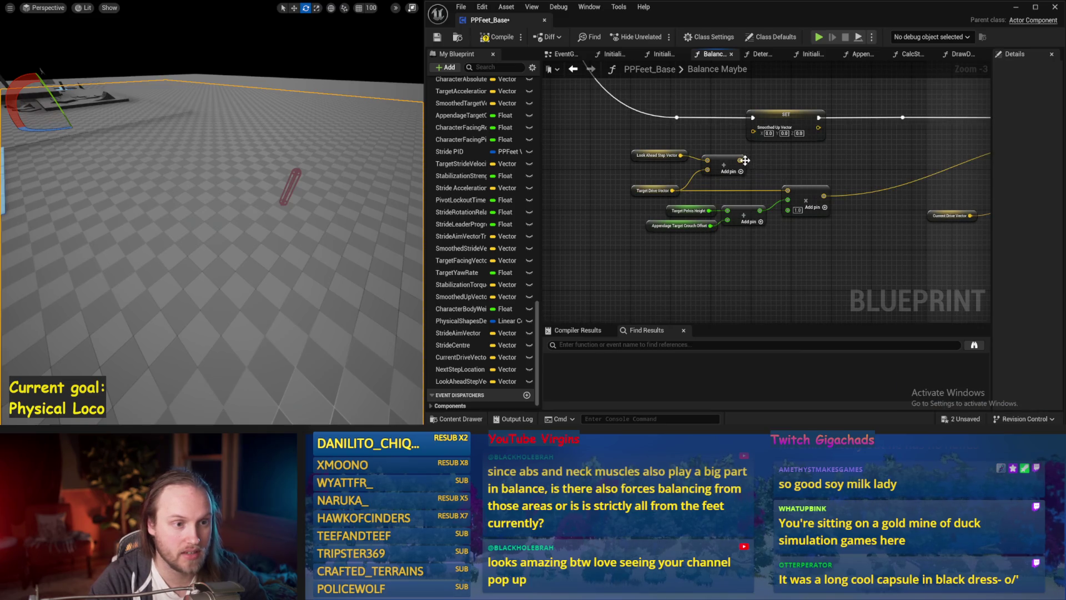
drag(774, 191, 786, 193)
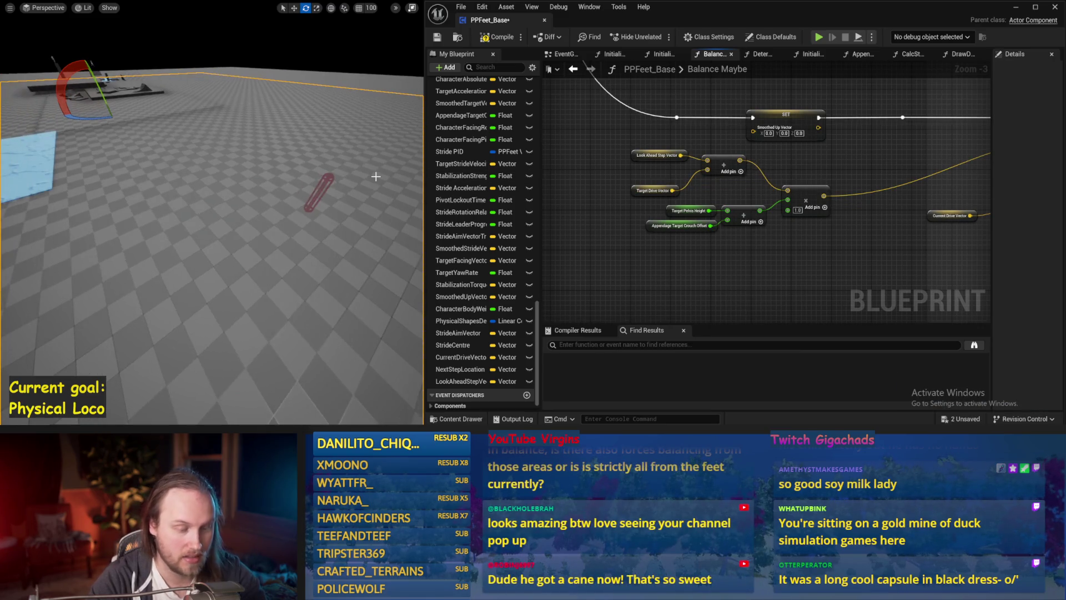
Test briefly in simulation, then connect the sum to Counteract Torque's Target input
key(alt+s)
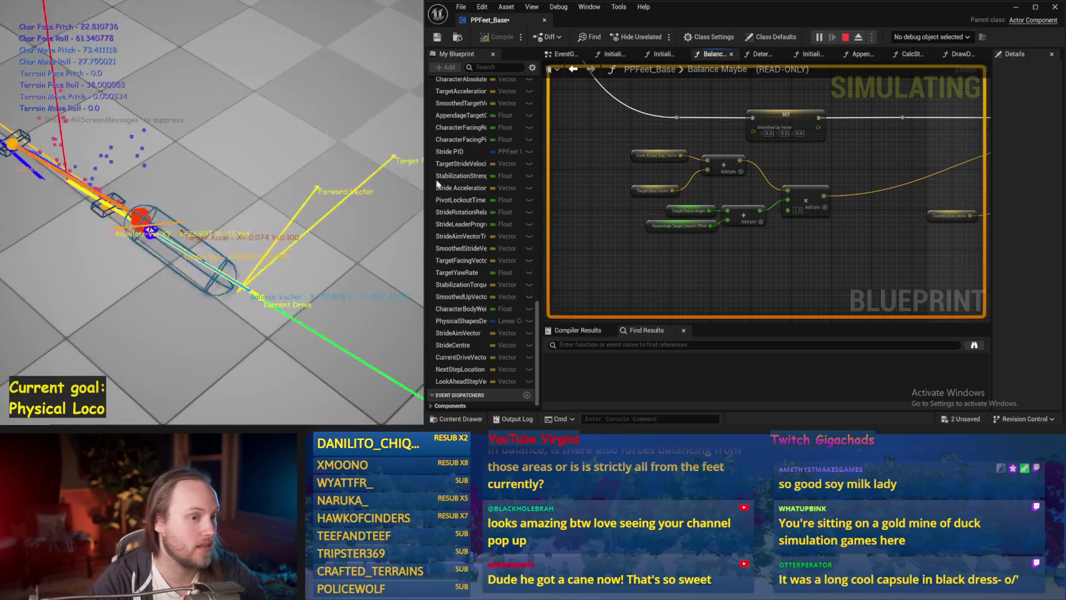
key(Escape)
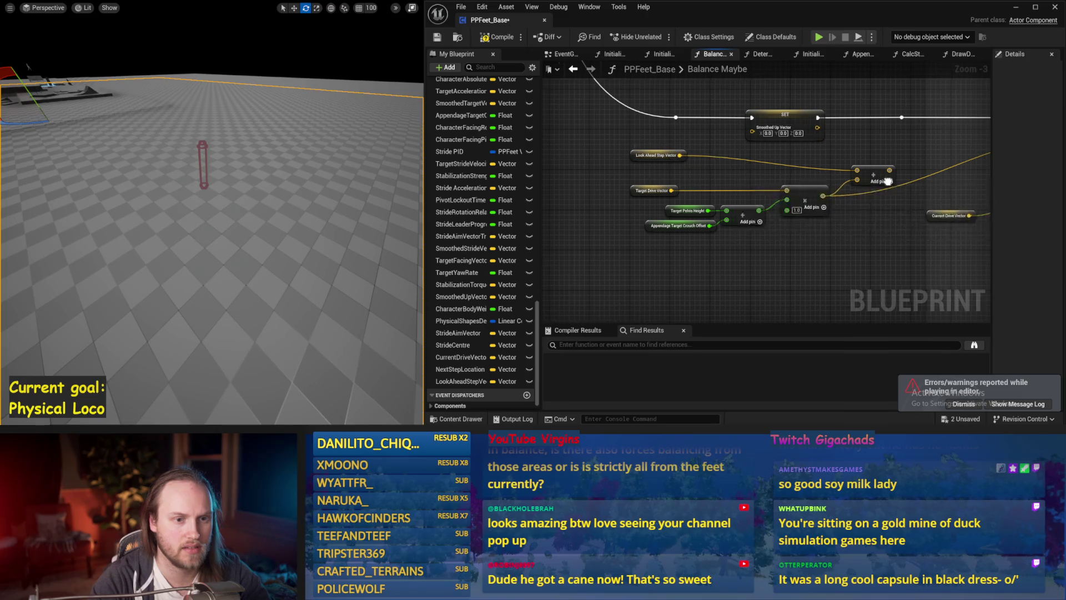
drag(888, 181, 967, 149)
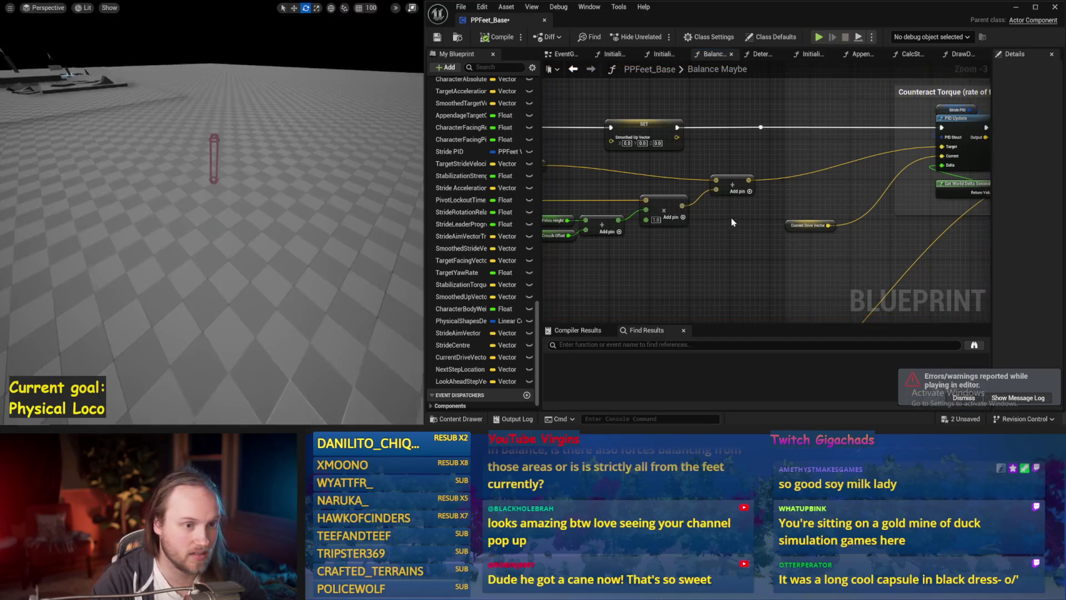
drag(684, 204, 773, 216)
drag(580, 177, 722, 187)
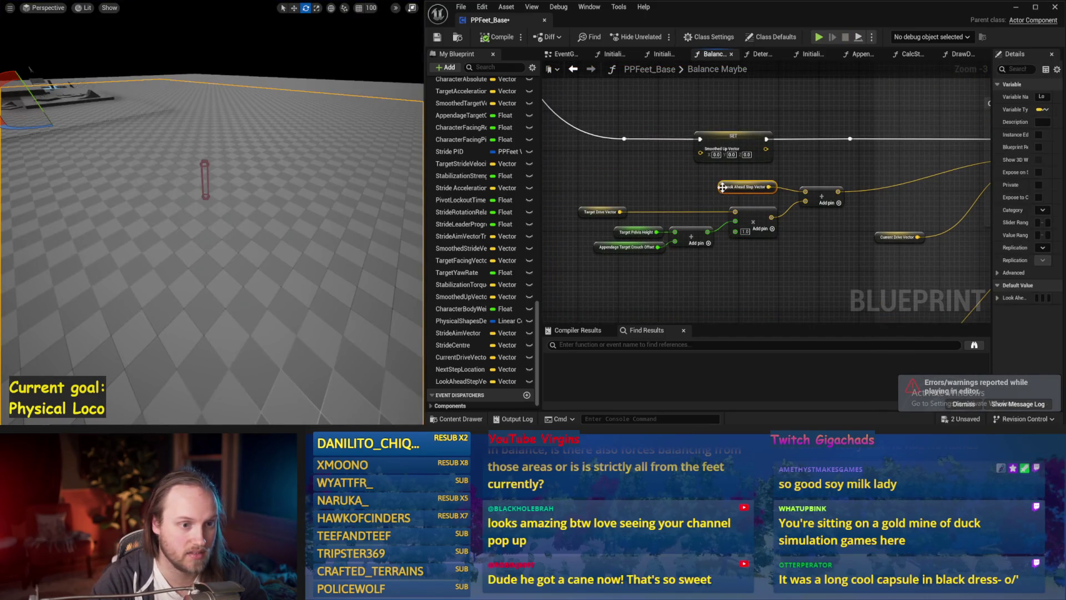
Test the capsule in simulation twice while starting a wire from Look Ahead Step Vector
drag(785, 265, 629, 264)
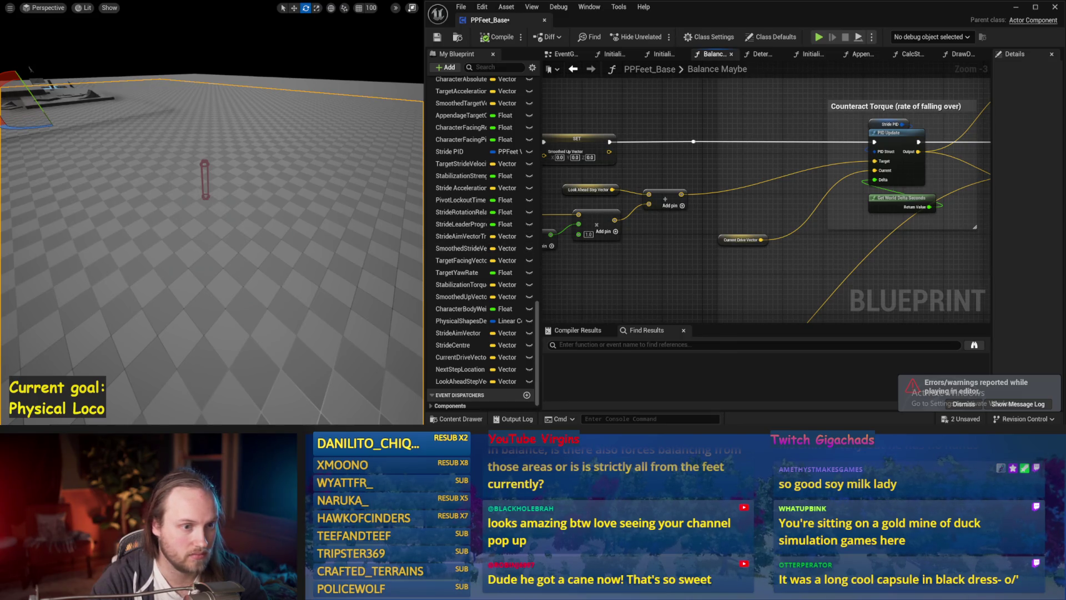
drag(678, 257, 700, 248)
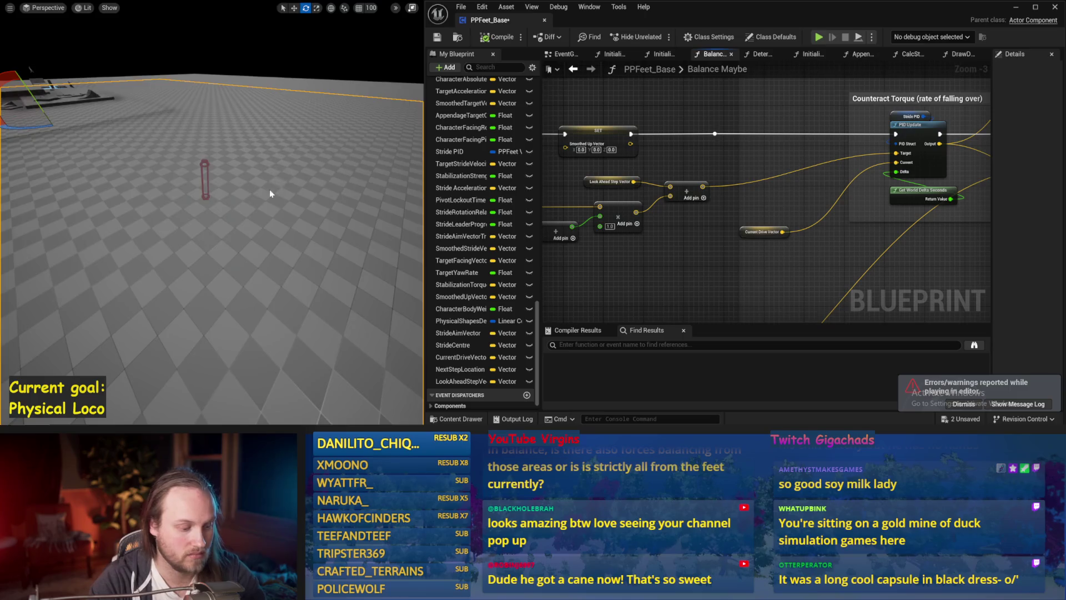
key(alt+p)
key(Escape)
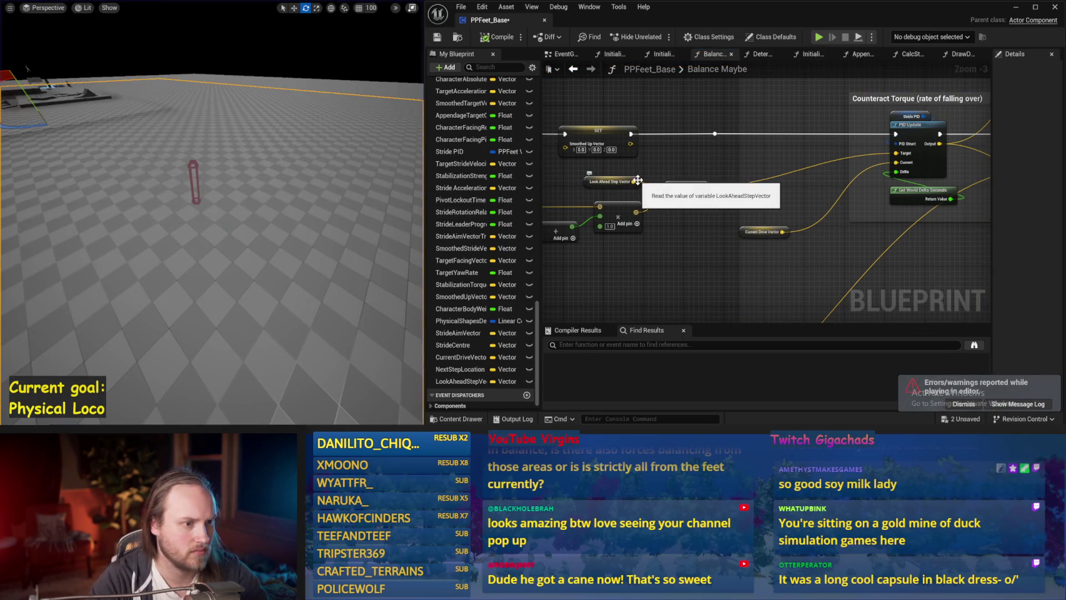
mouse_move(637, 181)
mouse_down()
mouse_move(615, 176)
mouse_move(692, 190)
mouse_up()
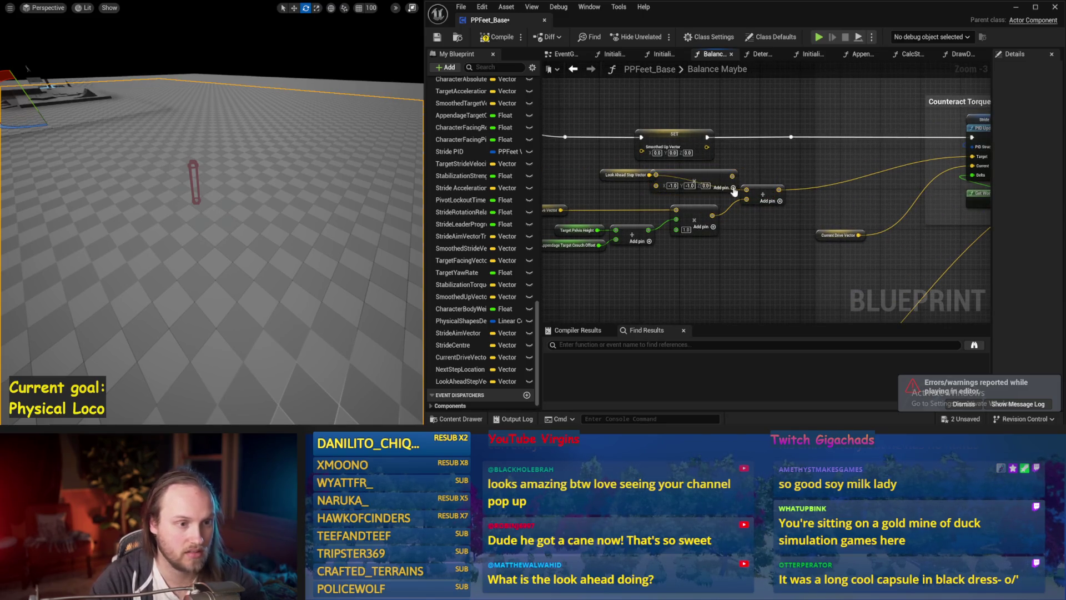
key(alt+p)
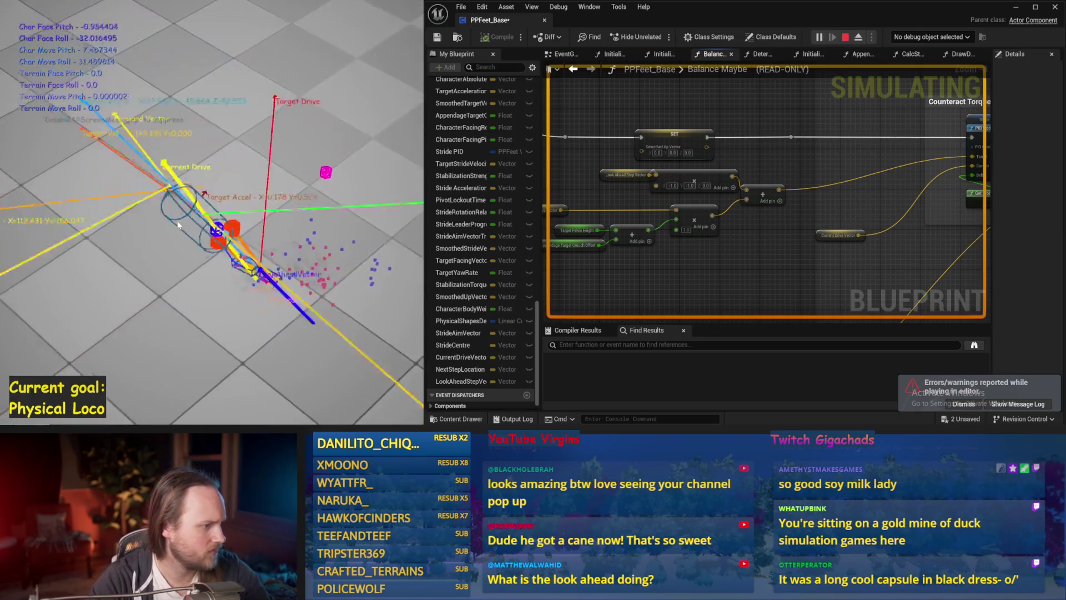
key(Escape)
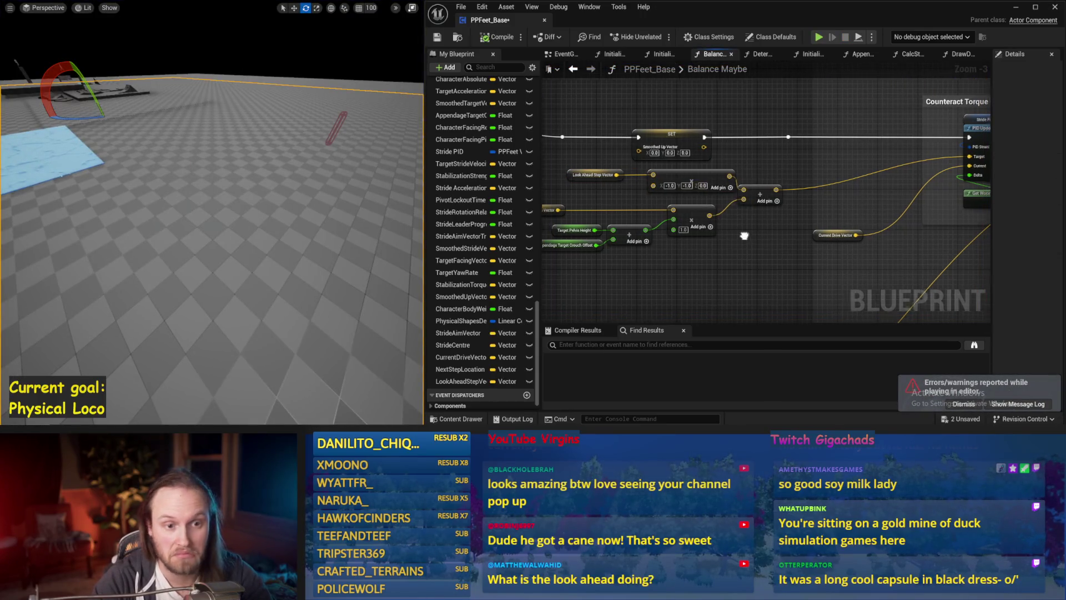
Sum Current Drive Vector and Look Ahead Step Vector into the PID Current input, selecting the (-1,-1,0) vector for removal
mouse_move(745, 233)
mouse_down()
mouse_move(707, 227)
mouse_move(807, 222)
mouse_up()
click(644, 190)
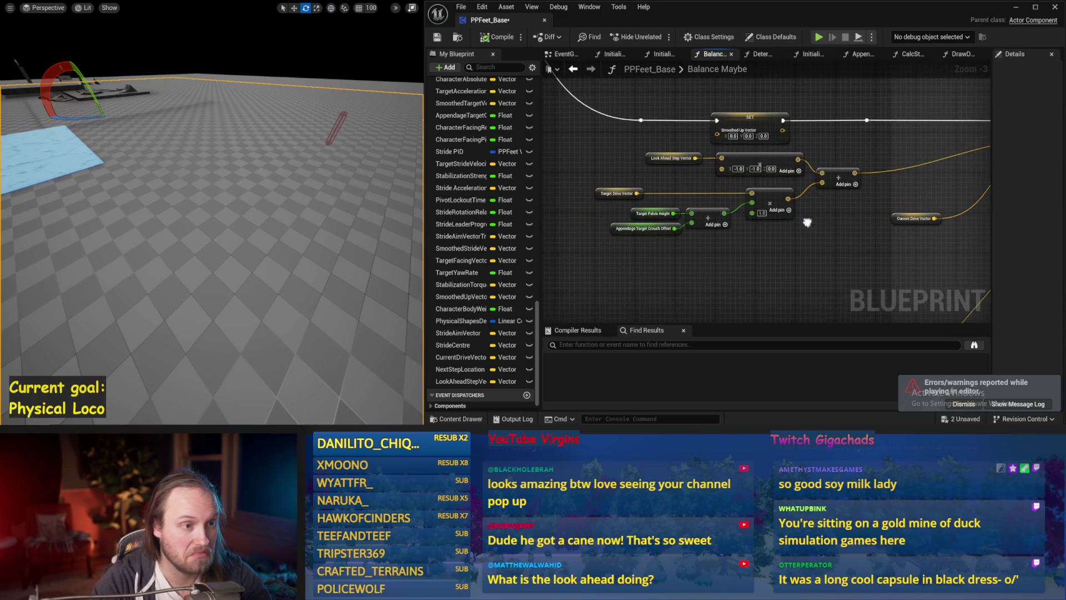
mouse_move(684, 163)
mouse_down()
mouse_move(915, 239)
mouse_move(760, 235)
mouse_up()
text(+)
key(Return)
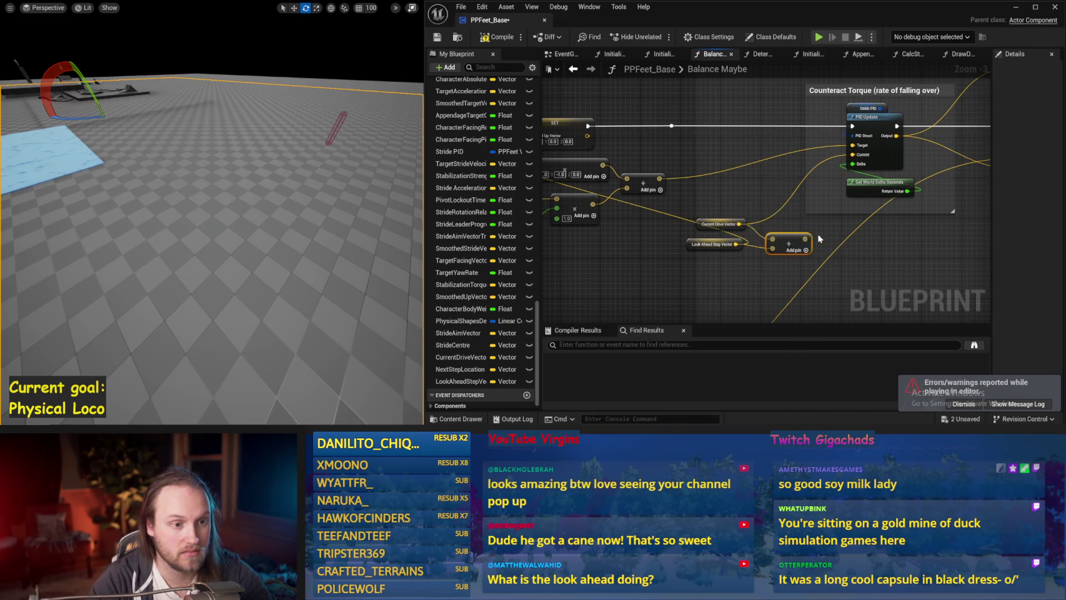
drag(853, 153, 853, 153)
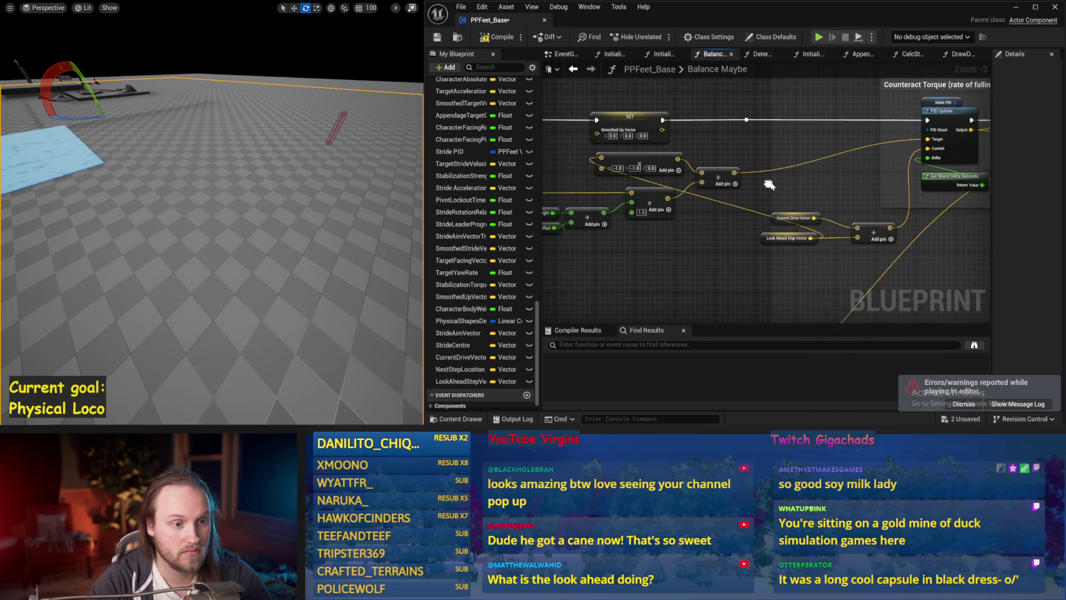
drag(563, 171, 641, 165)
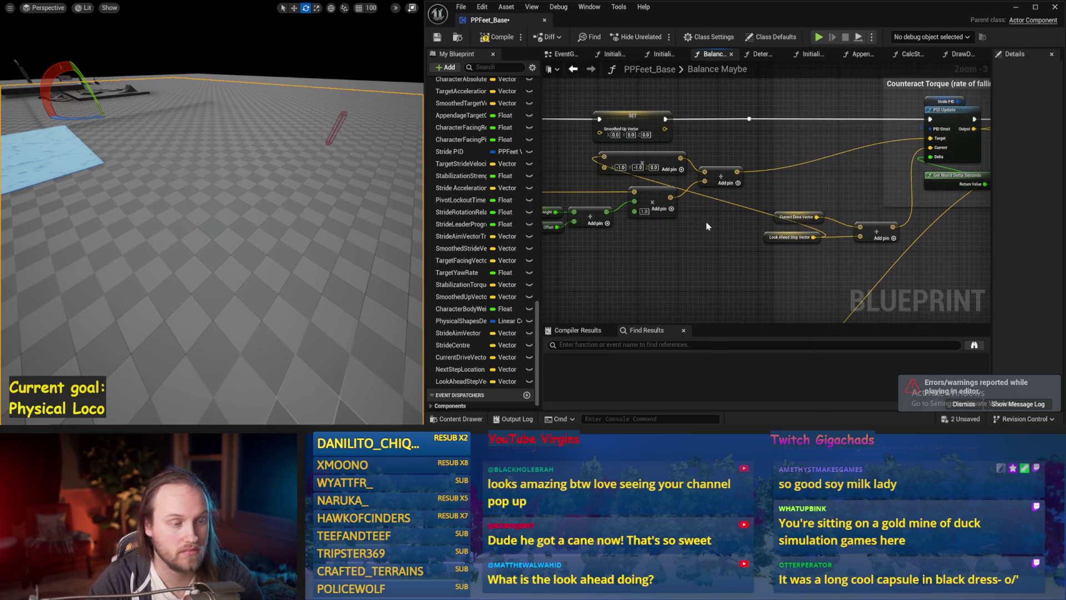
click(655, 159)
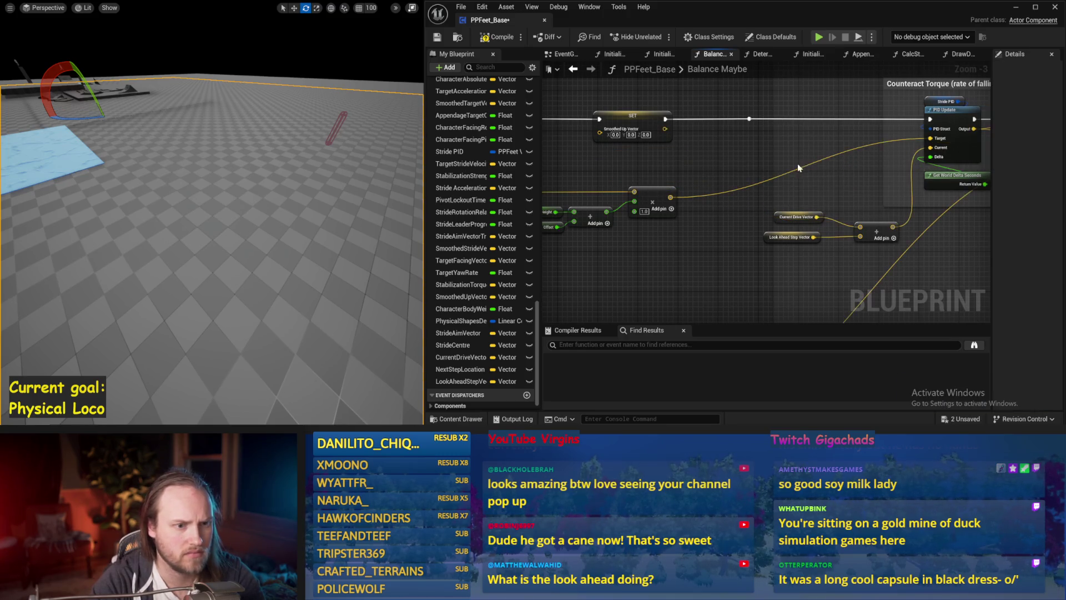
From the EventGraph, simulate the walker twice, then compile and save the blueprint
click(565, 57)
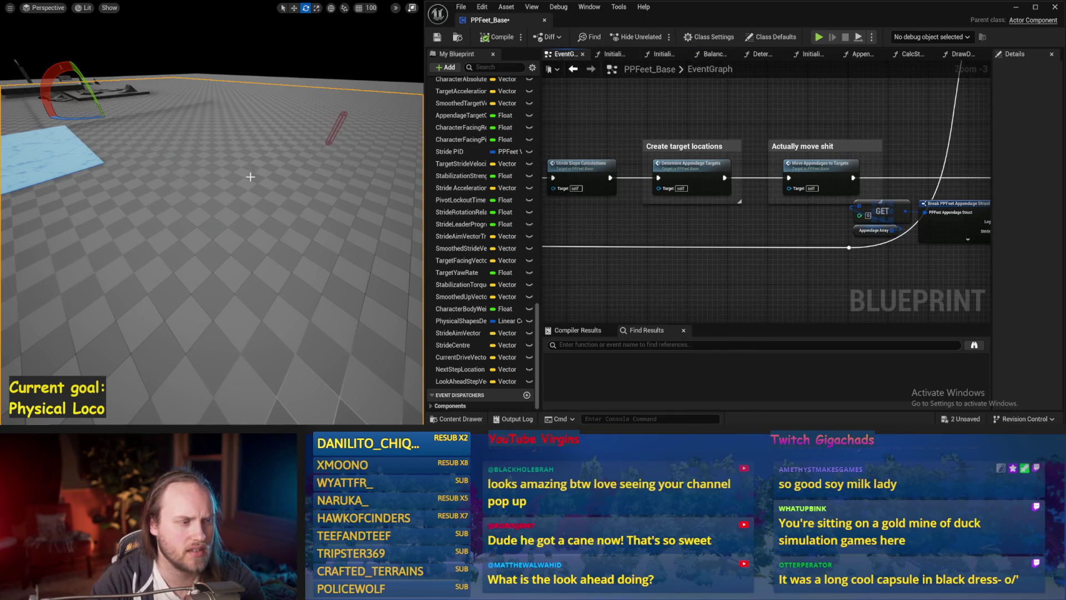
key(alt+s)
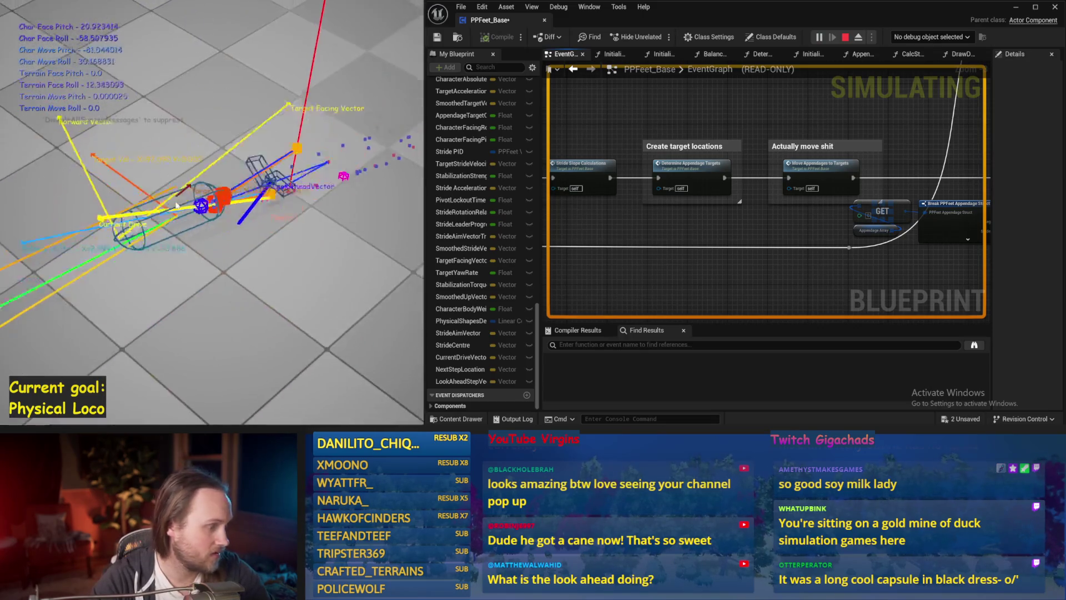
key(Escape)
key(alt+s)
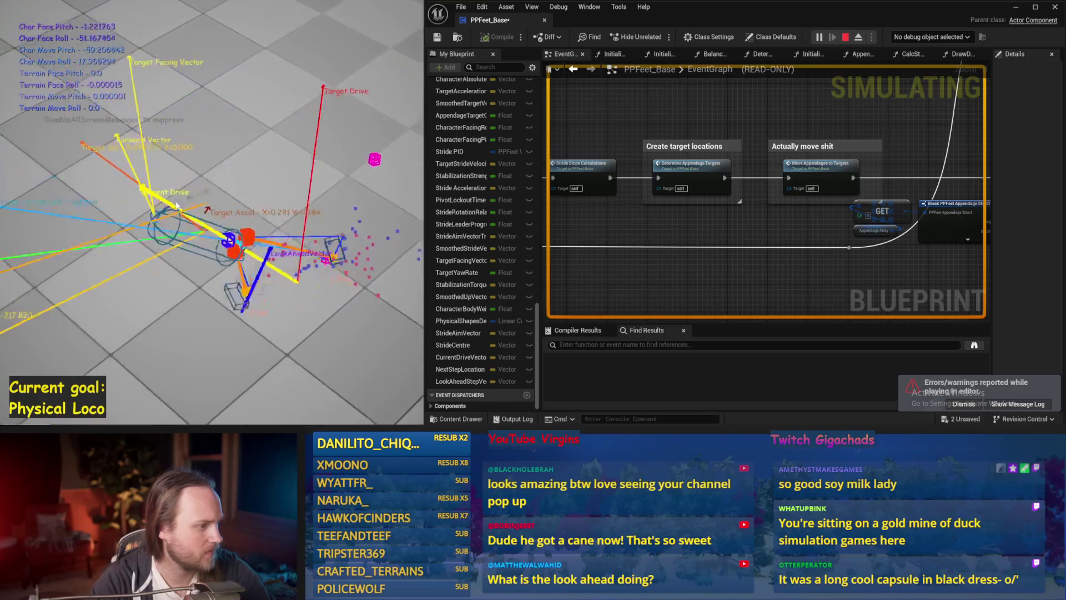
key(Escape)
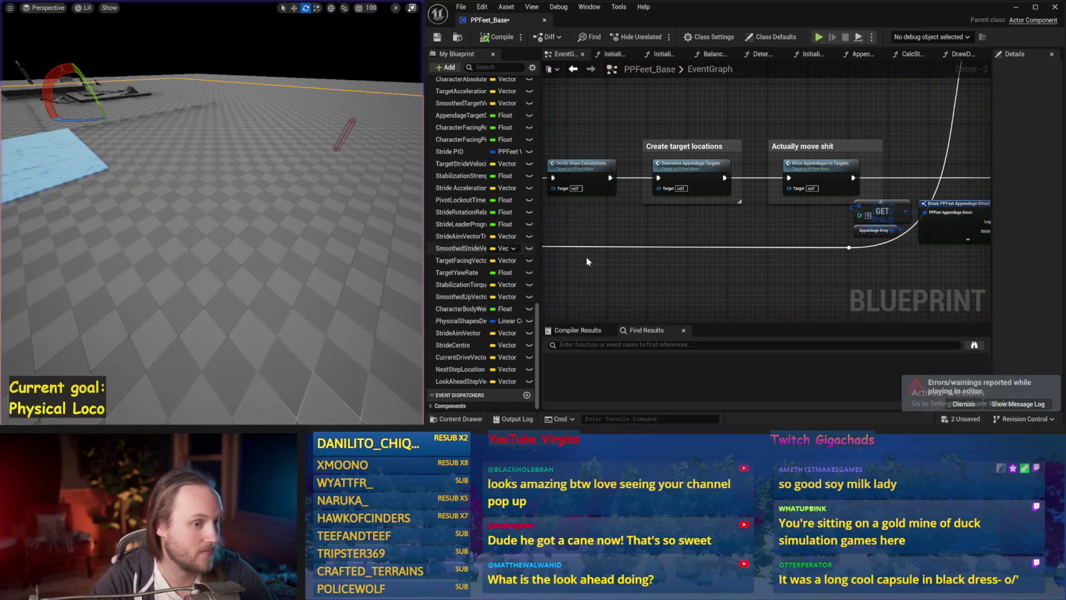
key(ctrl+s)
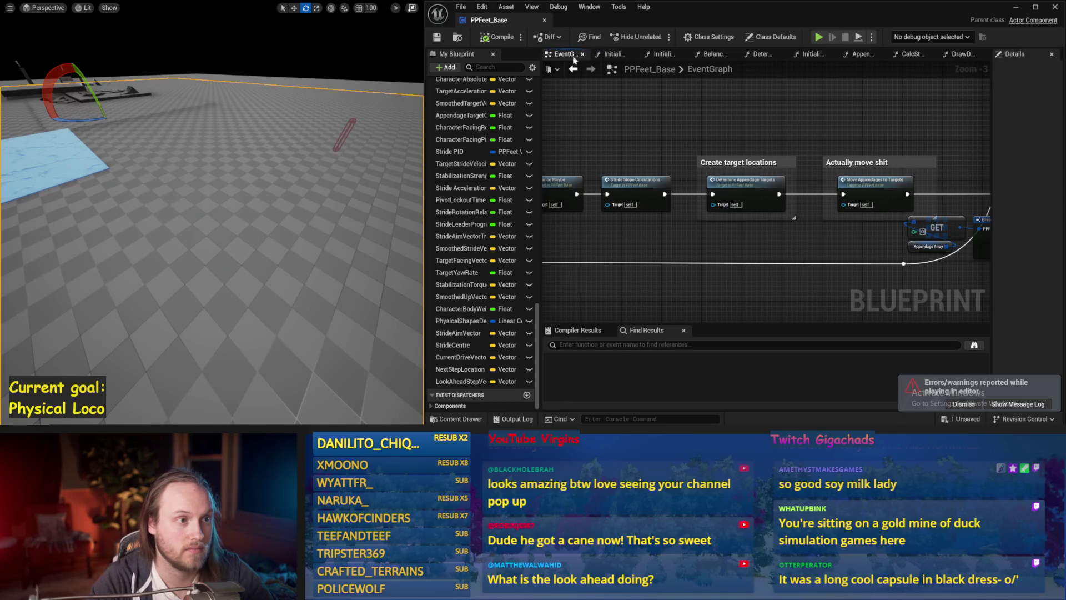
Reopen the Balance Maybe function and watch a longer simulation of the walking capsule
click(573, 66)
double_click(817, 185)
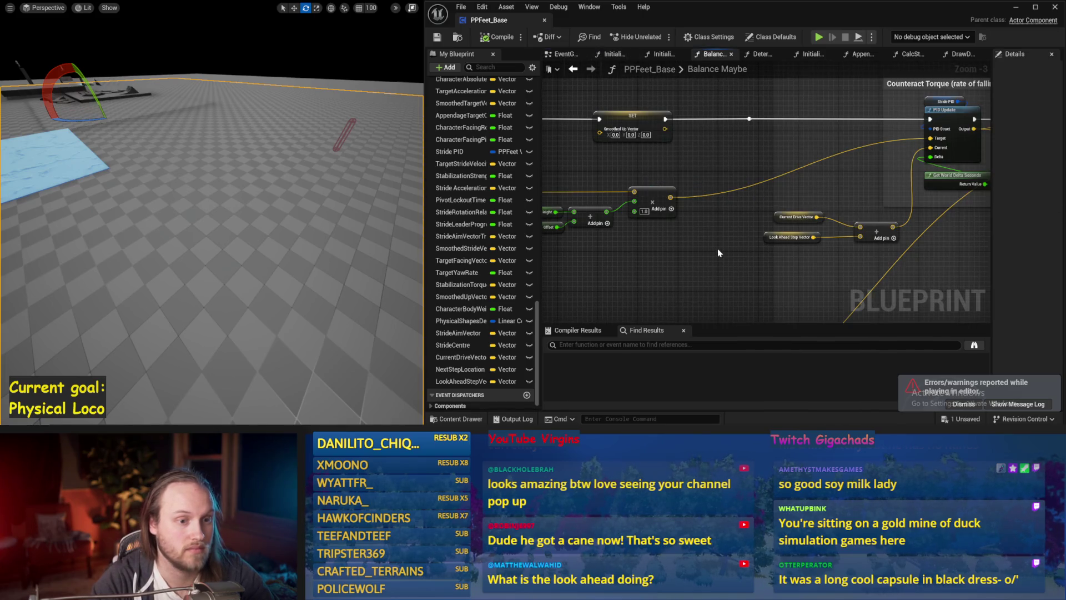
mouse_move(654, 201)
mouse_down()
mouse_move(777, 132)
mouse_move(651, 206)
mouse_up()
key(Escape)
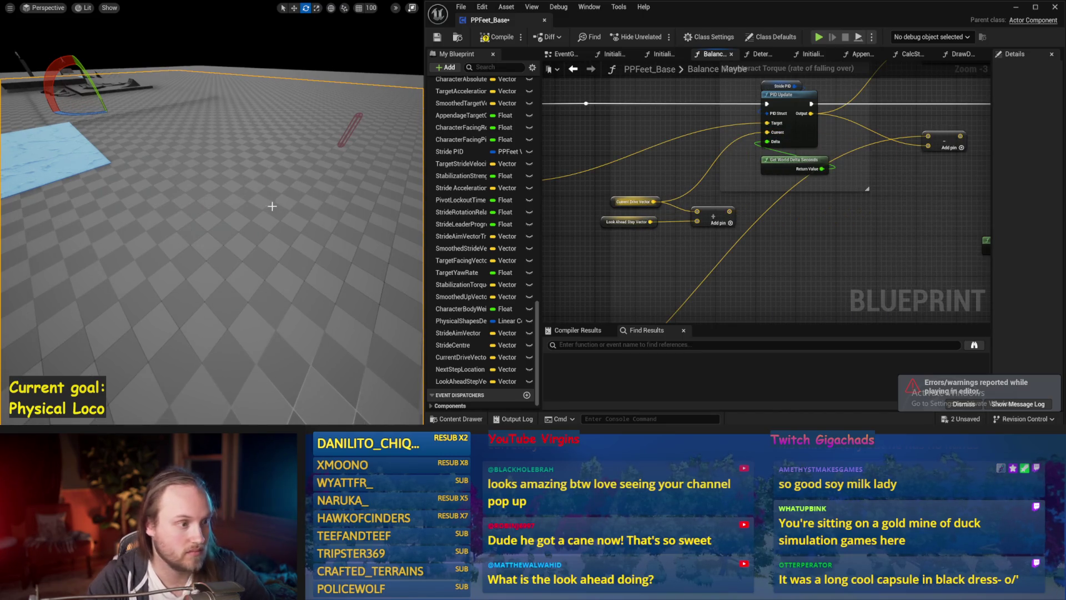
key(alt+s)
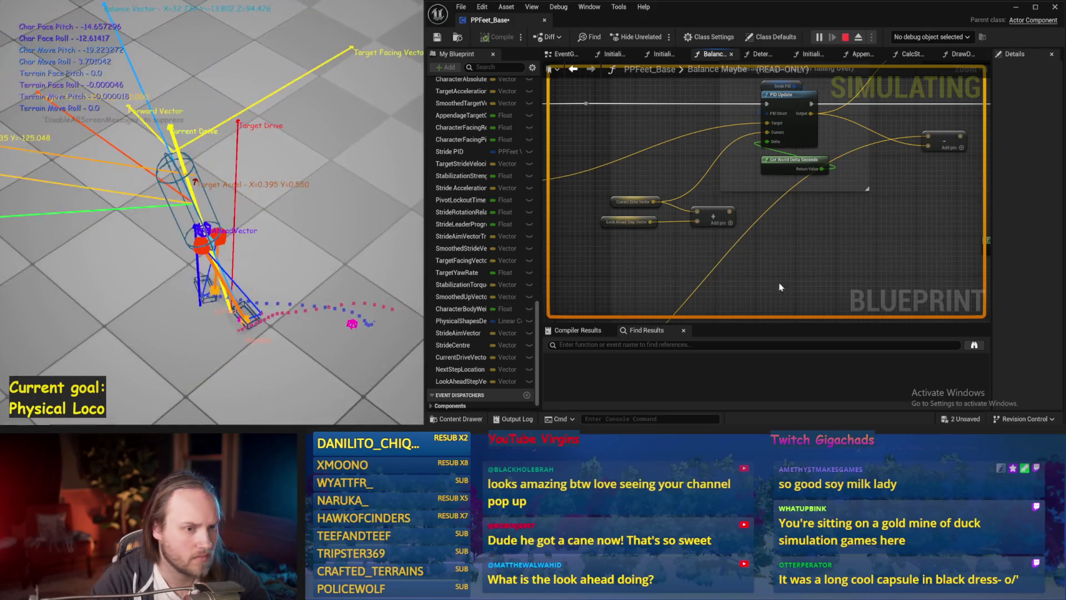
key(Escape)
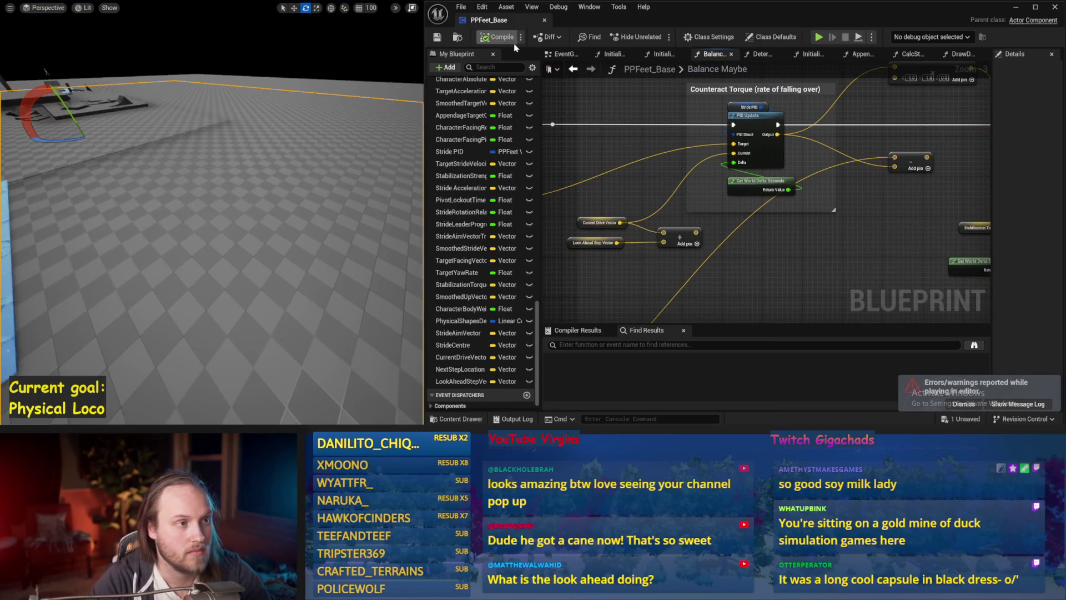
Rearrange Current Drive Vector and Look Ahead Step Vector above the balance math nodes
mouse_move(594, 293)
mouse_down()
mouse_move(702, 251)
mouse_move(685, 260)
mouse_up()
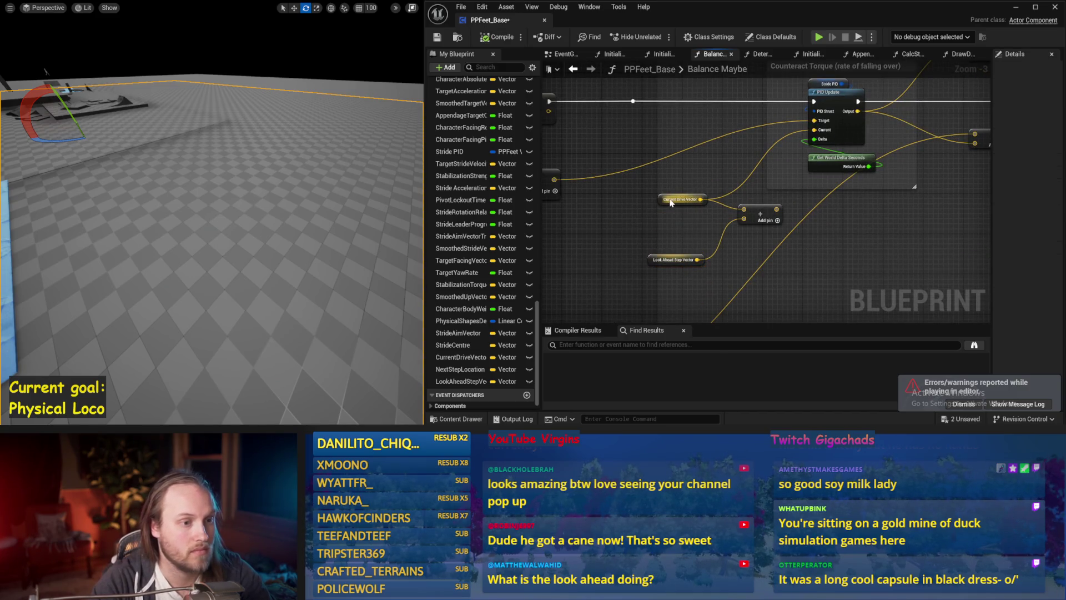
drag(660, 205, 639, 205)
drag(651, 261, 612, 231)
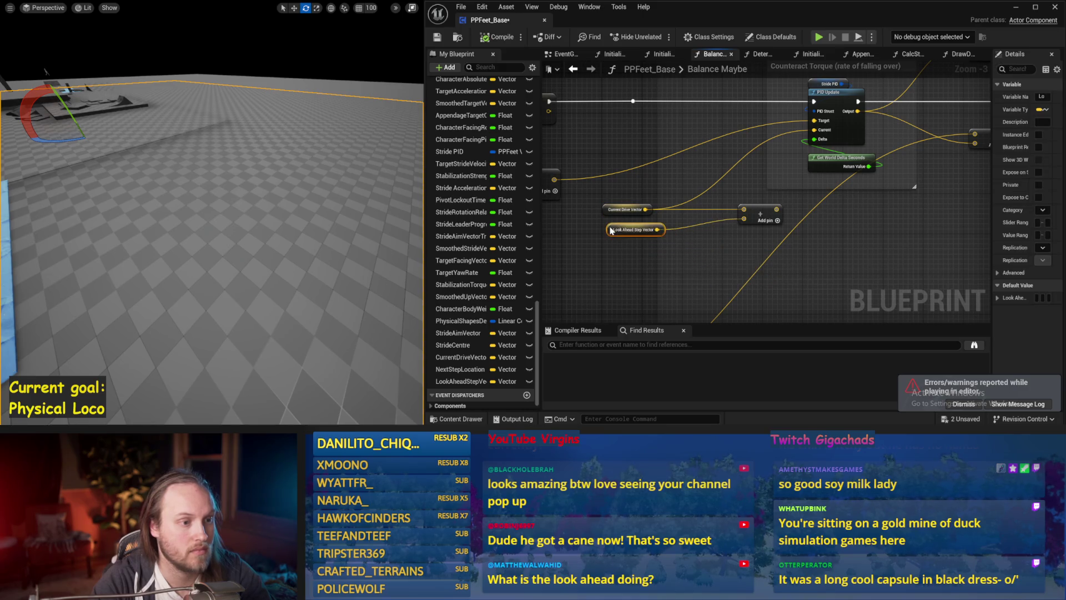
click(705, 243)
drag(678, 185, 790, 205)
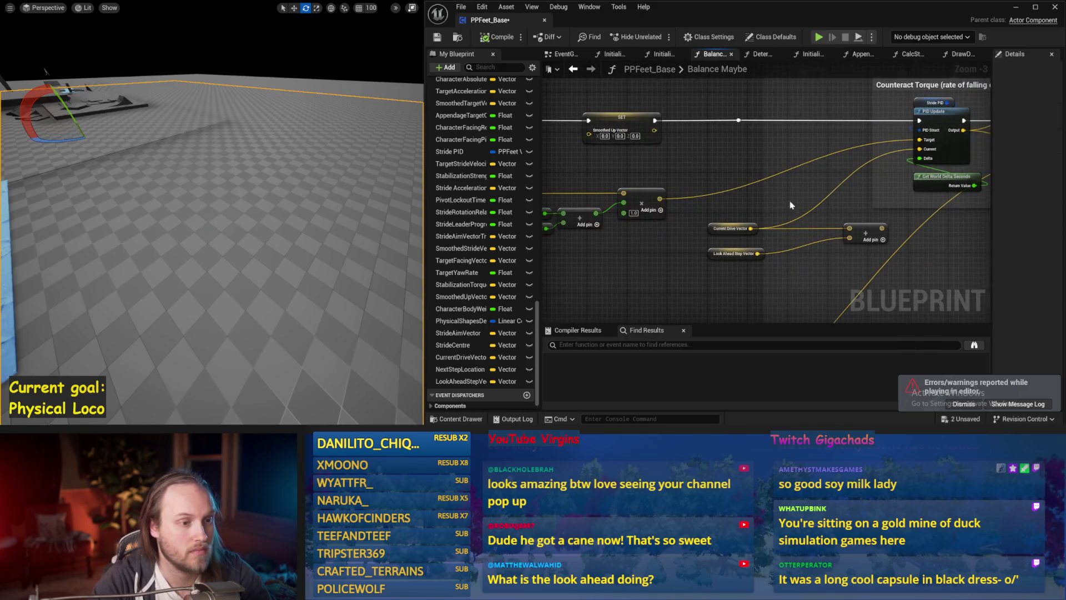
drag(708, 255, 715, 219)
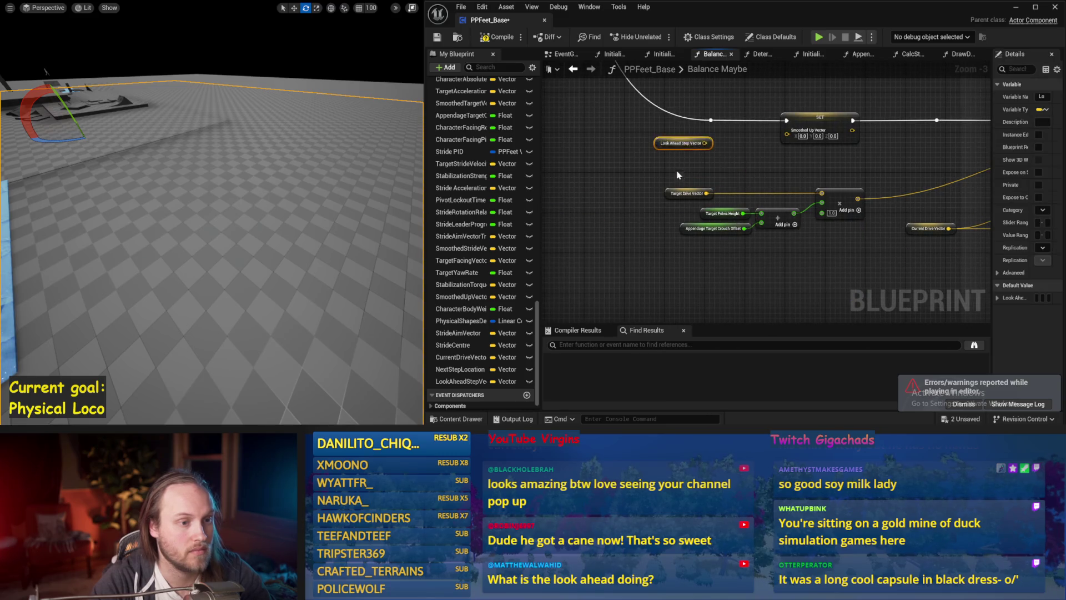
drag(704, 181, 597, 171)
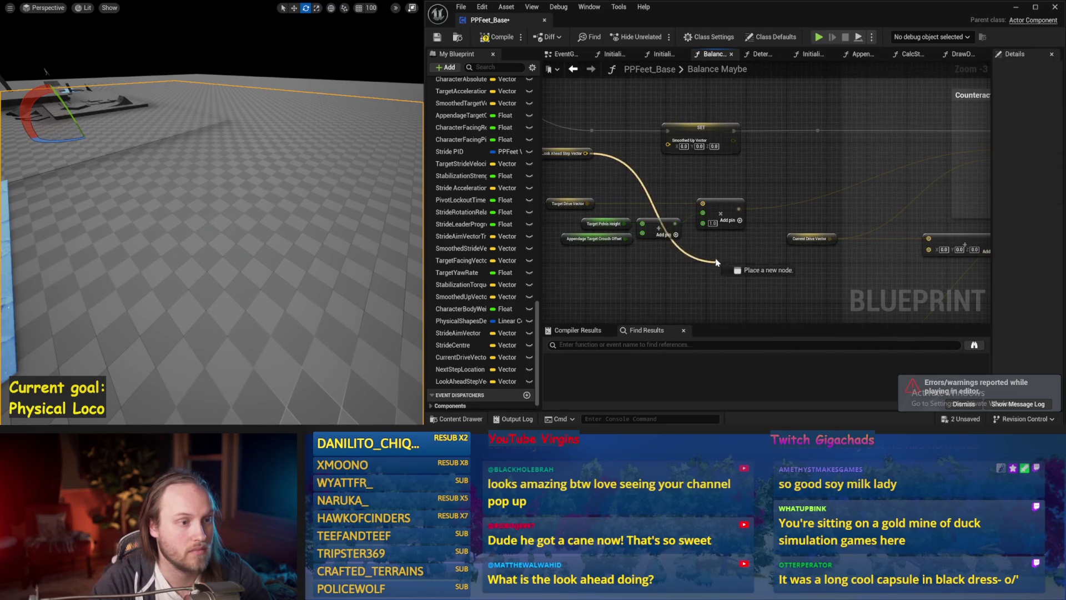
Wire Look Ahead Step Vector into a new subtract node with the drive vector
drag(715, 263, 683, 174)
key(Escape)
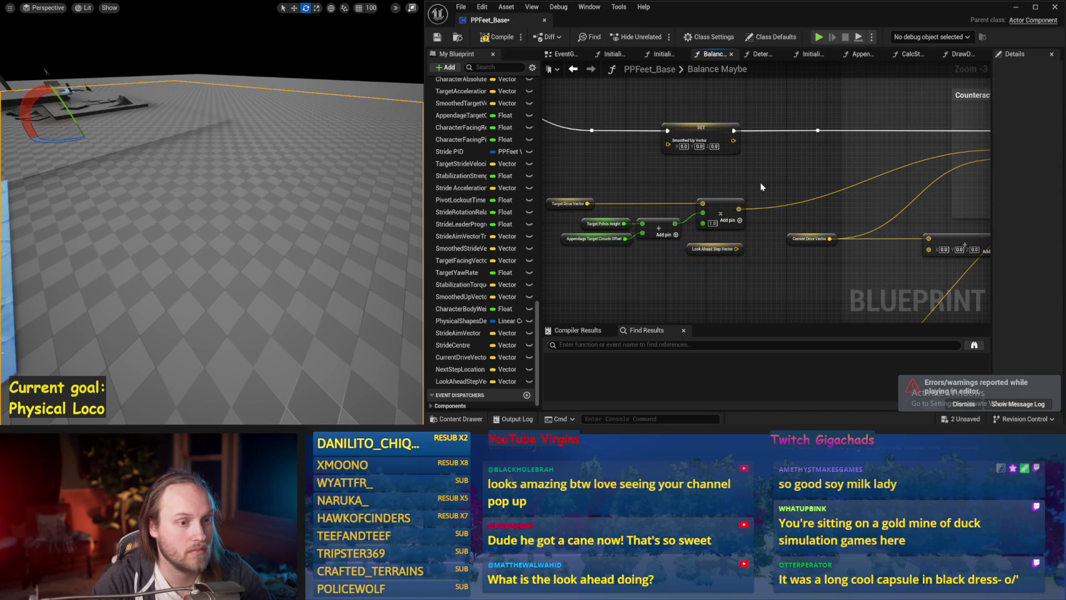
drag(785, 177, 785, 176)
key(Return)
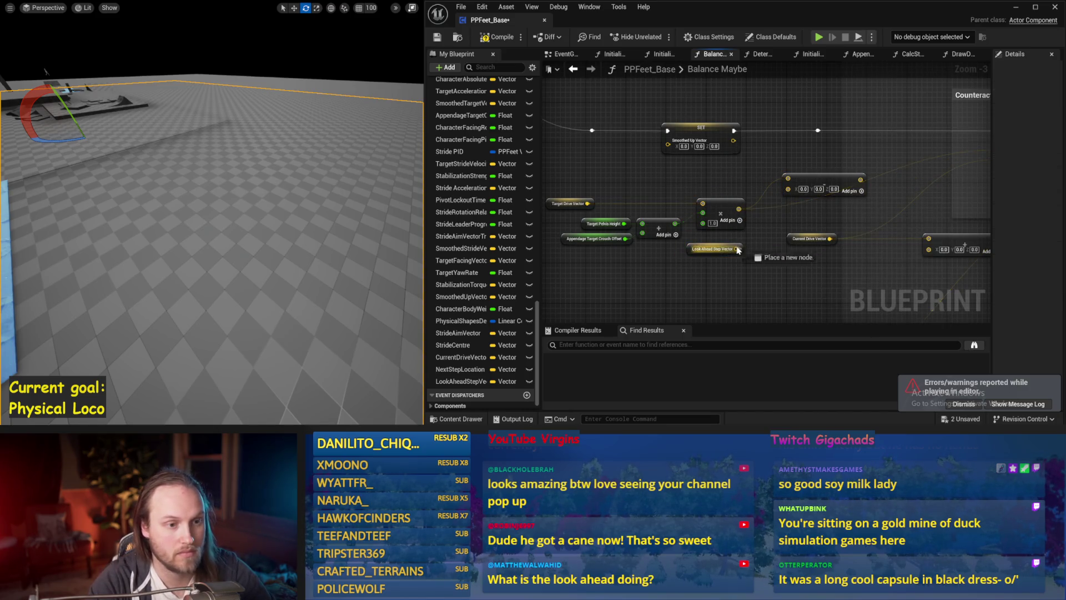
drag(736, 250, 787, 190)
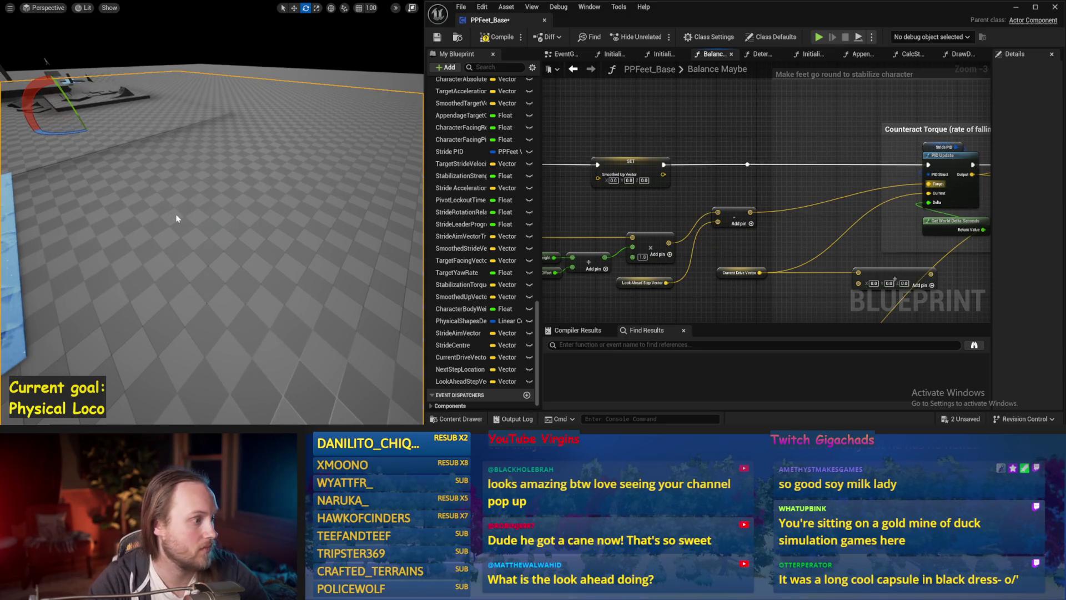
Re-test the walking capsule in two short simulation runs
key(alt+p)
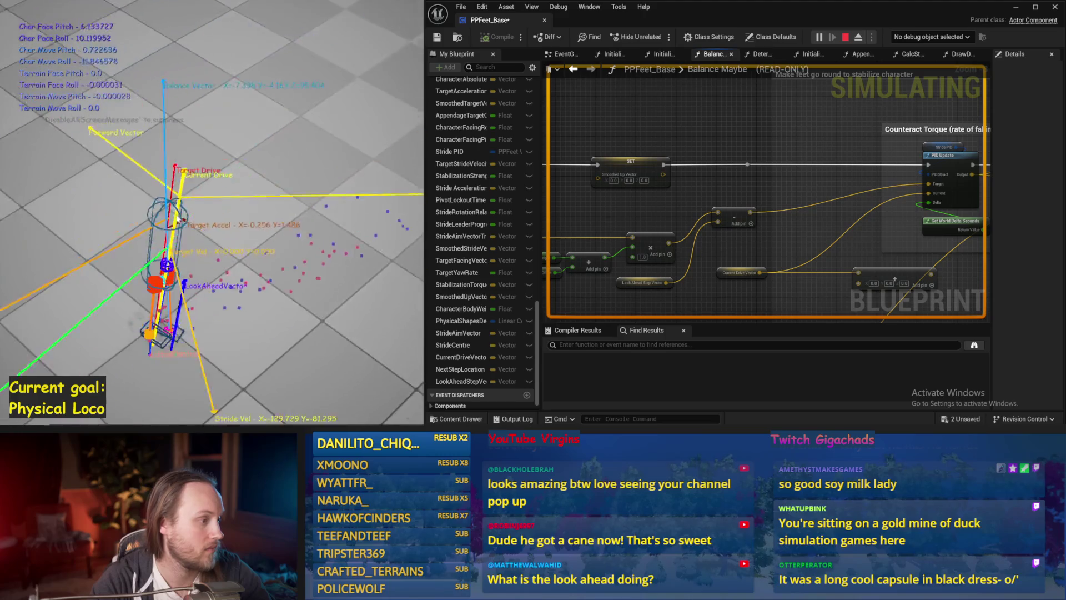
key(Escape)
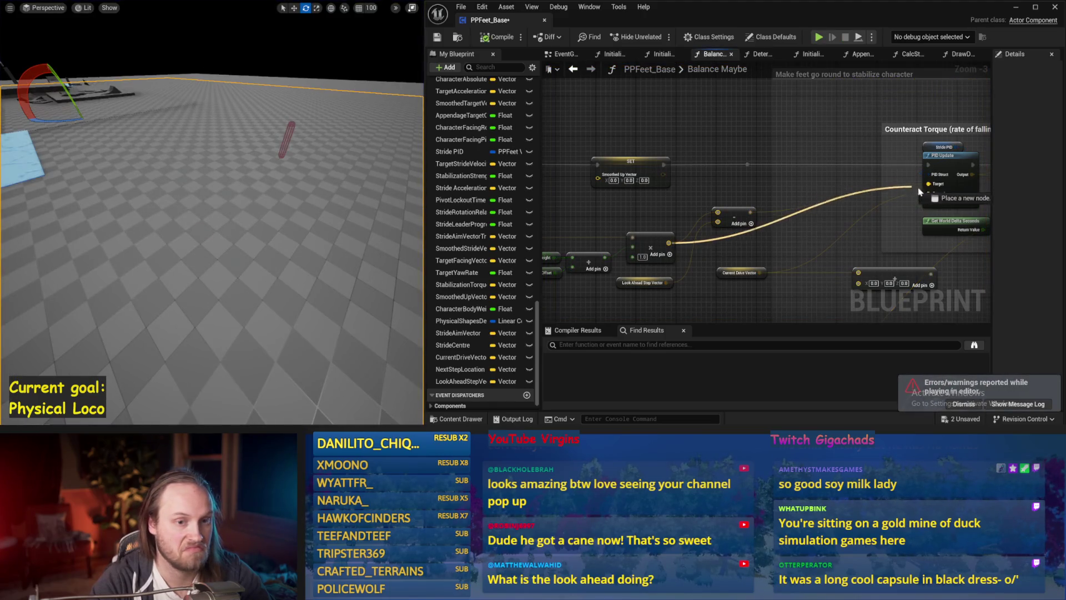
scroll(899, 196, up, 2)
scroll(562, 101, down, 2)
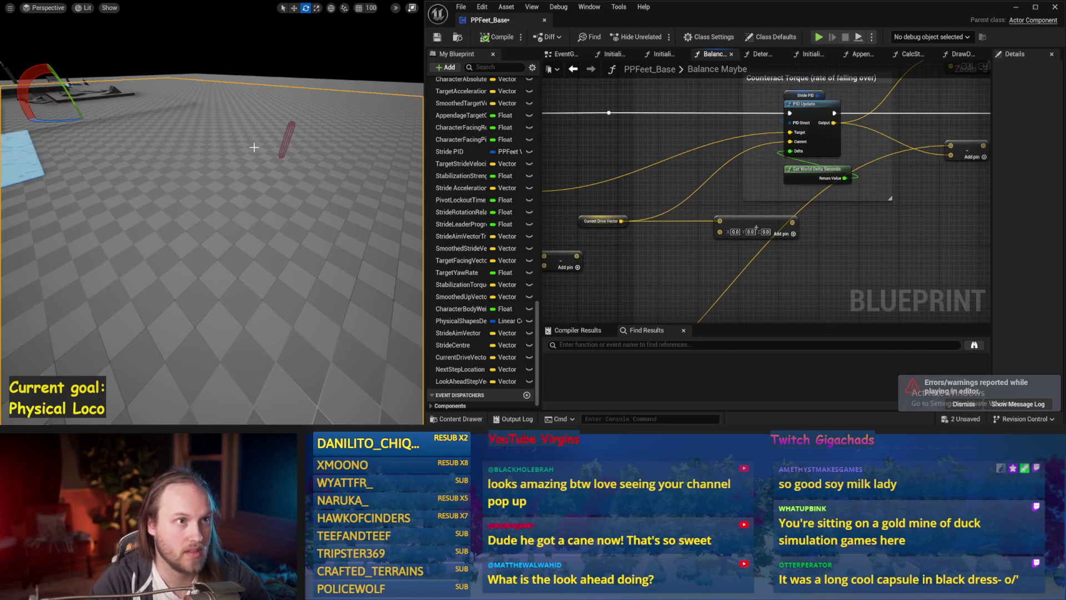
key(alt+p)
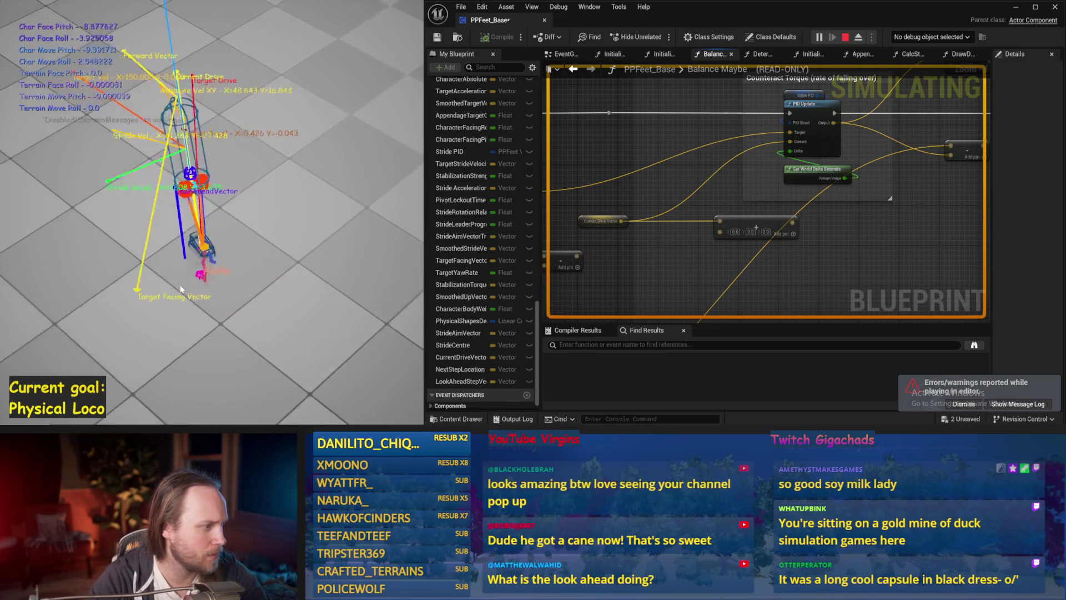
key(Escape)
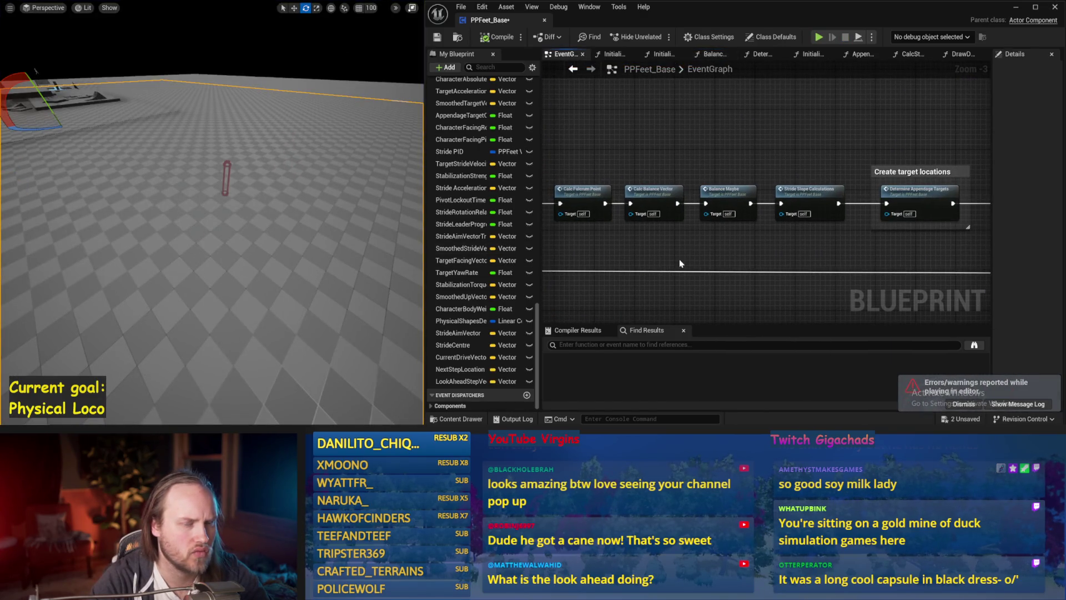
Bring up AppendageStrideTraces and adjust the wire from the trace Location output
drag(681, 264, 786, 247)
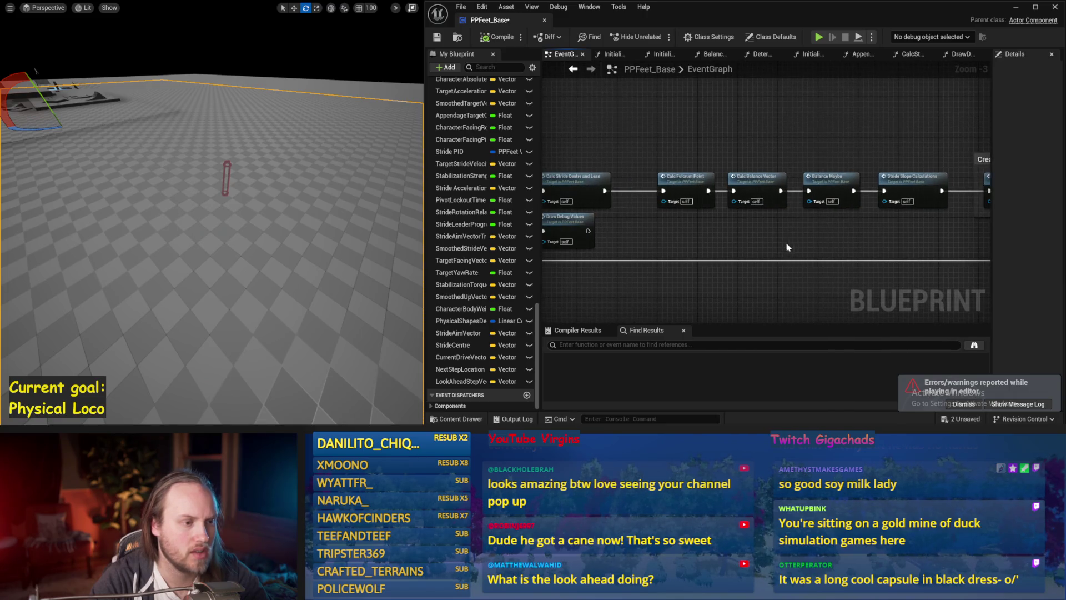
mouse_move(866, 244)
mouse_down()
mouse_move(846, 265)
mouse_move(589, 275)
mouse_move(963, 249)
mouse_up()
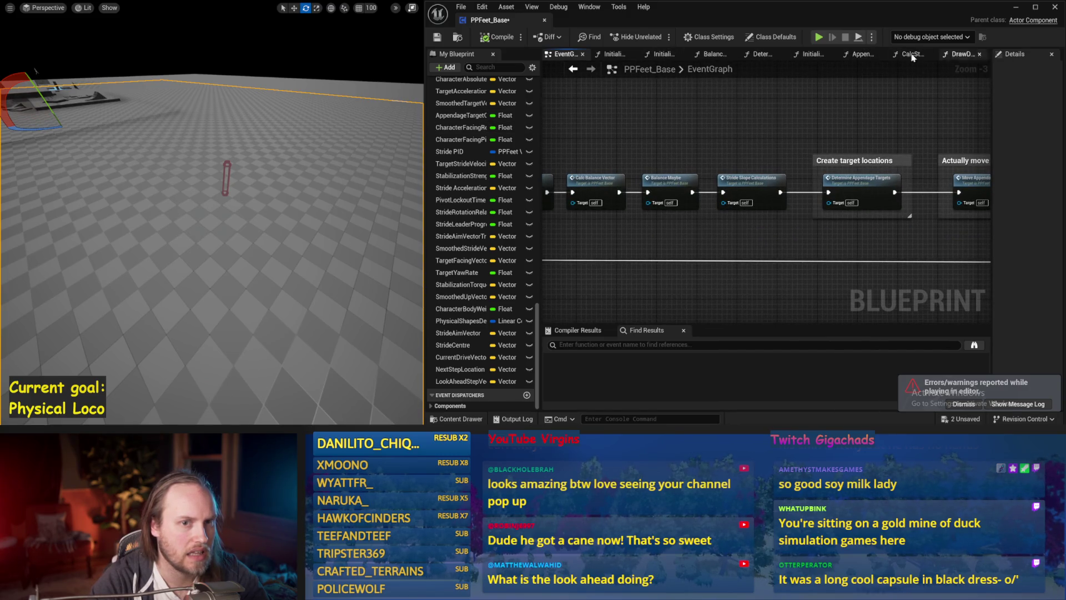
click(862, 56)
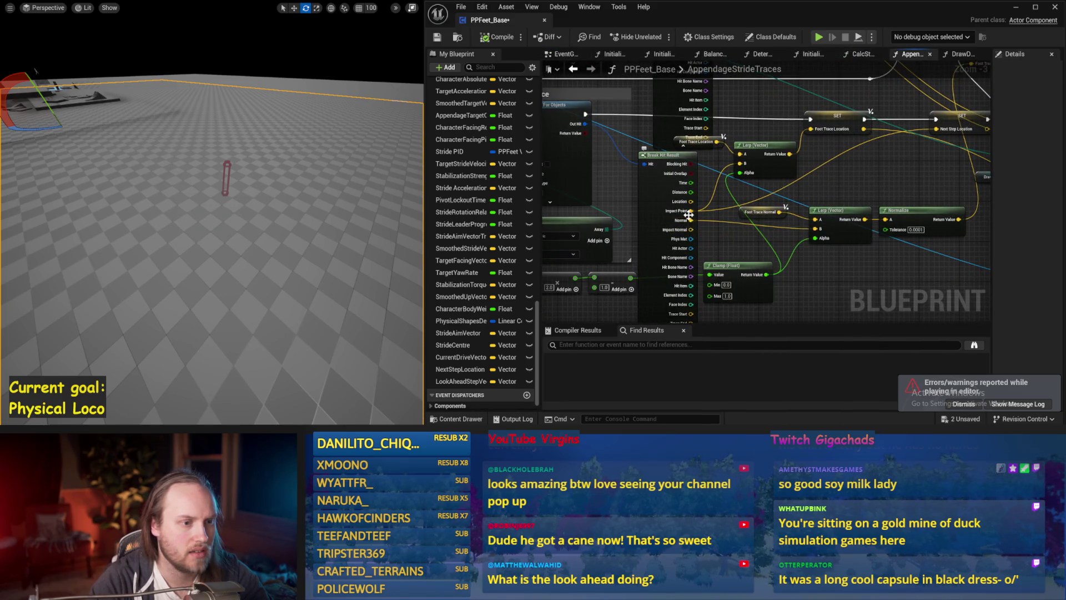
drag(686, 201, 708, 202)
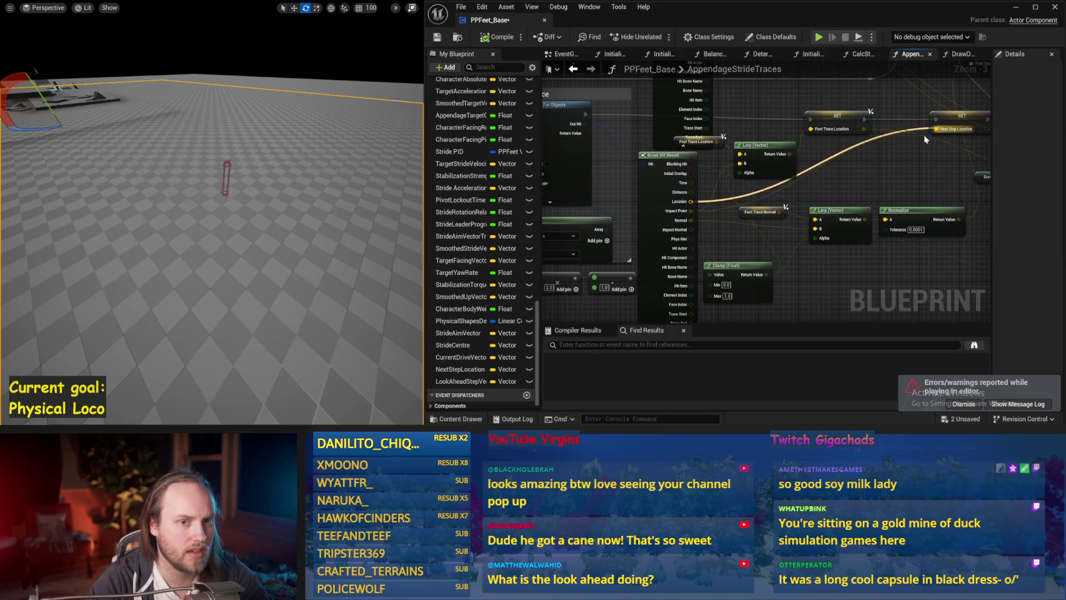
drag(240, 218, 240, 218)
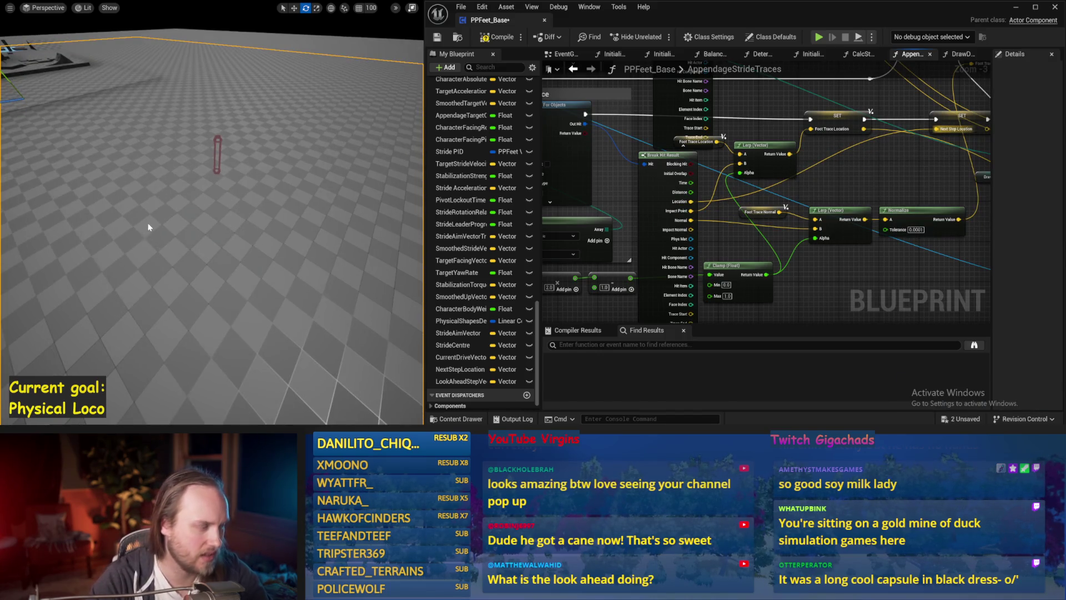
Run the walking capsule simulation twice to watch the stepping
key(alt+s)
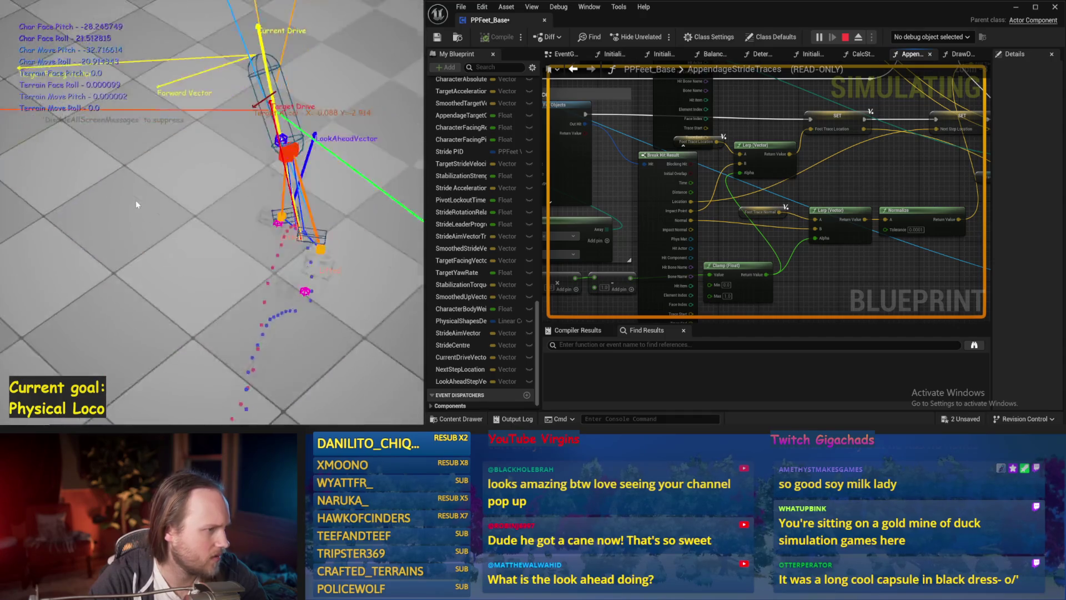
key(Escape)
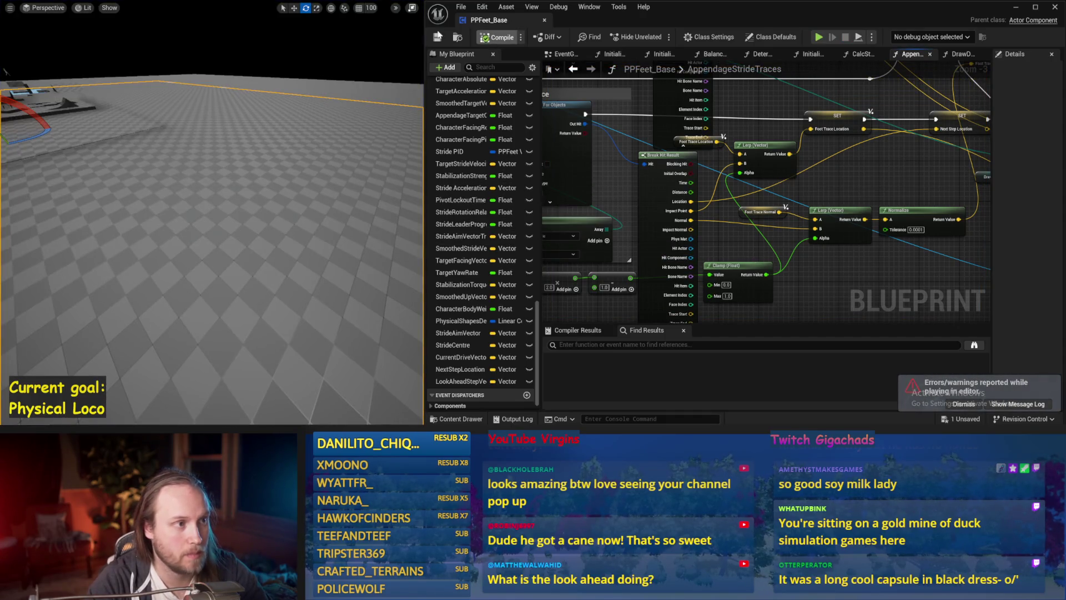
key(alt+p)
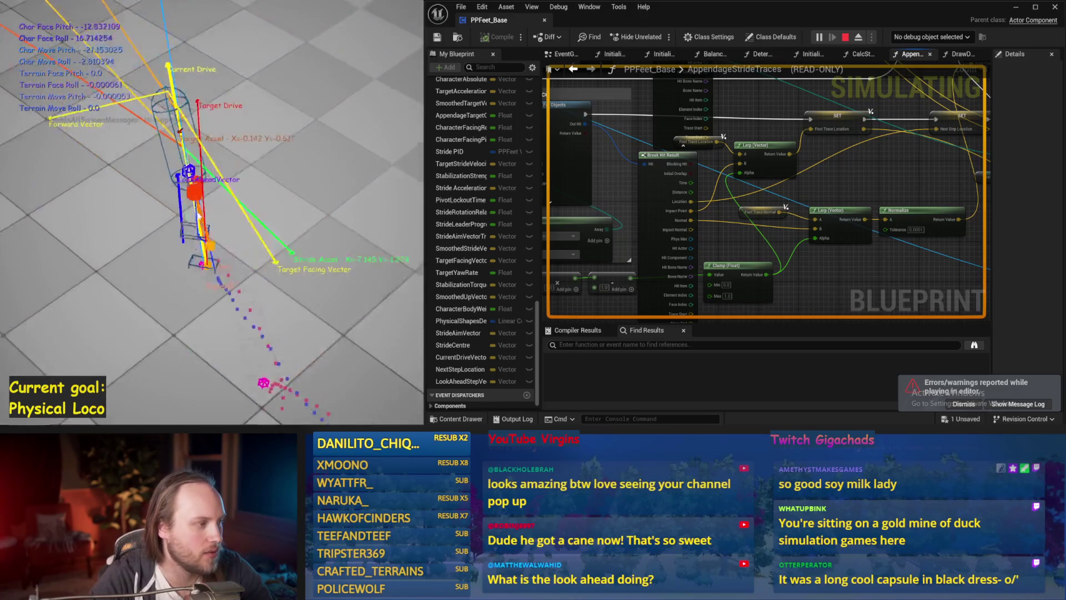
key(Escape)
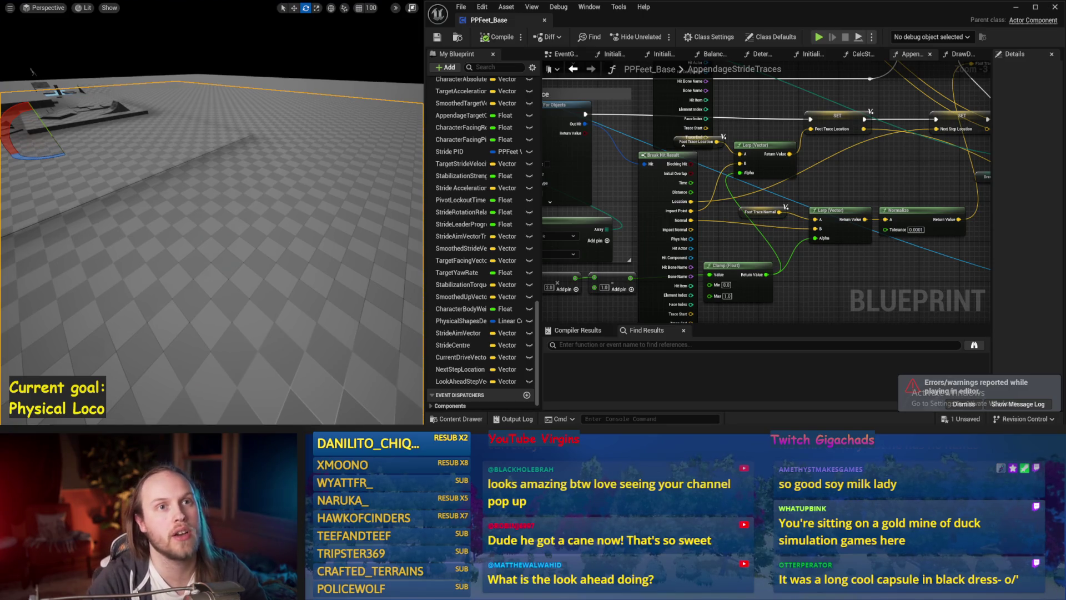
Reposition the level view and simulate the walking capsule once
right_click(193, 258)
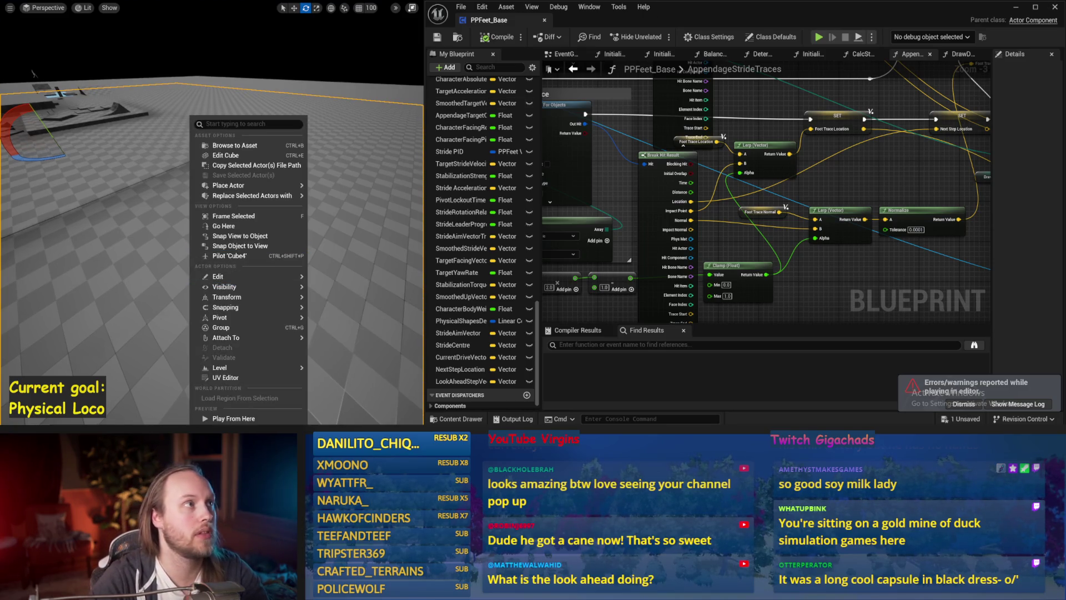
key(Escape)
drag(174, 254, 175, 255)
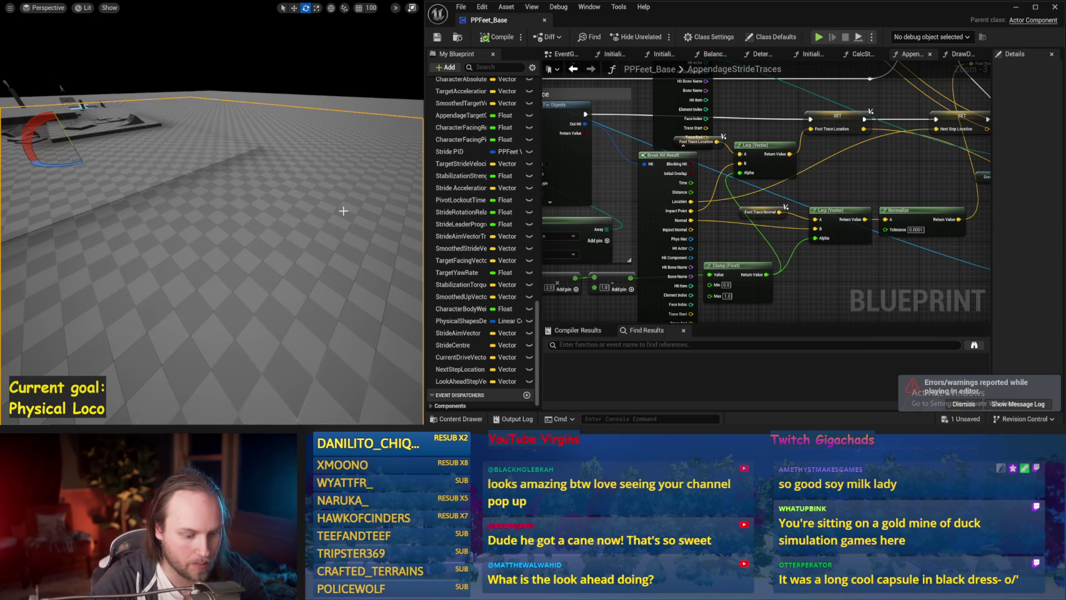
key(alt+p)
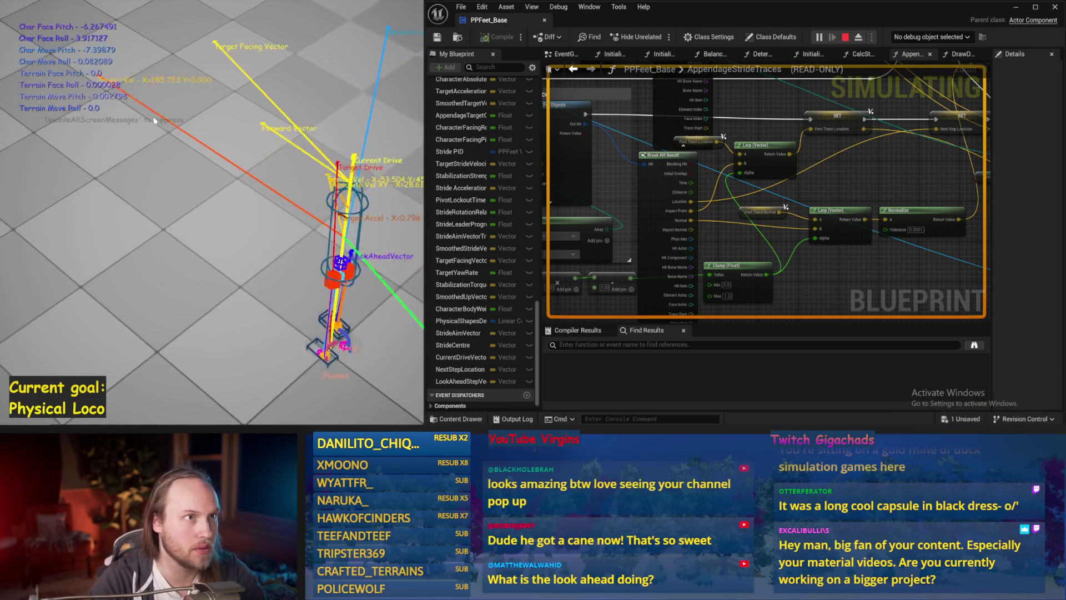
key(Escape)
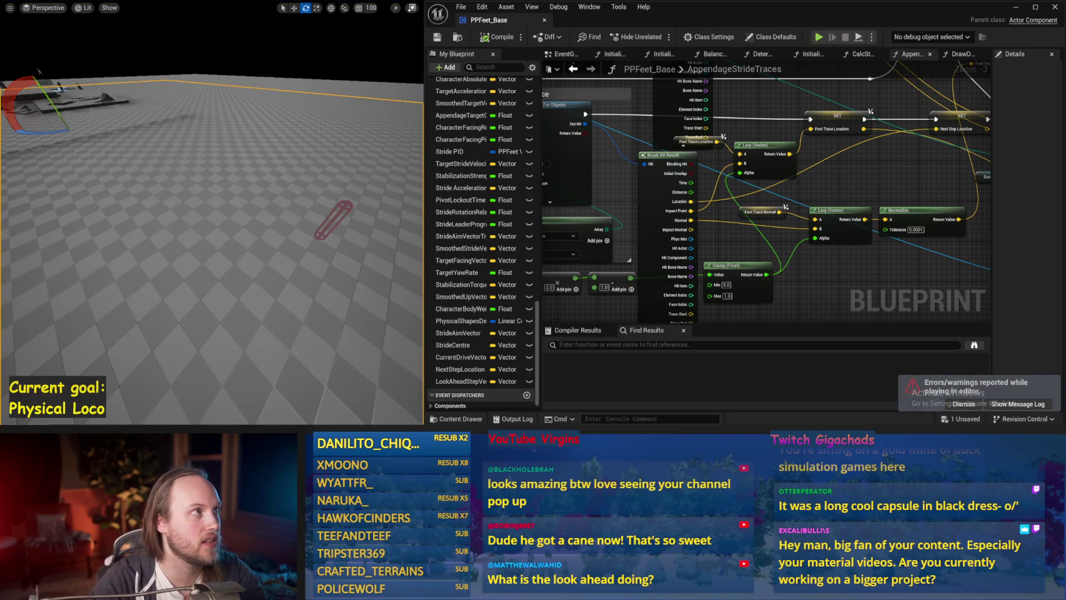
Select the red capsule actor, simulate again, then deselect it by picking the floor
drag(310, 141, 78, 273)
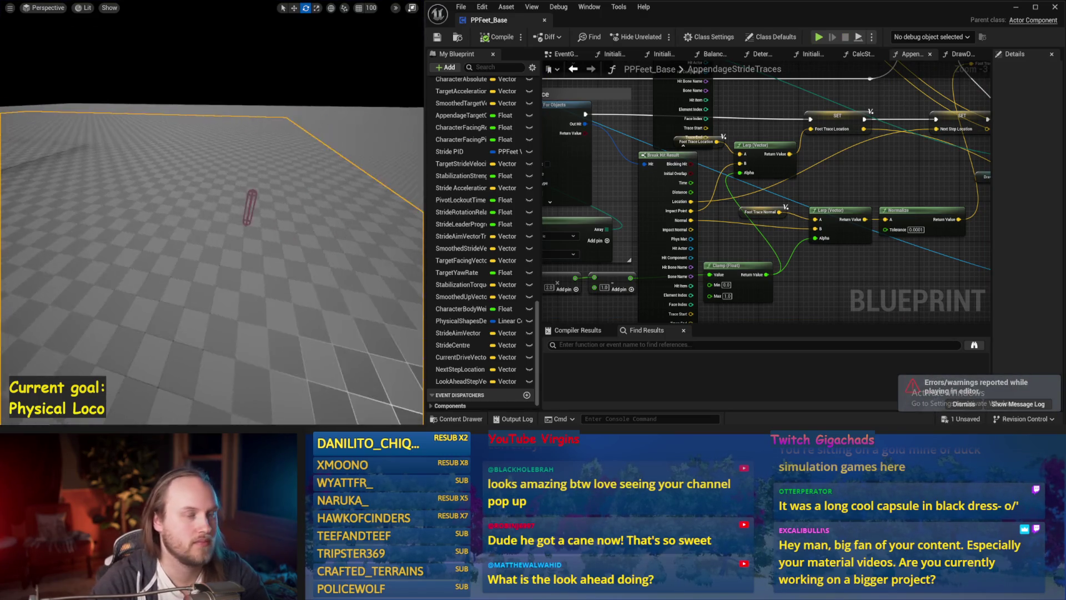
click(128, 244)
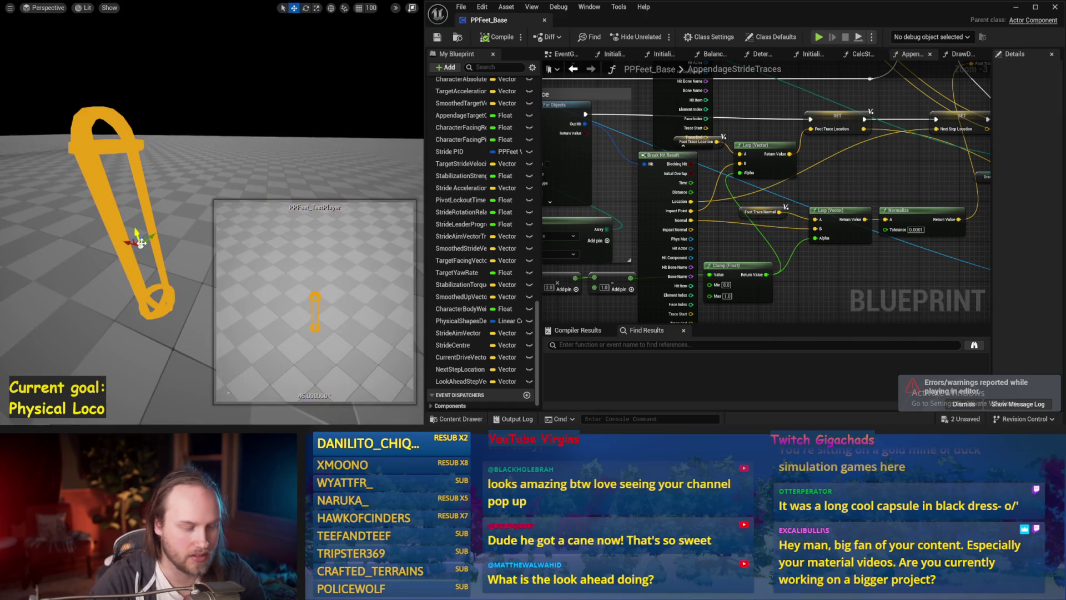
key(alt+p)
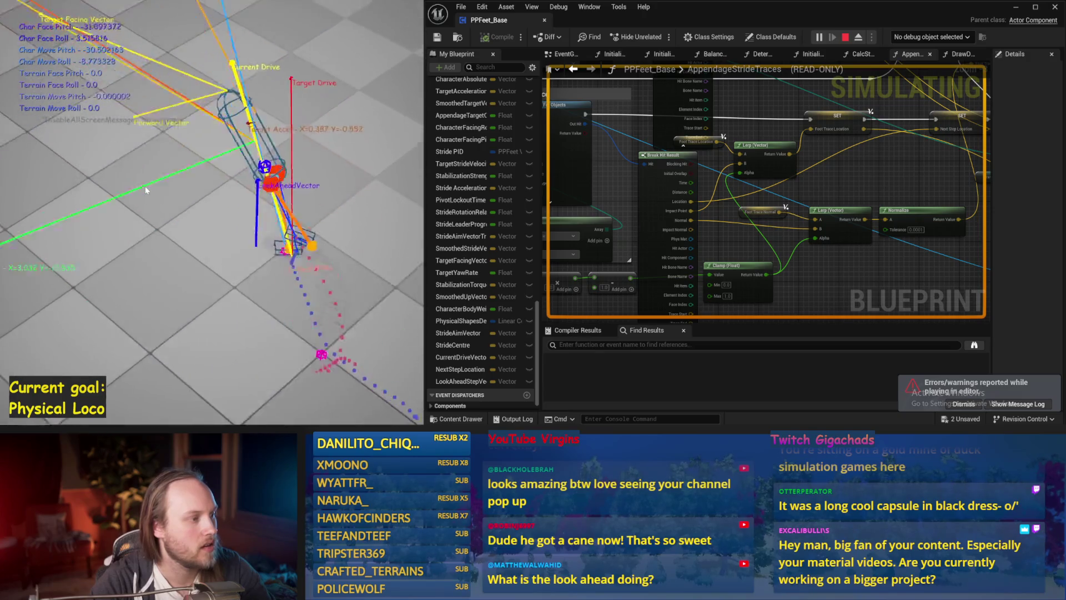
key(Escape)
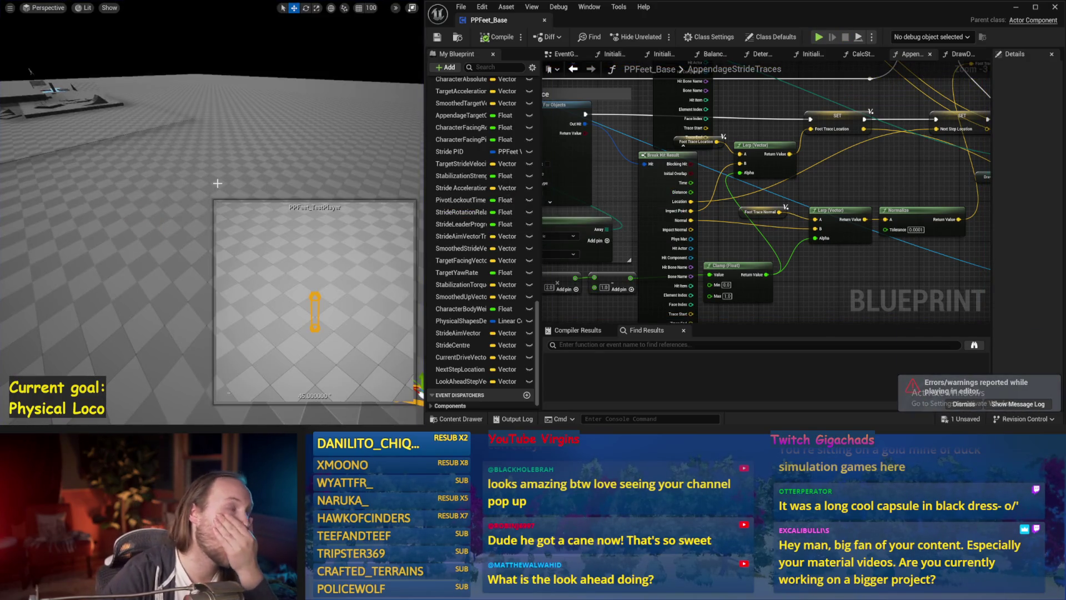
click(85, 240)
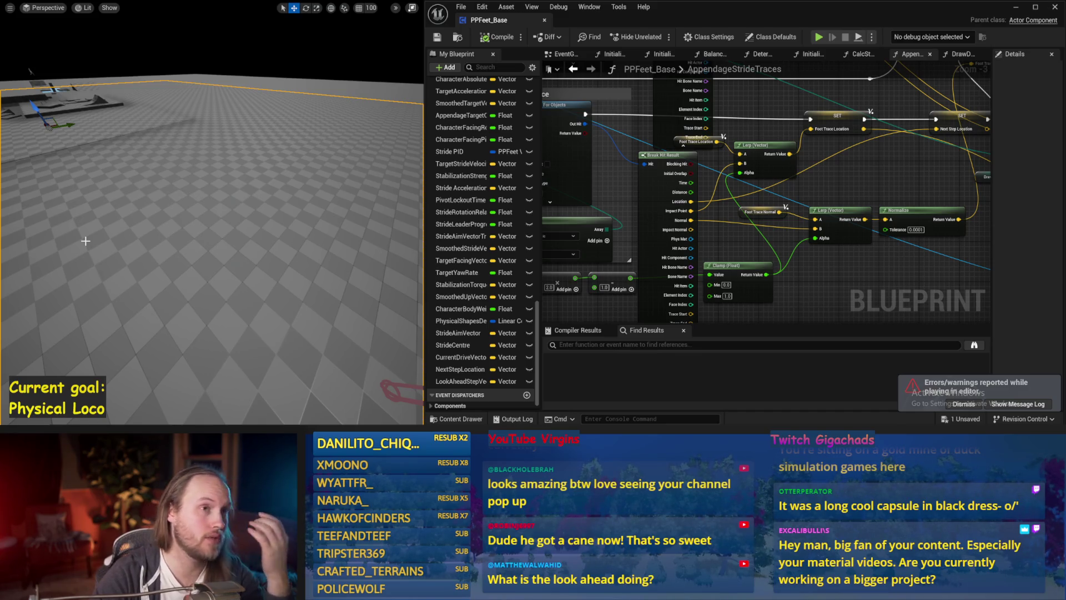
Run three more simulation passes of the walker, then bring up the InitializeComponent graph
key(alt+s)
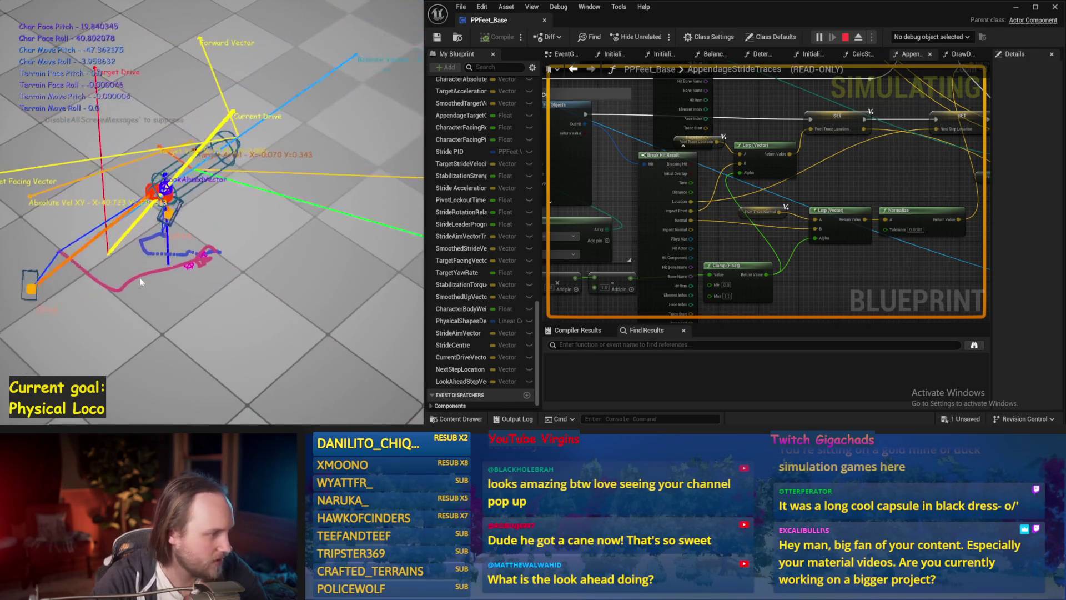
key(Escape)
key(alt+s)
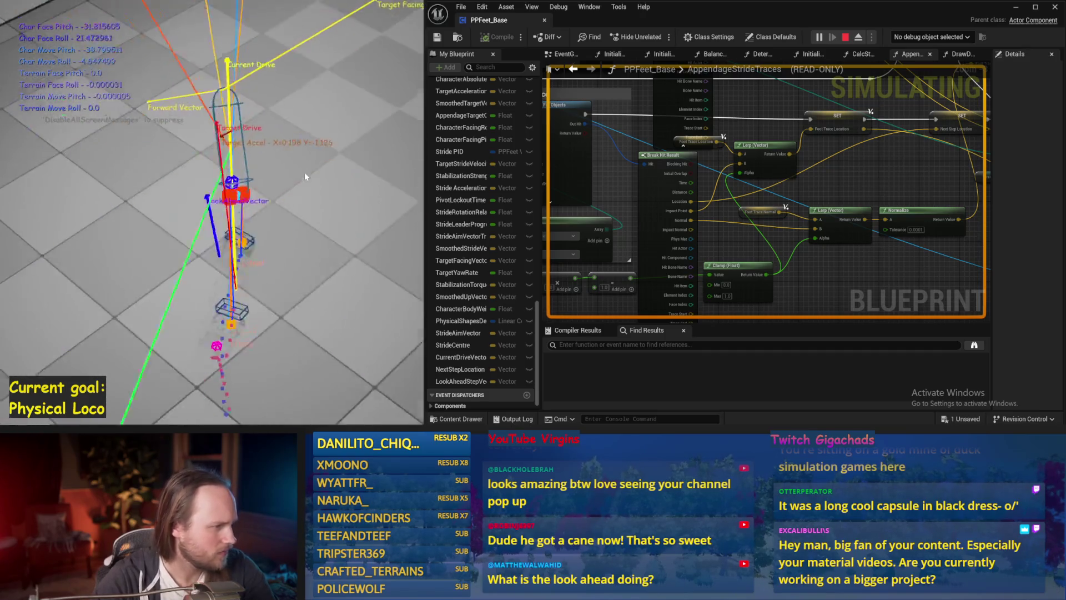
key(Escape)
key(alt+s)
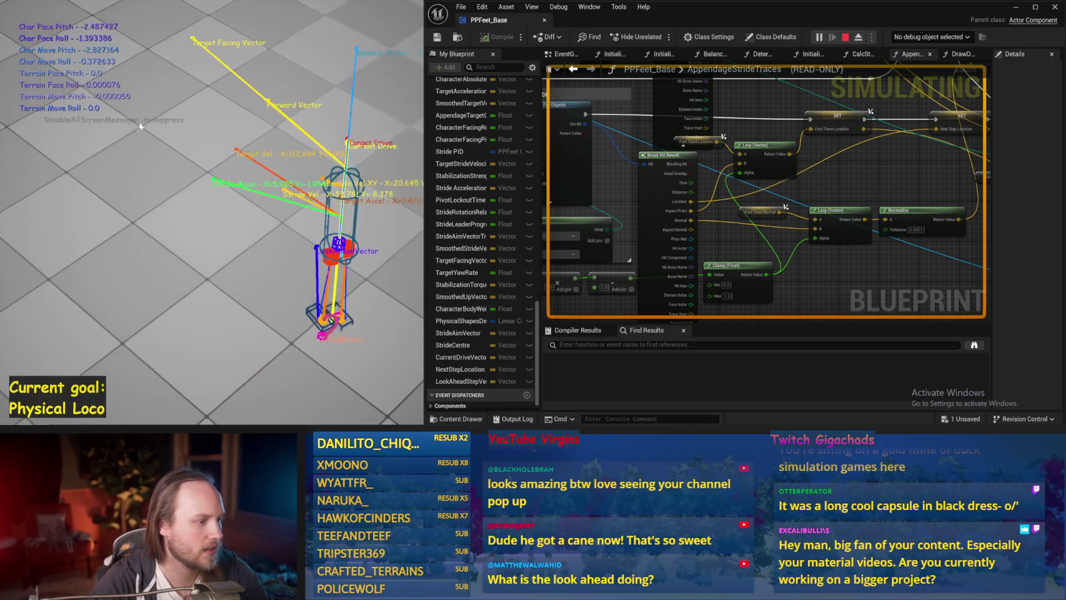
key(Escape)
click(614, 53)
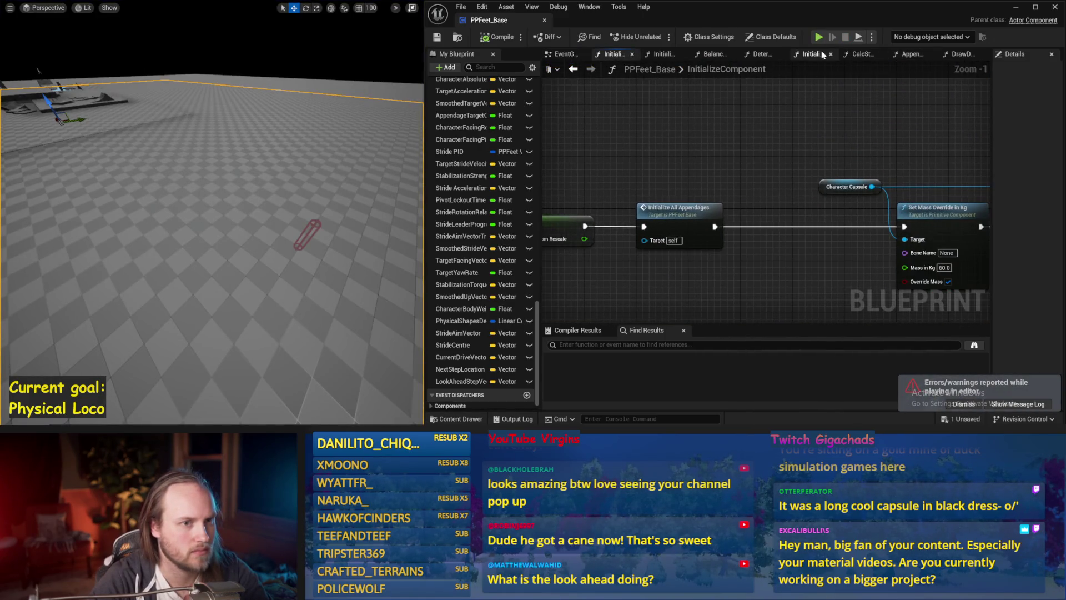
Browse the InitializeAppendage and DetermineAppendageTargets graphs, viewing the mass override and Make Foot Joint nodes
click(821, 55)
click(762, 53)
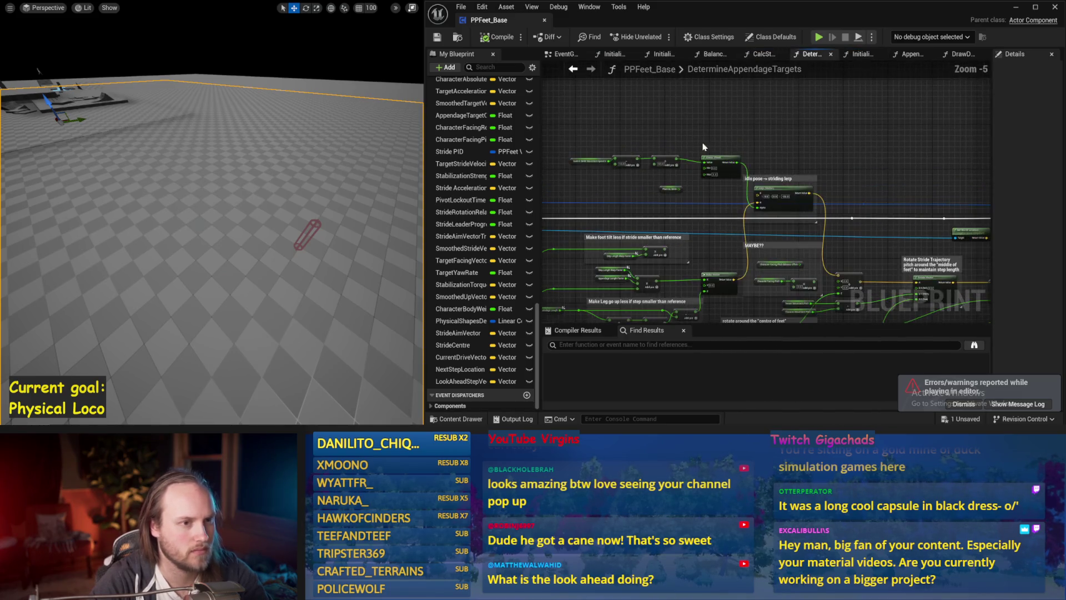
click(862, 55)
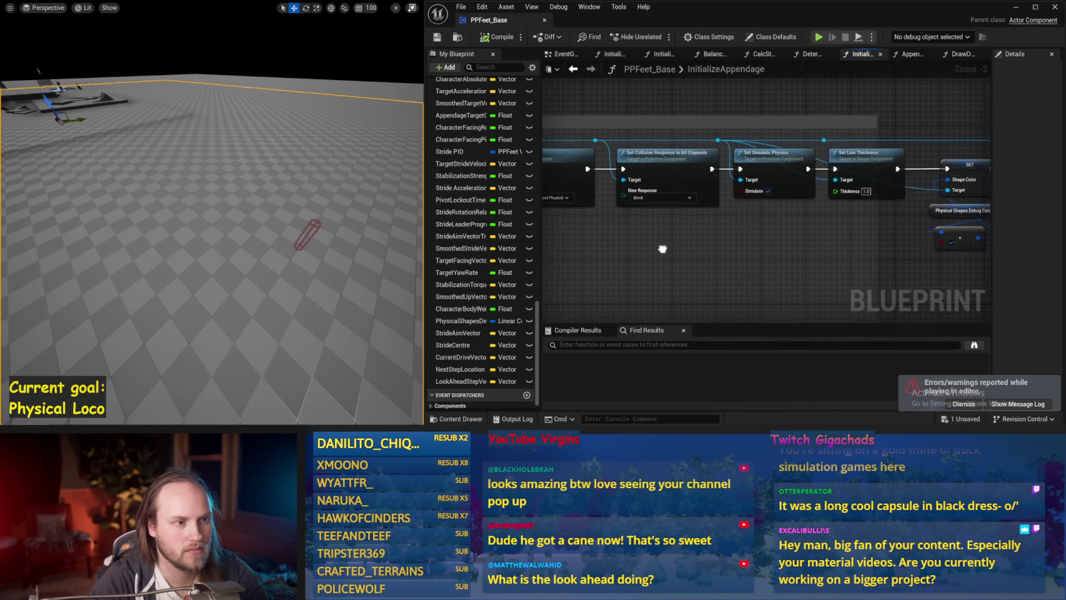
scroll(868, 236, down, 1)
drag(868, 236, 982, 235)
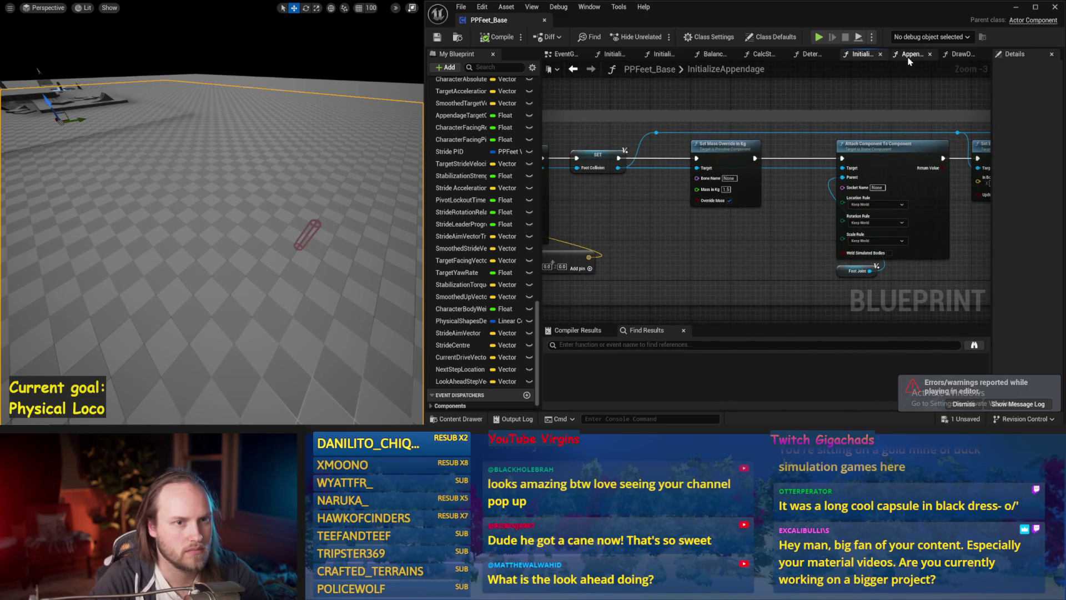
scroll(734, 142, down, 1)
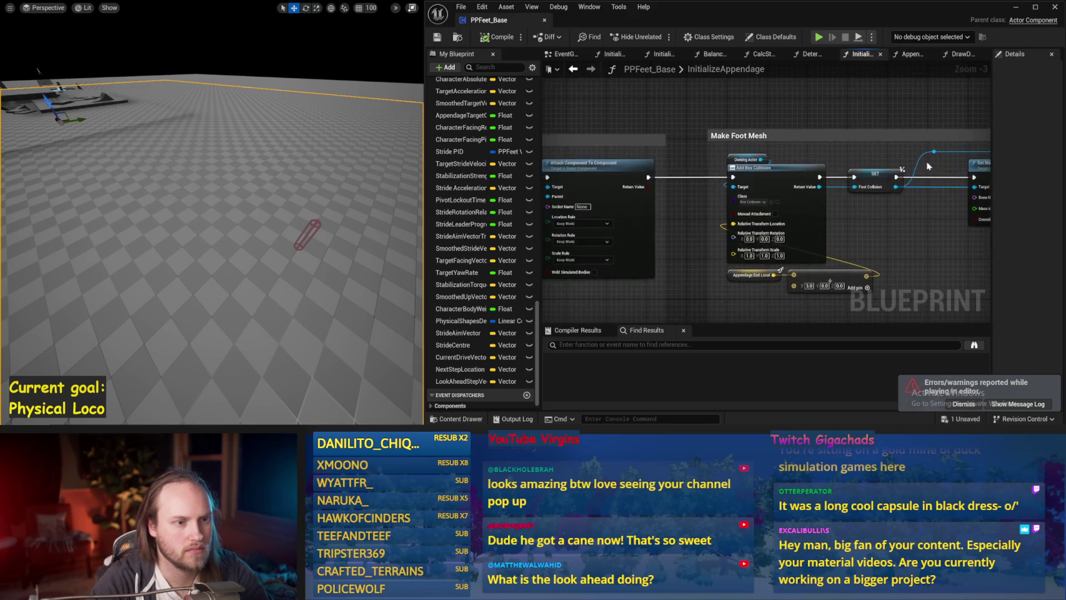
drag(735, 143, 788, 49)
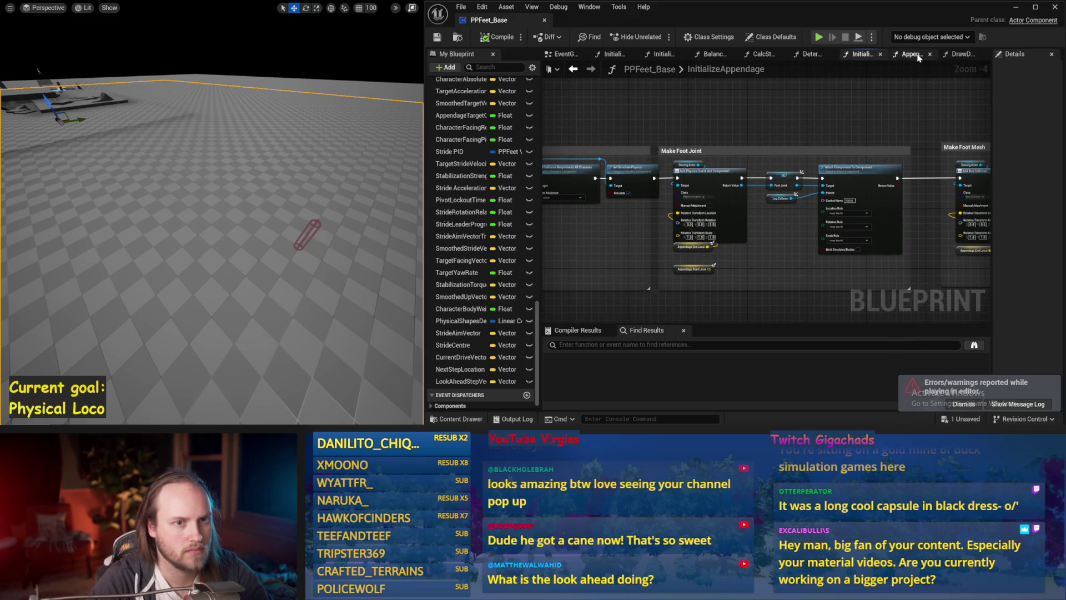
Switch to InitializeAllAppendages and frame the Character Capsule Initial Radius multiply nodes
click(662, 53)
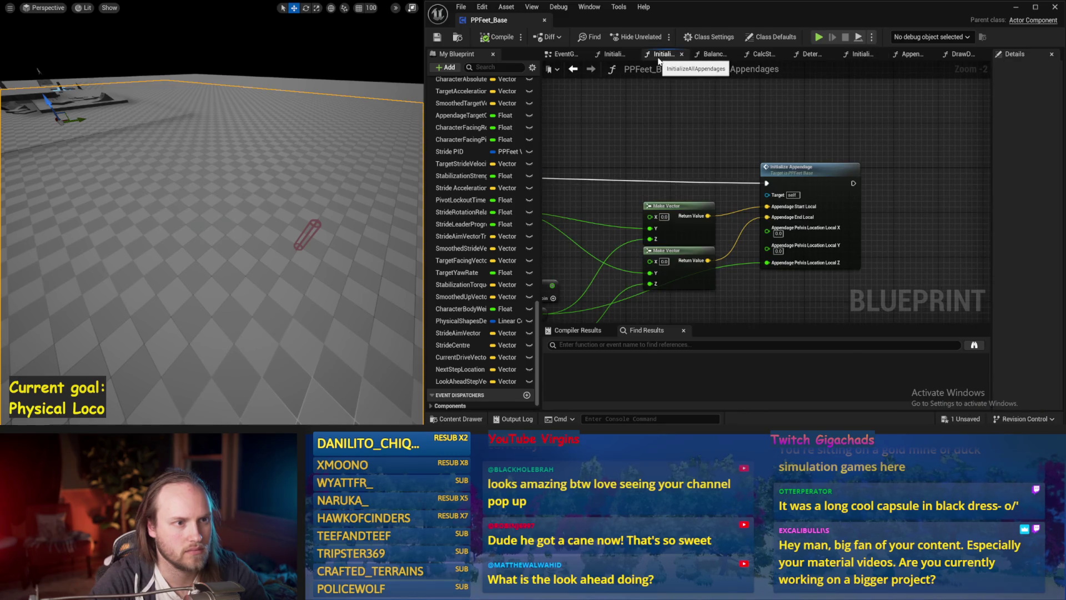
scroll(685, 192, up, 1)
drag(685, 192, 733, 209)
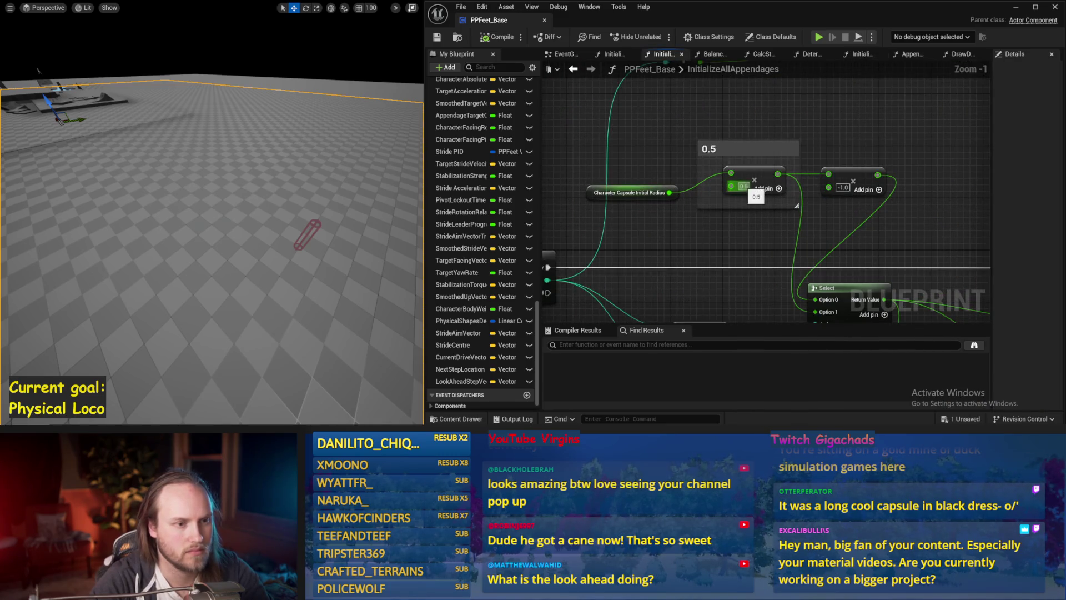
text(0.25)
Commit the 0.25 capsule radius multiplier and test the walker in two simulation runs
key(Return)
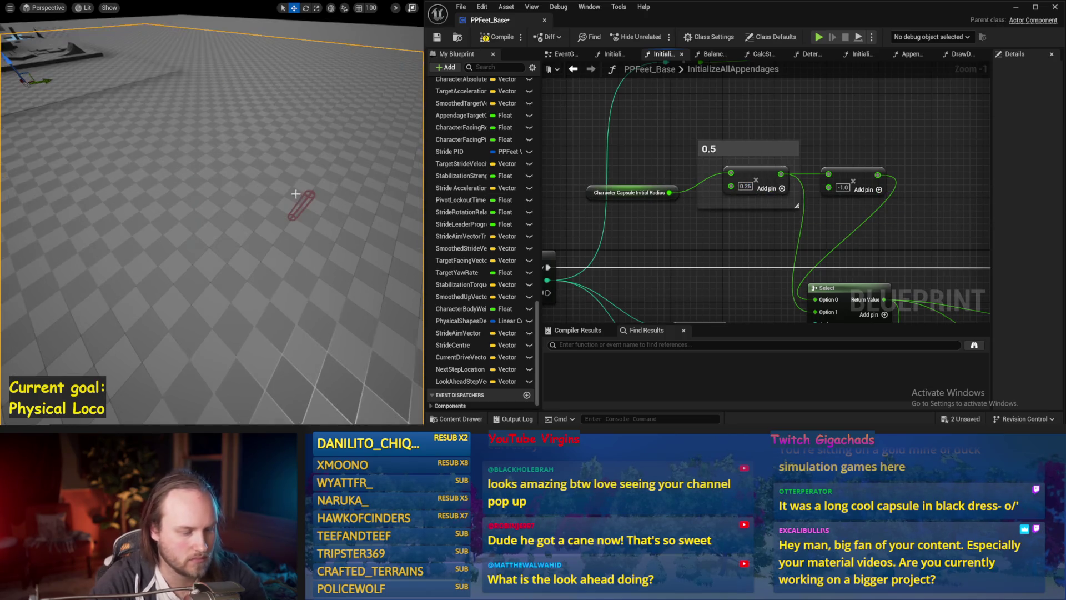
key(alt+s)
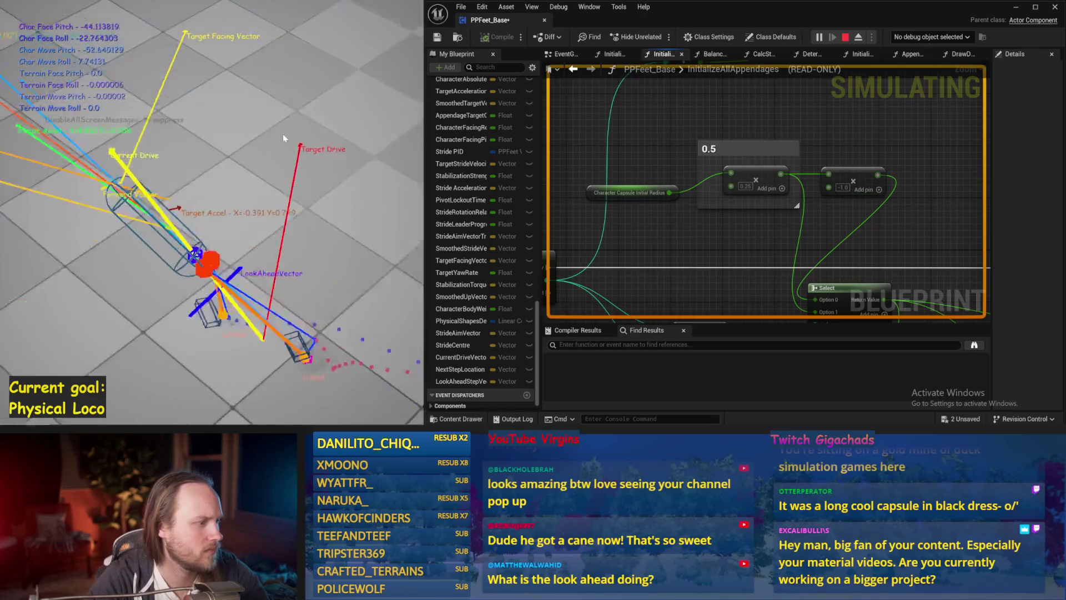
key(Escape)
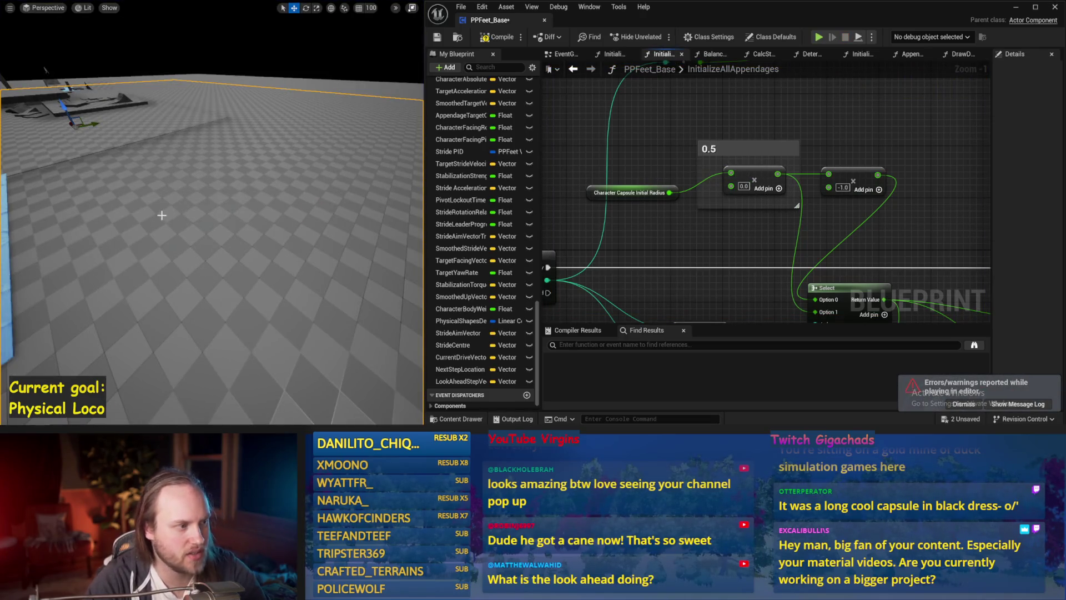
scroll(162, 215, up, 3)
key(alt+s)
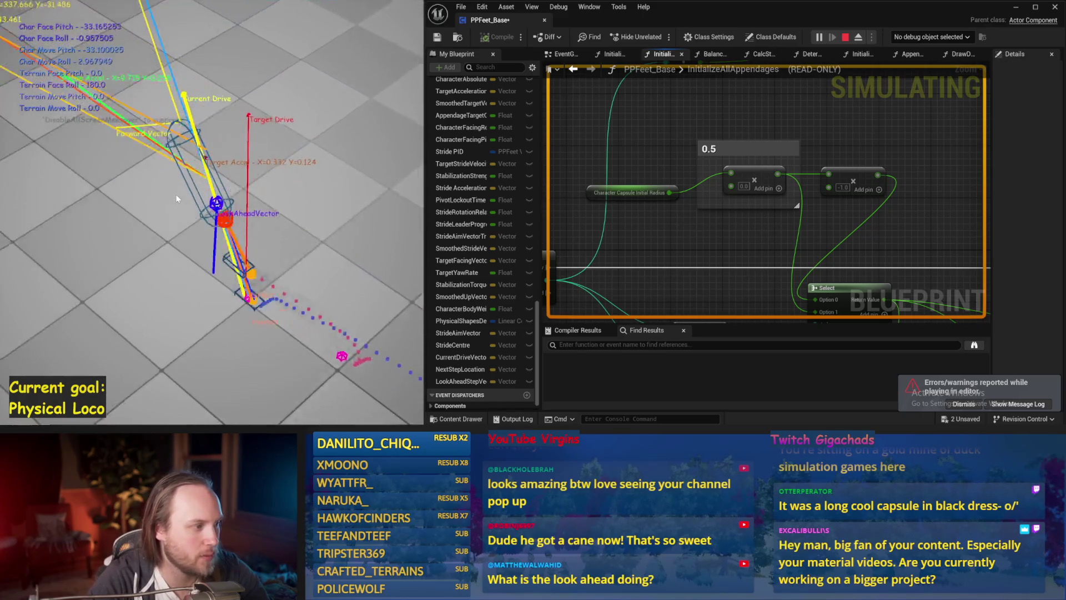
key(Escape)
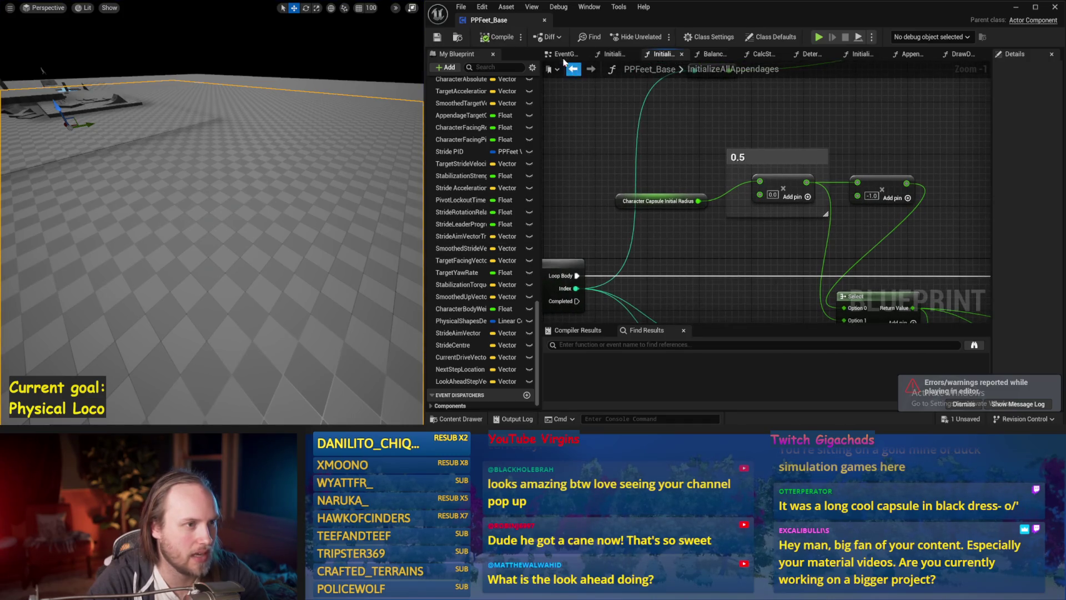
Return to the EventGraph and run one more simulation test
click(573, 68)
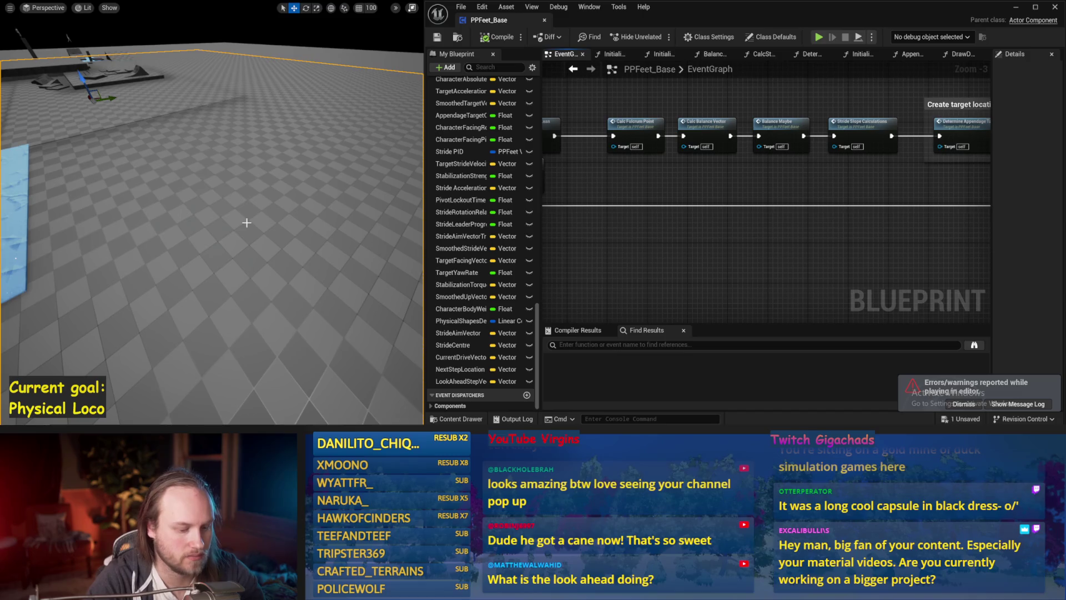
key(alt+s)
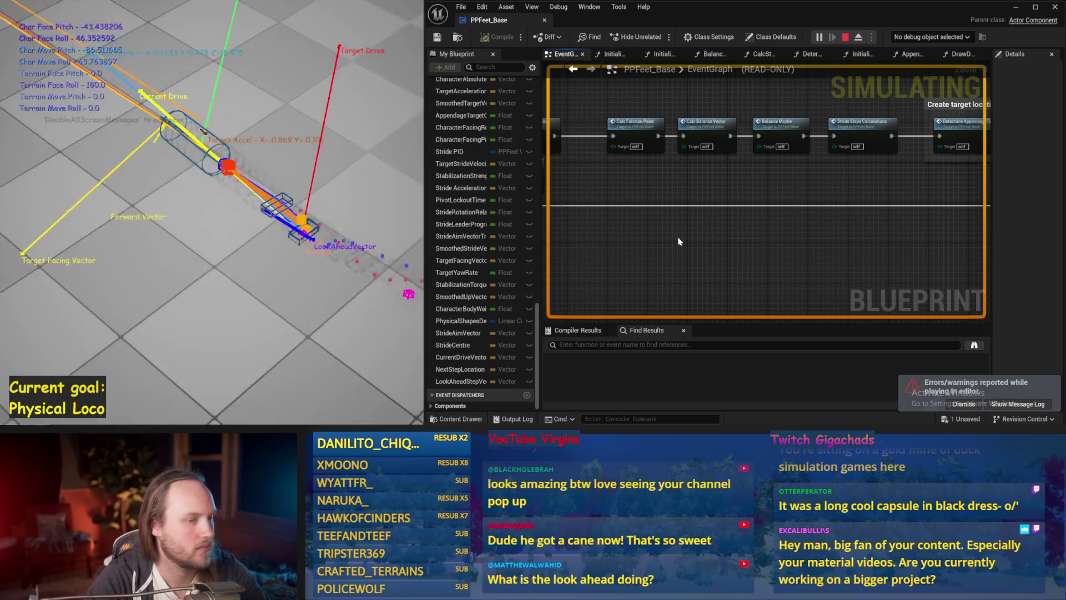
key(Escape)
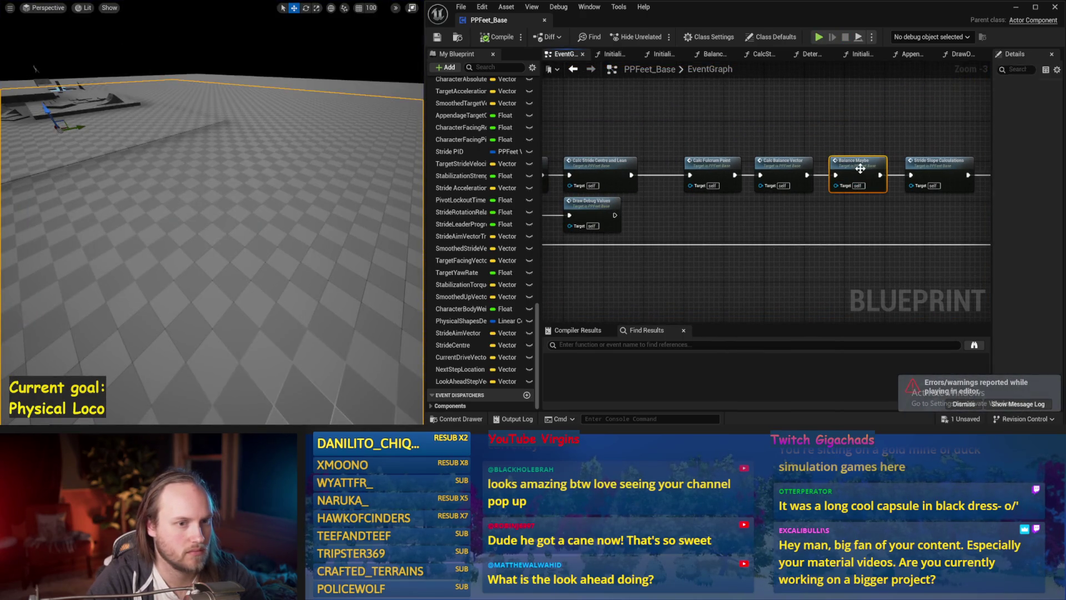
In Balance Maybe, set the Stride PID proportional factor to 0.04 and test it in simulation
double_click(859, 168)
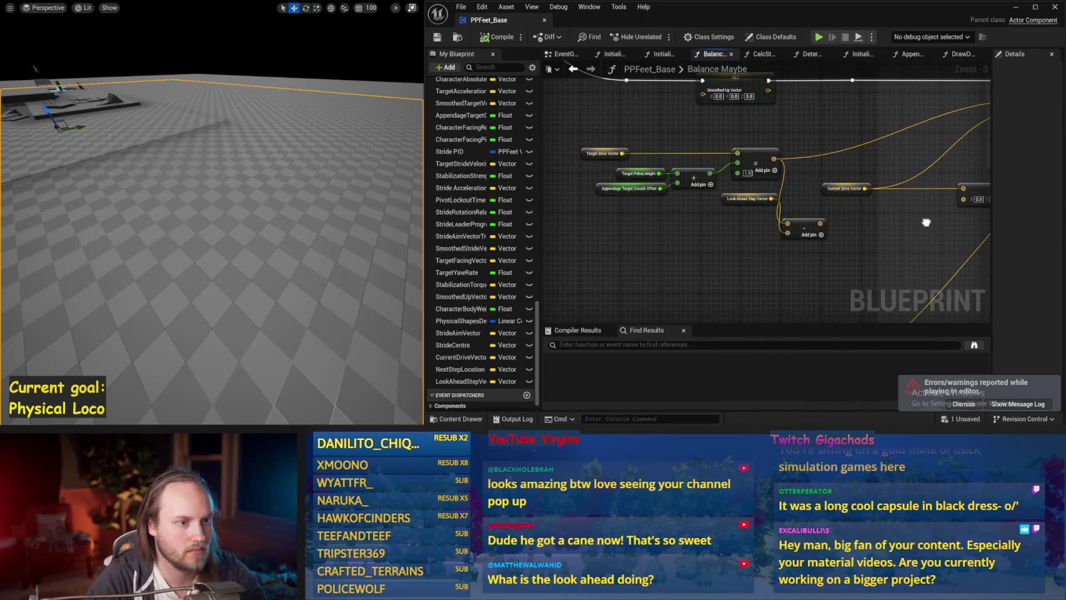
drag(718, 185, 727, 244)
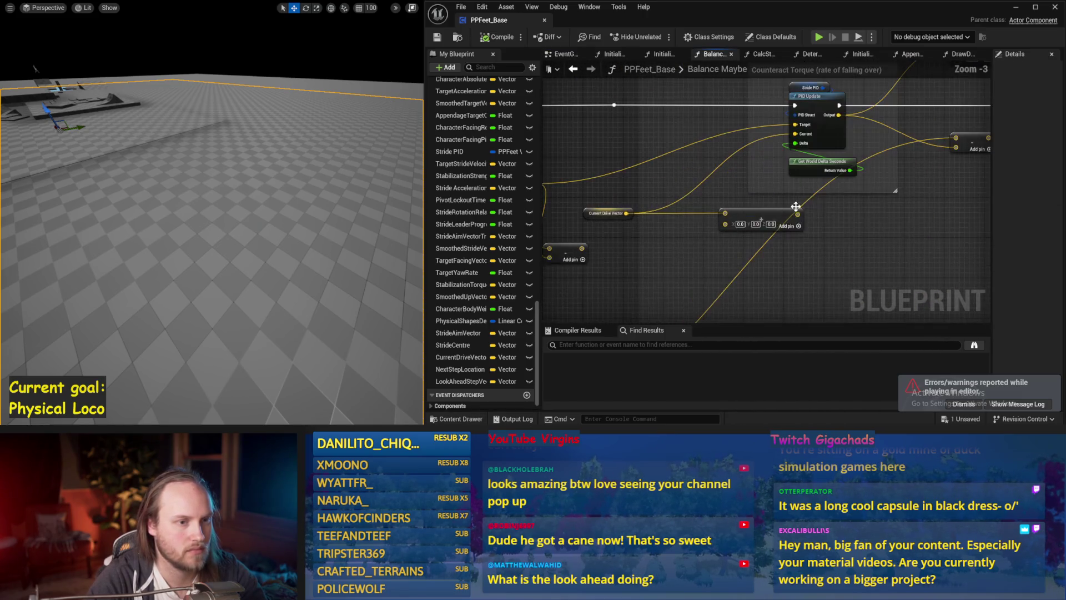
drag(859, 191, 704, 146)
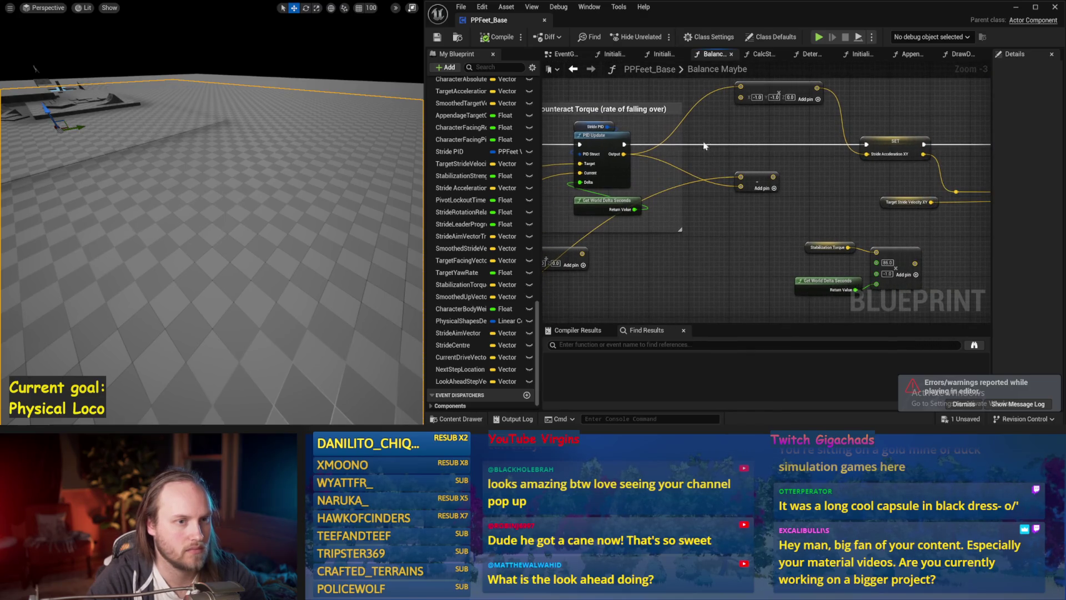
click(583, 126)
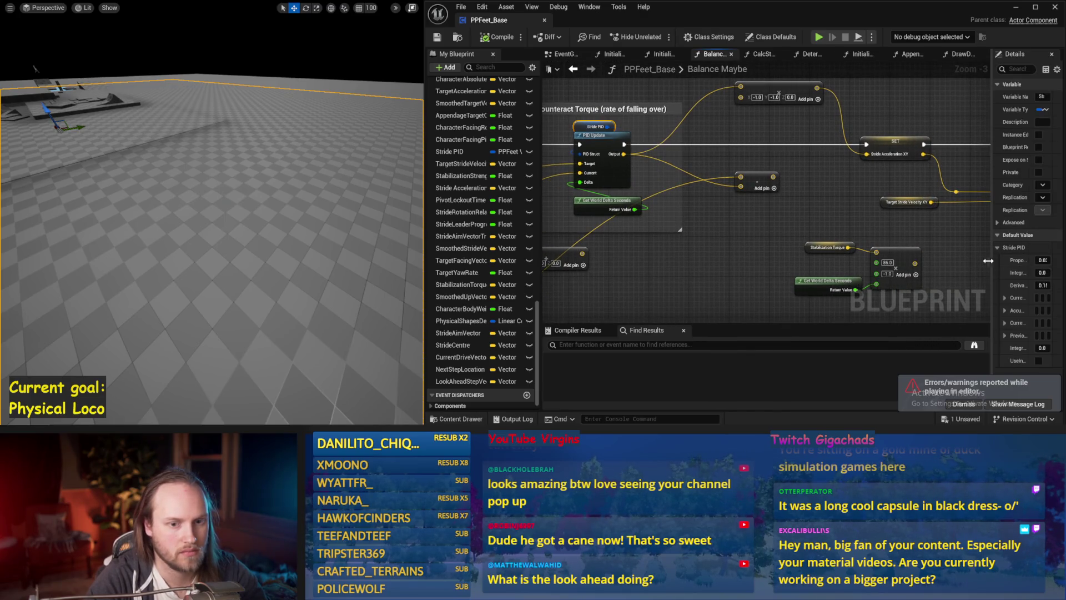
drag(987, 261, 899, 260)
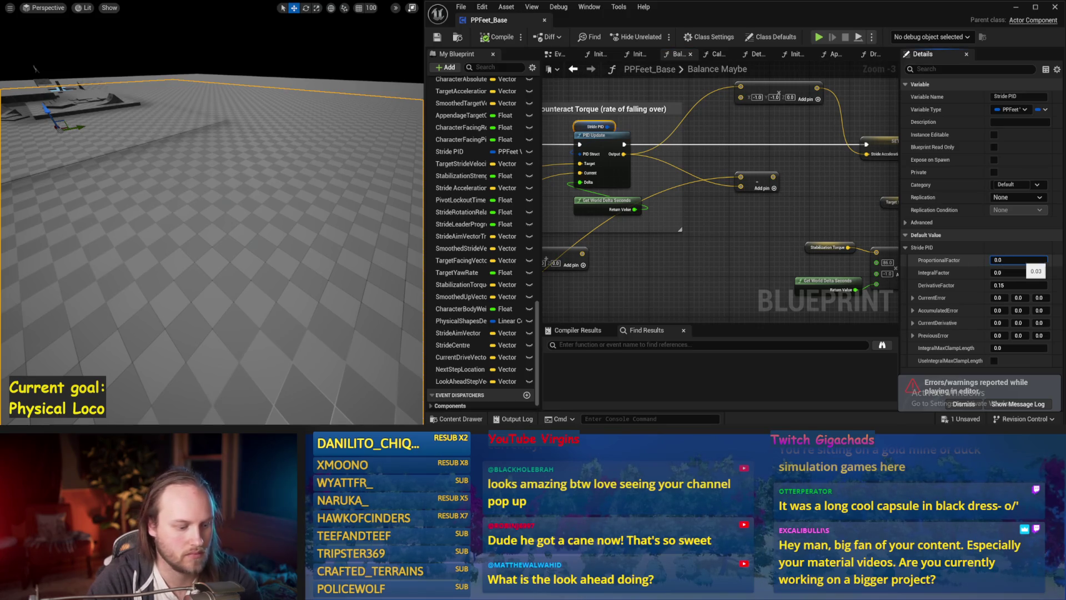
drag(348, 217, 347, 224)
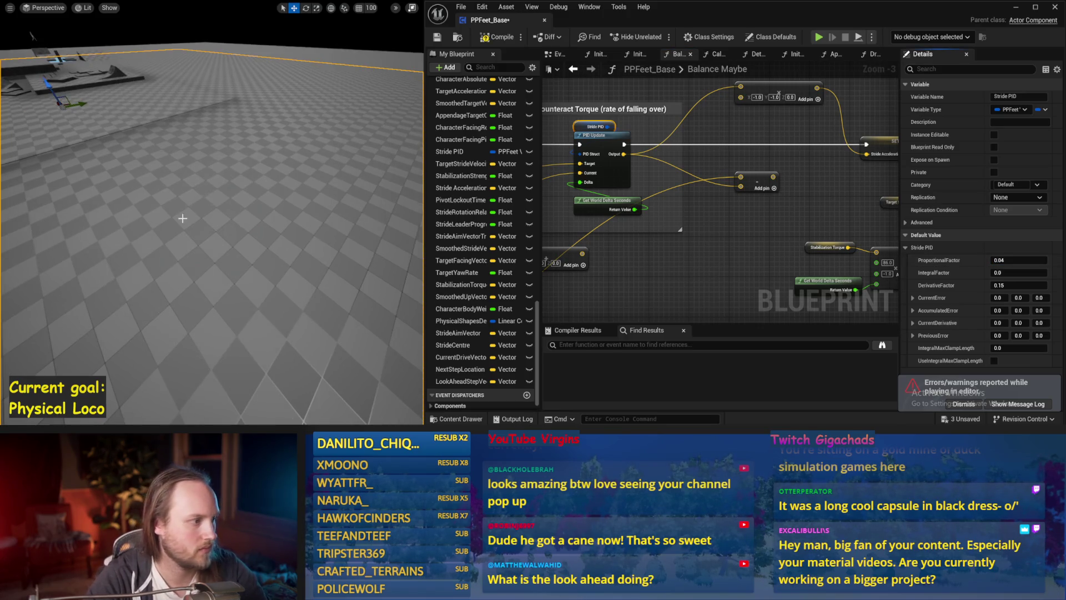
key(alt+s)
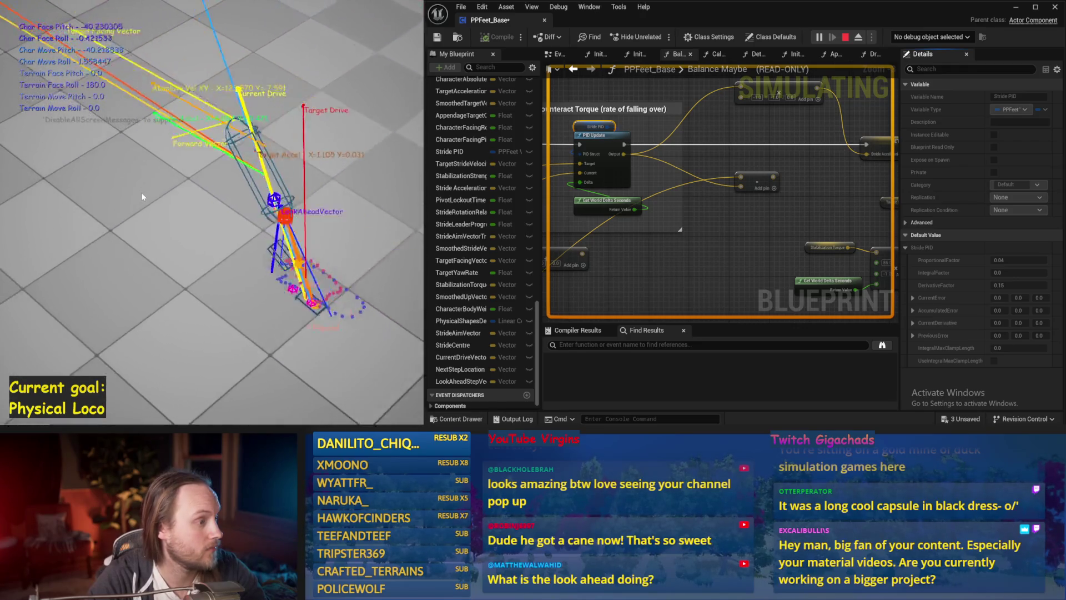
key(Escape)
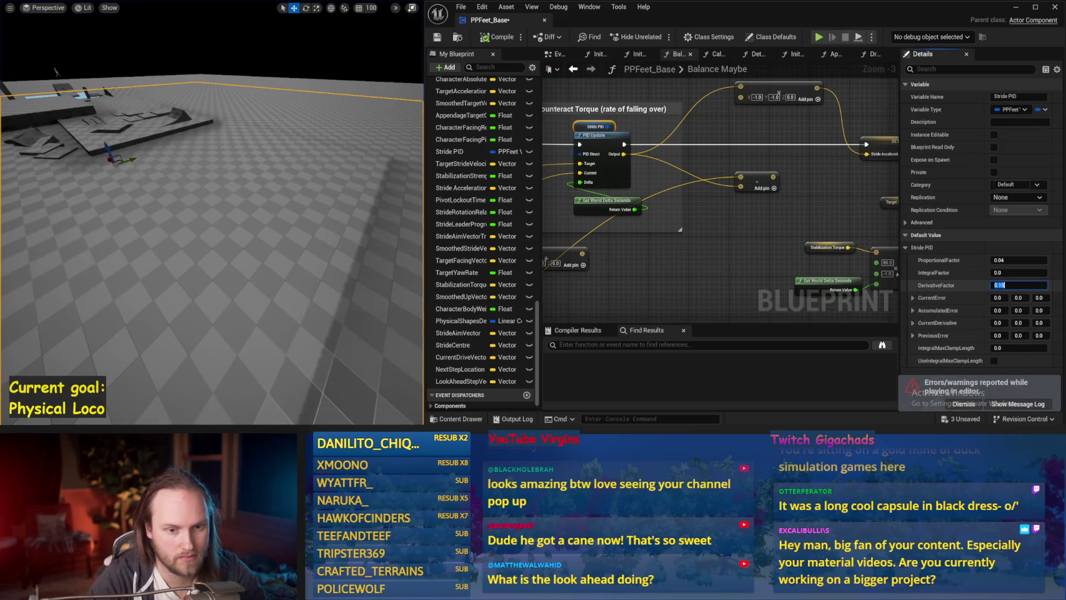
Simulate again with the Stride PID derivative factor at 0.16
drag(393, 212, 388, 220)
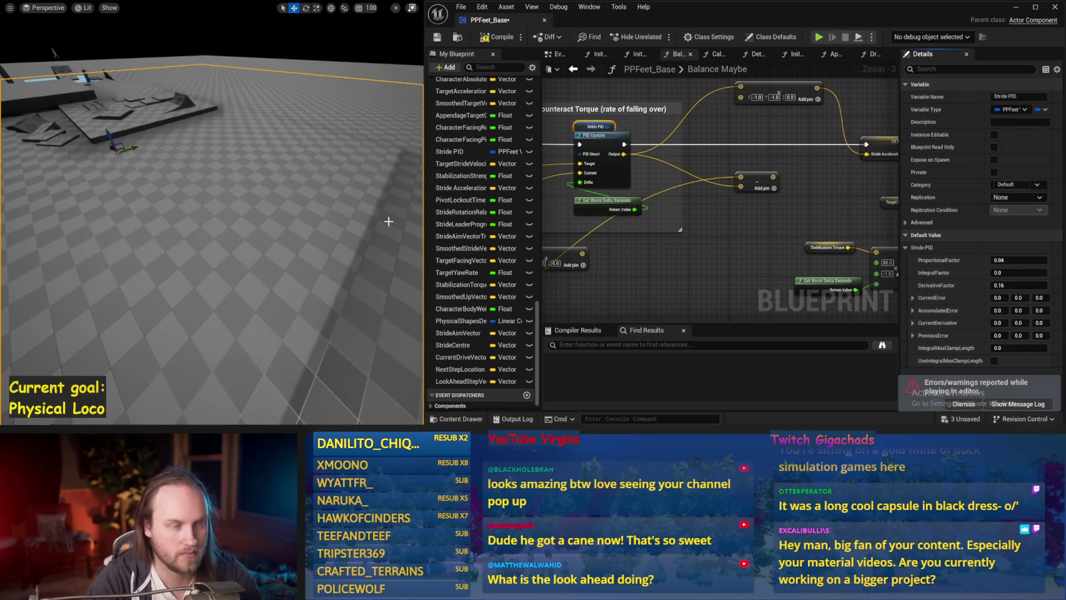
key(alt+s)
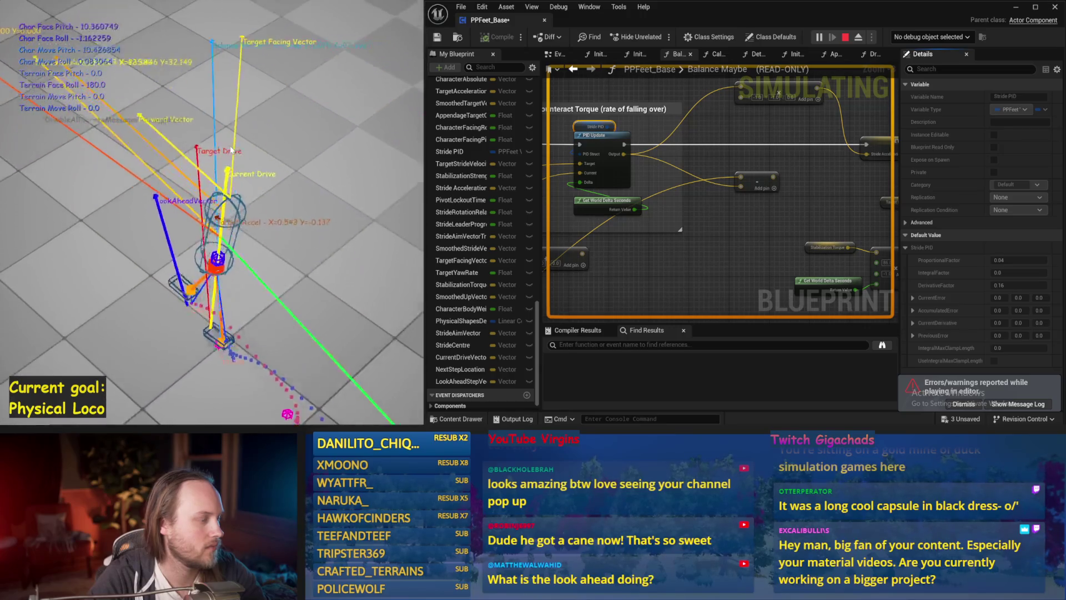
click(844, 37)
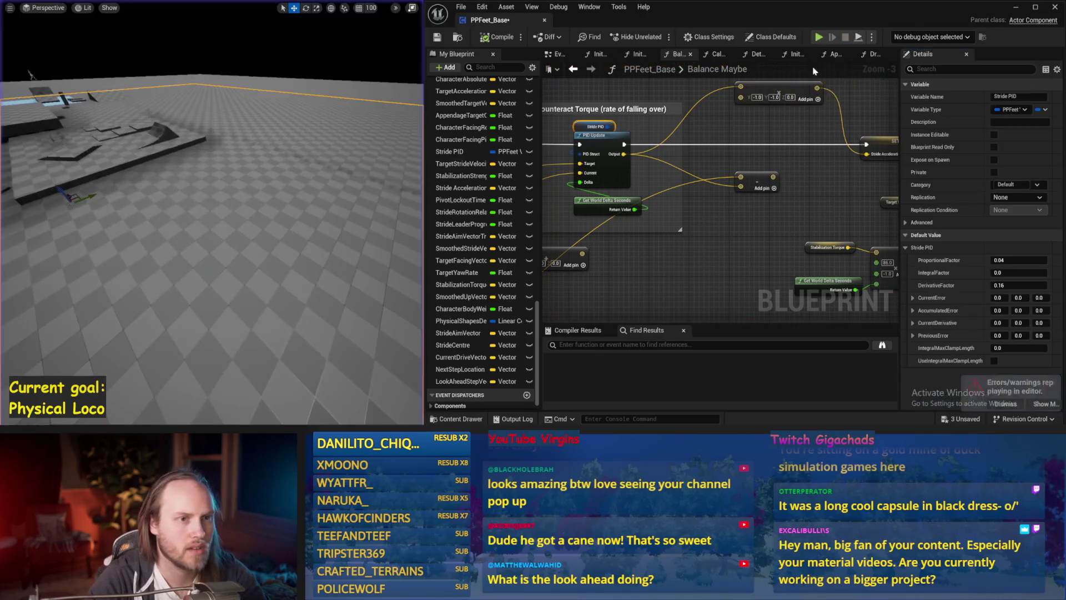
Cycle through DrawDebugValues, DetermineAppendageTargets and InitializeComponent, landing back on InitializeAppendage's drive nodes
click(798, 55)
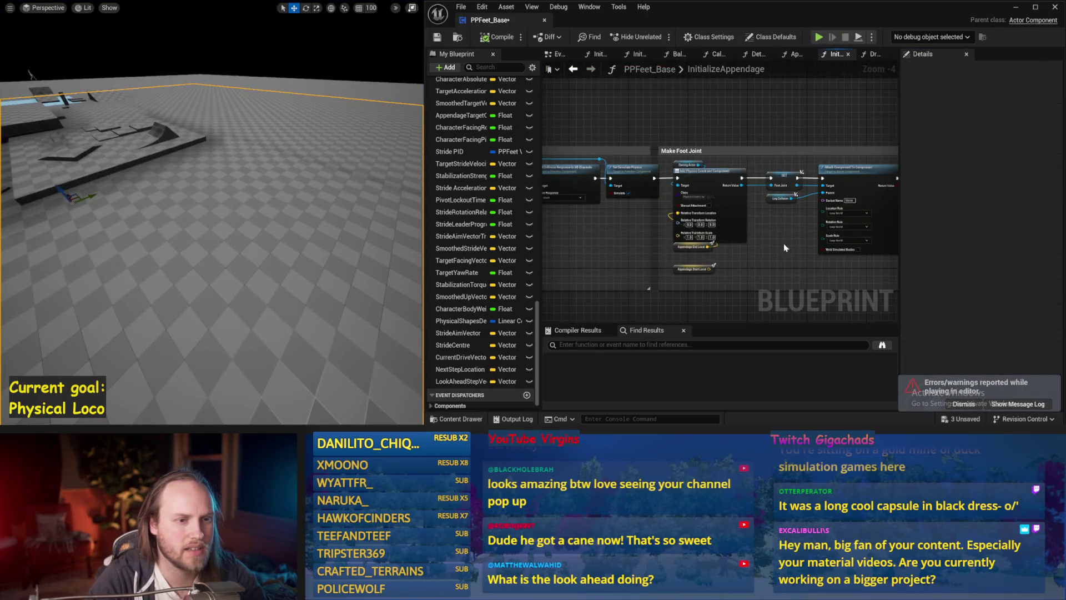
scroll(791, 242, down, 1)
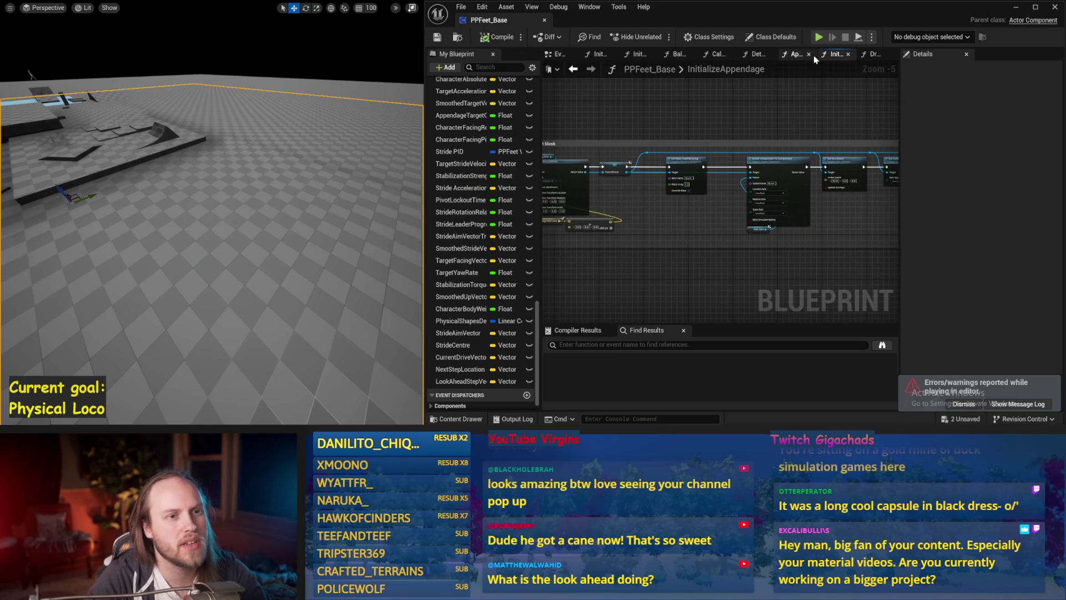
scroll(769, 233, down, 1)
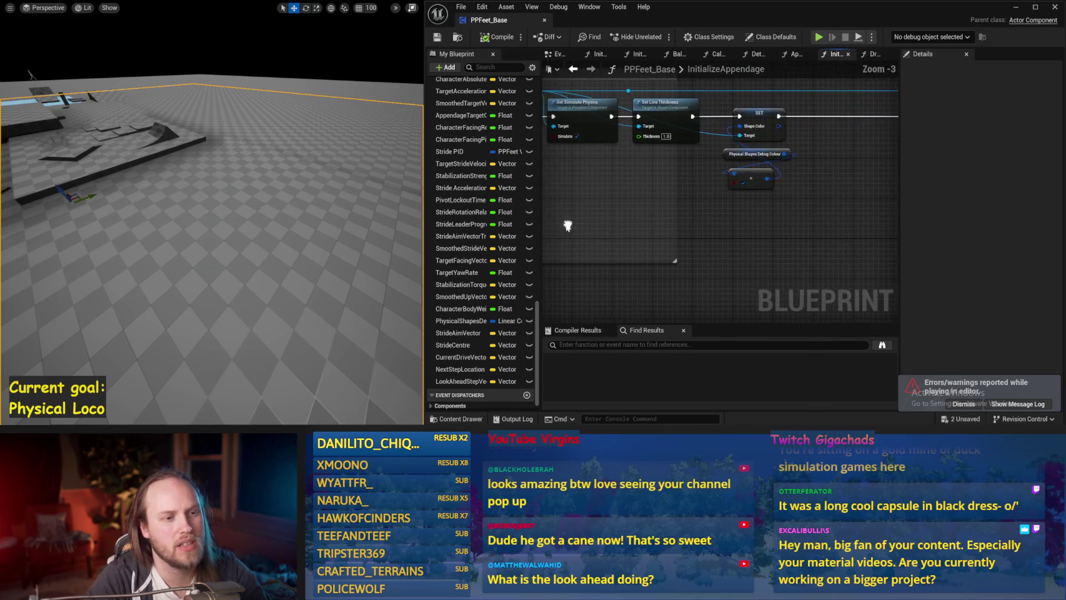
scroll(638, 231, up, 2)
drag(638, 241, 859, 245)
click(871, 54)
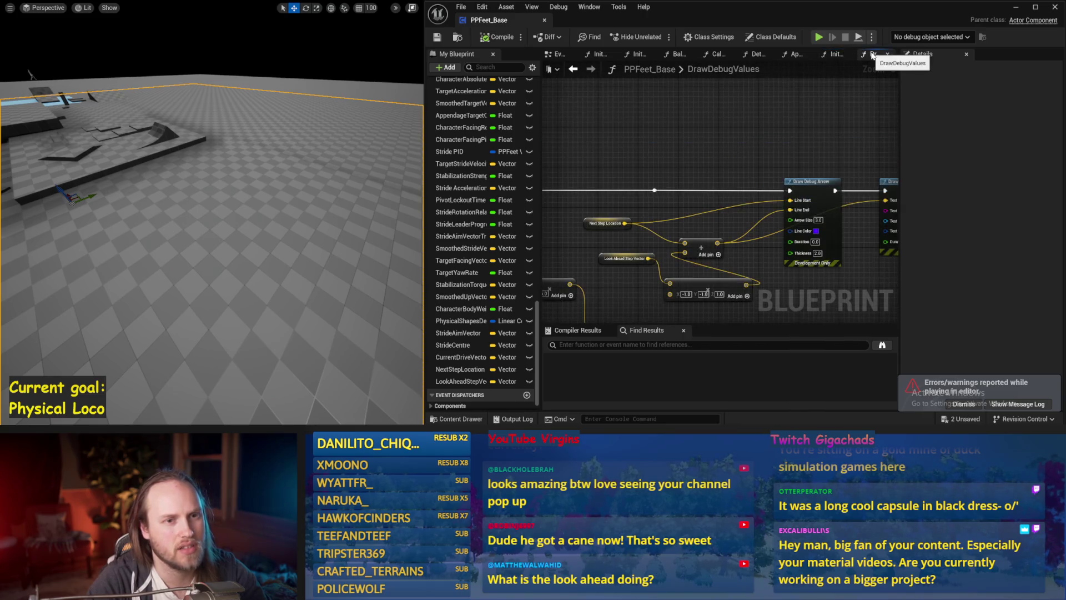
click(755, 54)
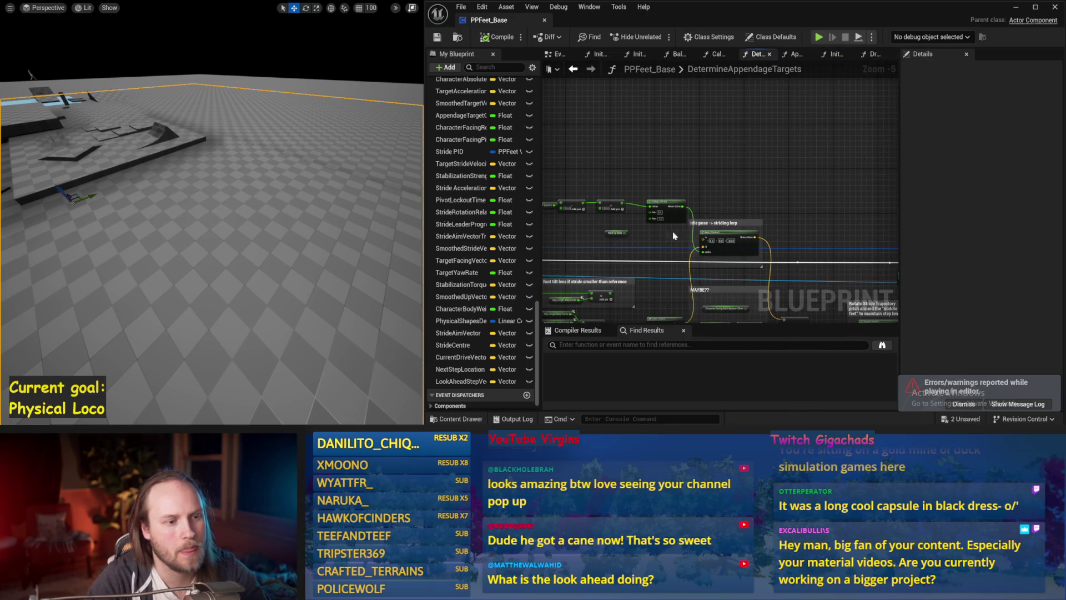
scroll(791, 182, down, 1)
scroll(796, 225, up, 1)
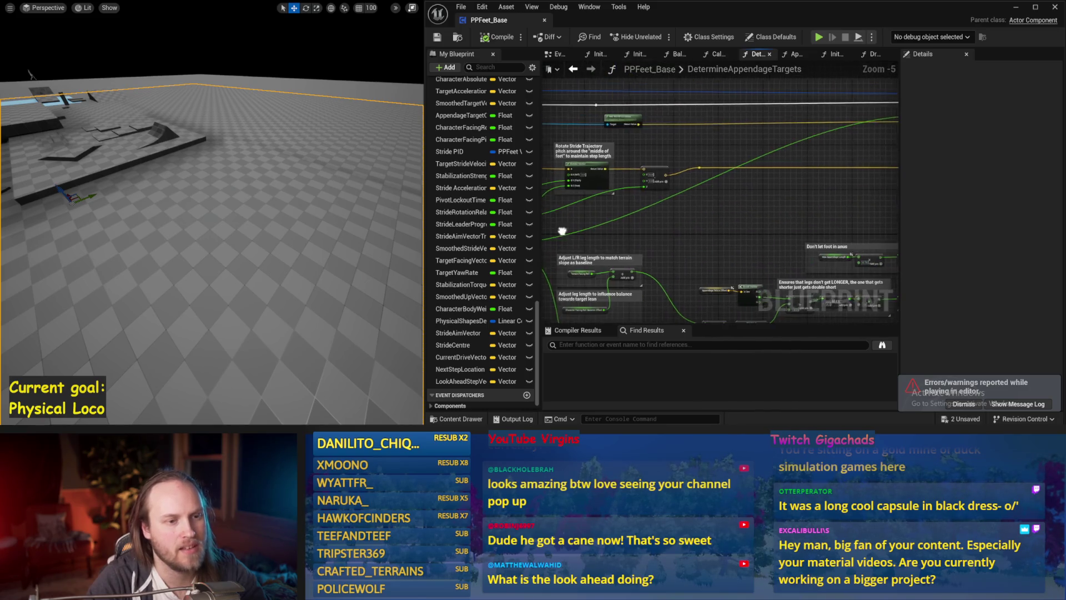
click(597, 54)
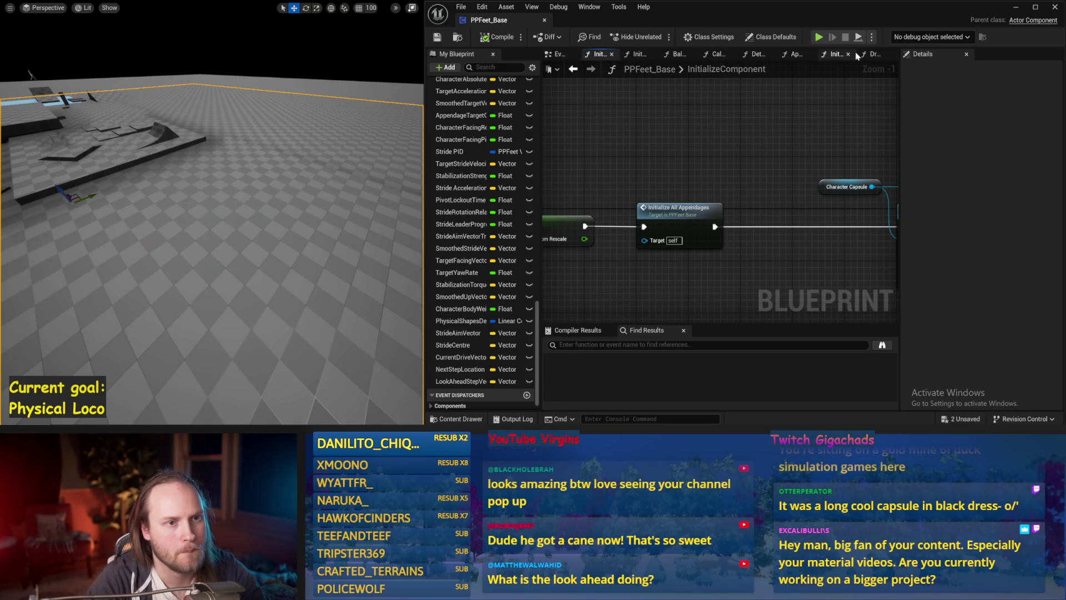
click(835, 55)
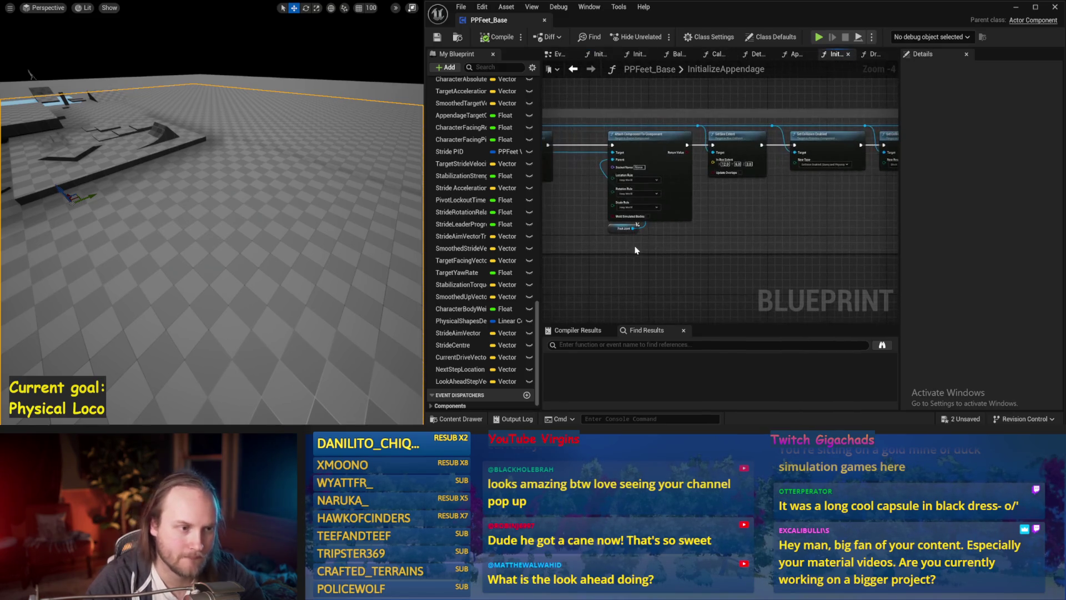
scroll(804, 208, down, 2)
scroll(800, 201, up, 1)
scroll(799, 201, up, 2)
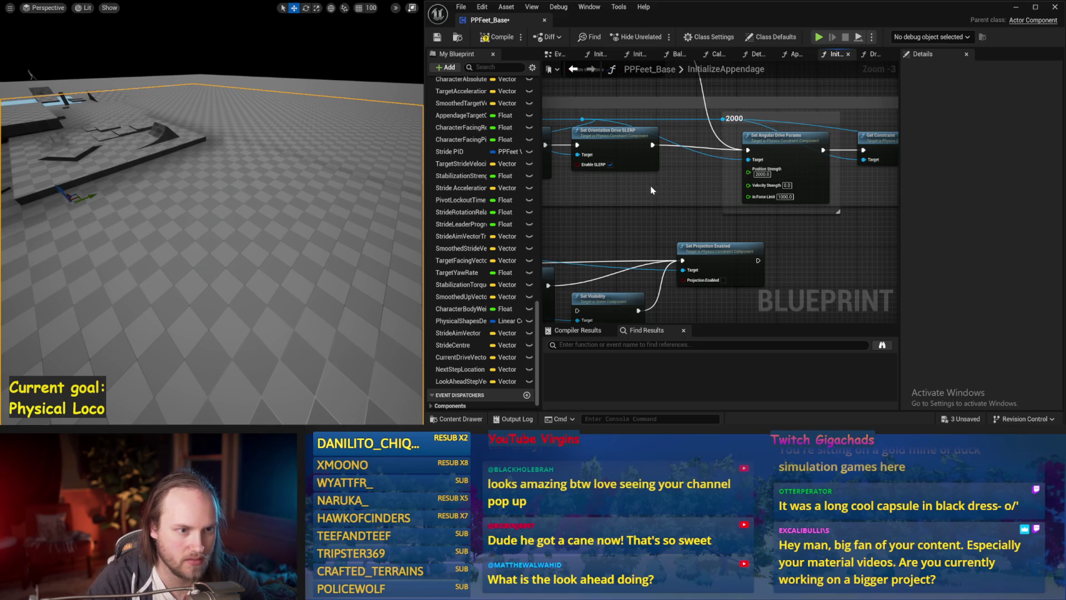
Edit the linear drive Position Strength on Set Linear Drive Params and run quick simulation checks
drag(651, 191, 753, 209)
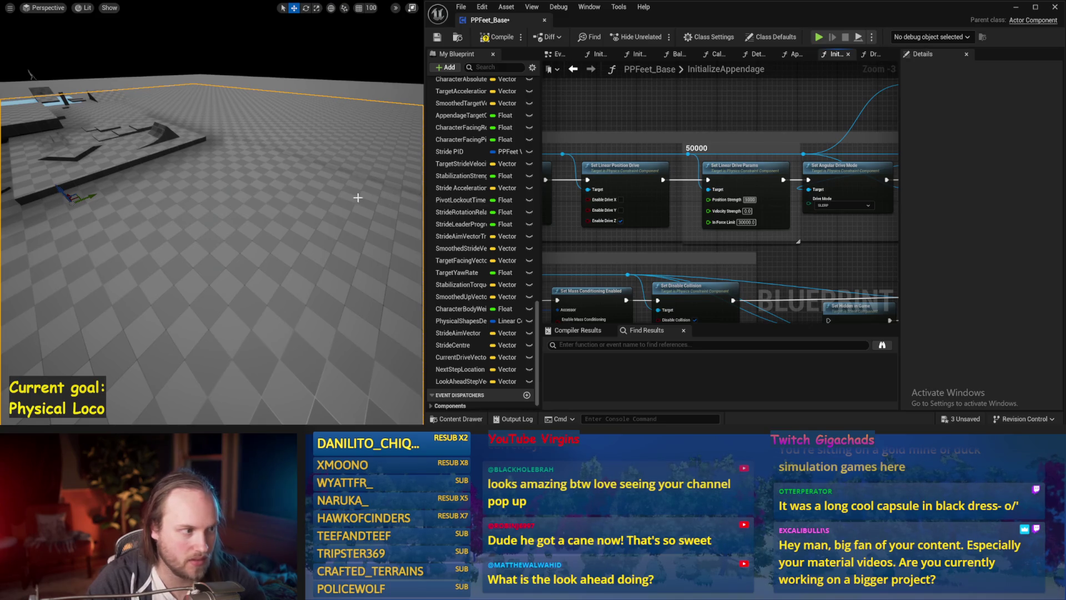
key(alt+s)
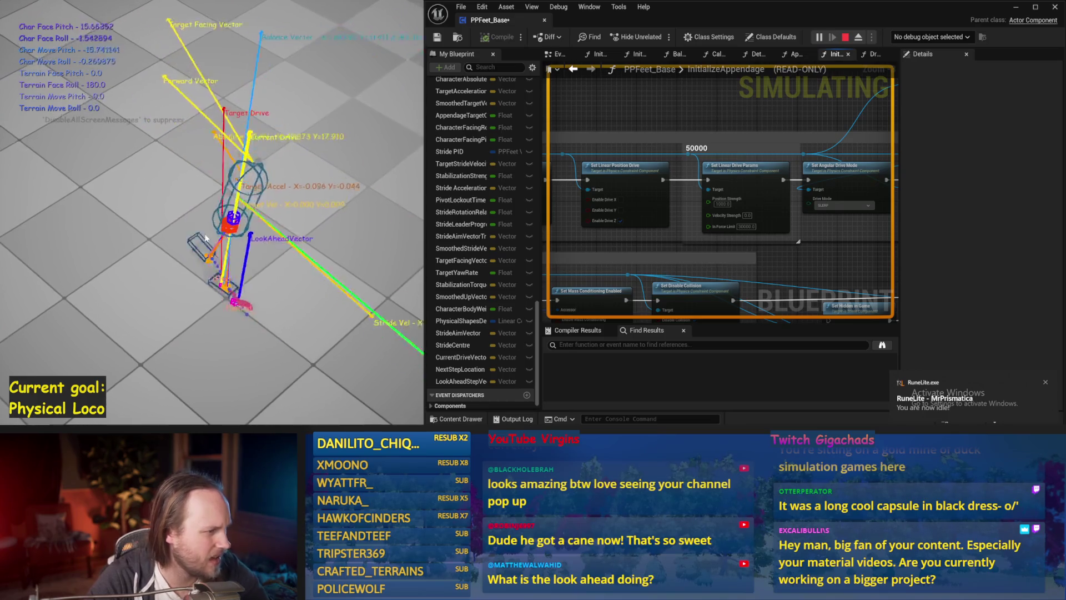
key(Escape)
drag(725, 194, 658, 150)
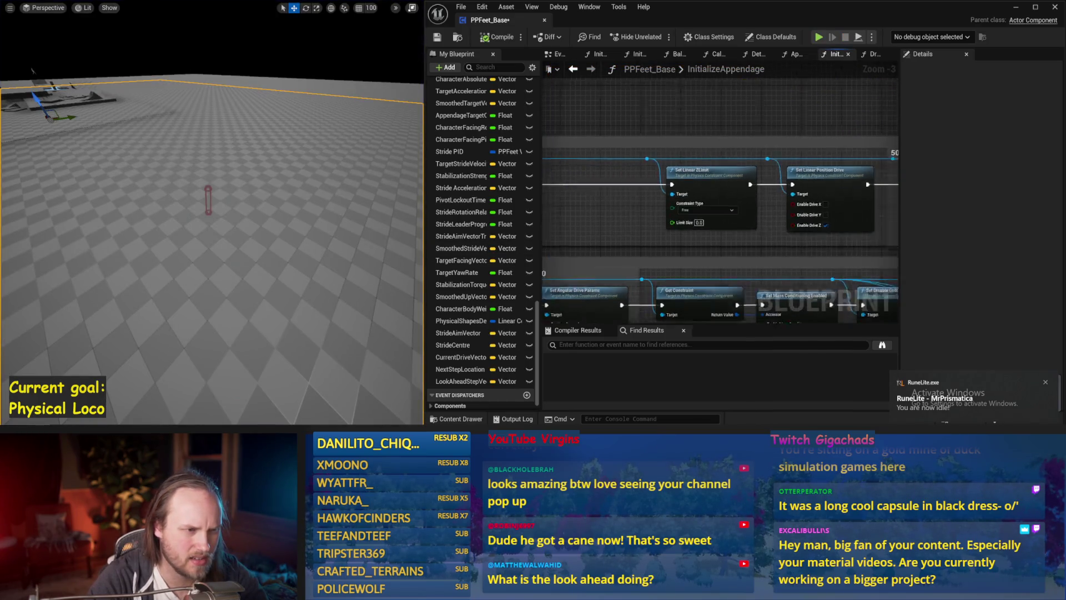
drag(648, 85, 624, 190)
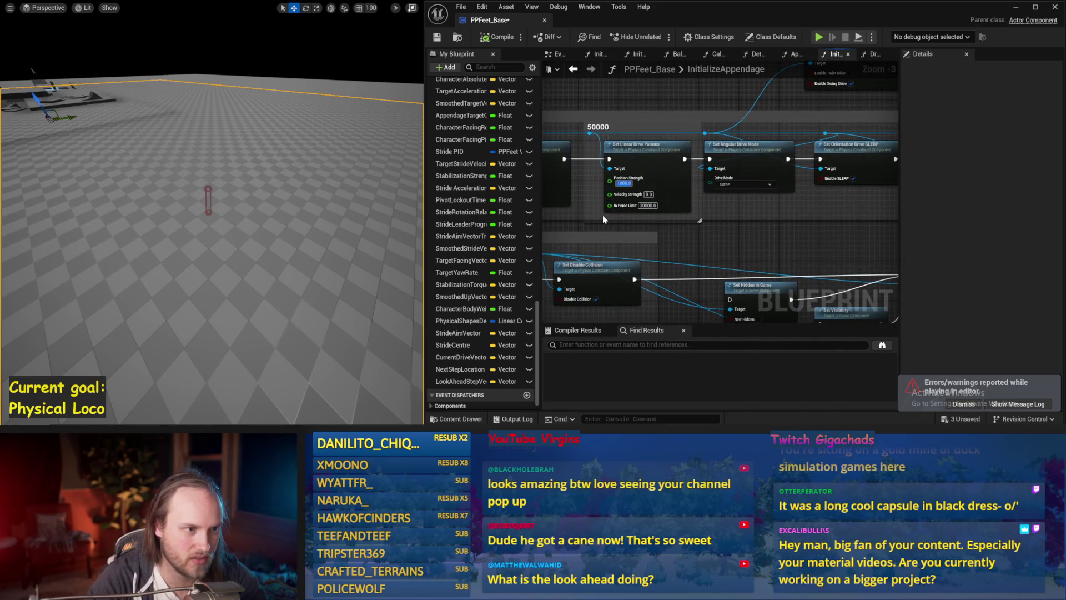
click(625, 183)
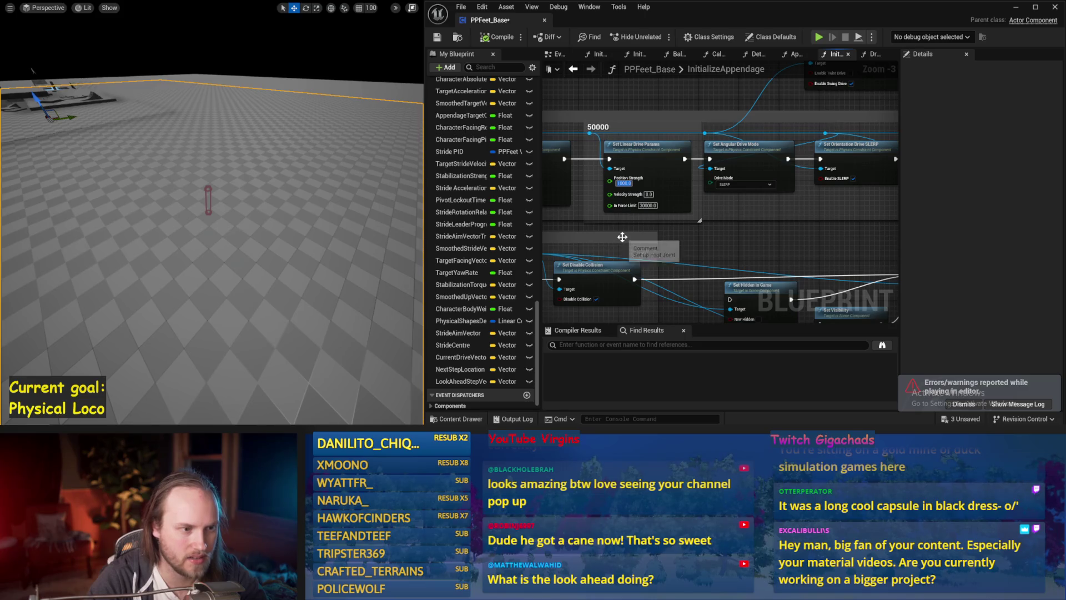
text(1)
key(Return)
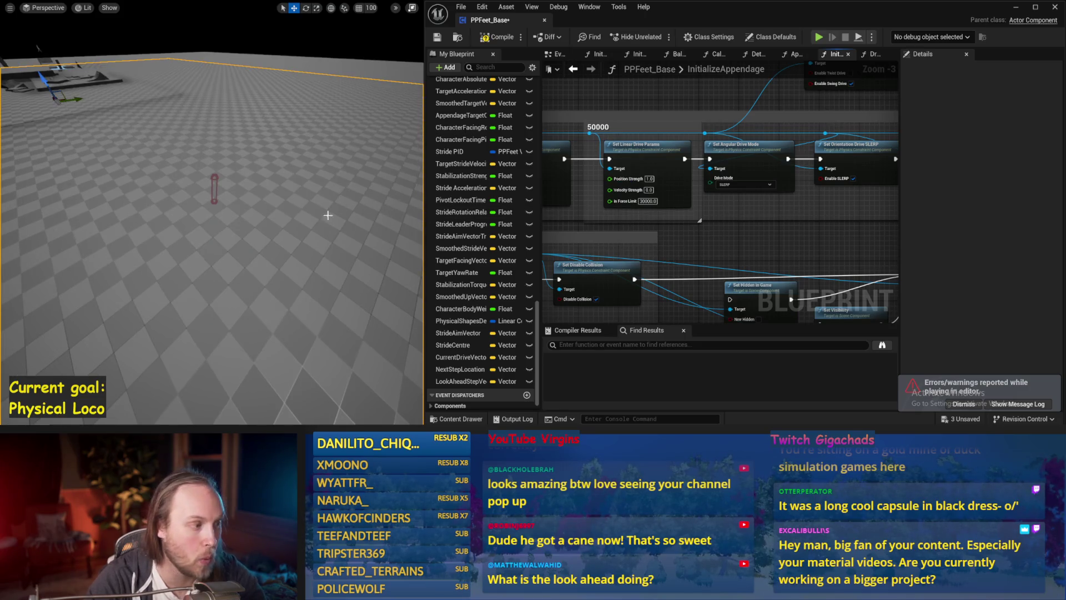
key(alt+s)
key(Escape)
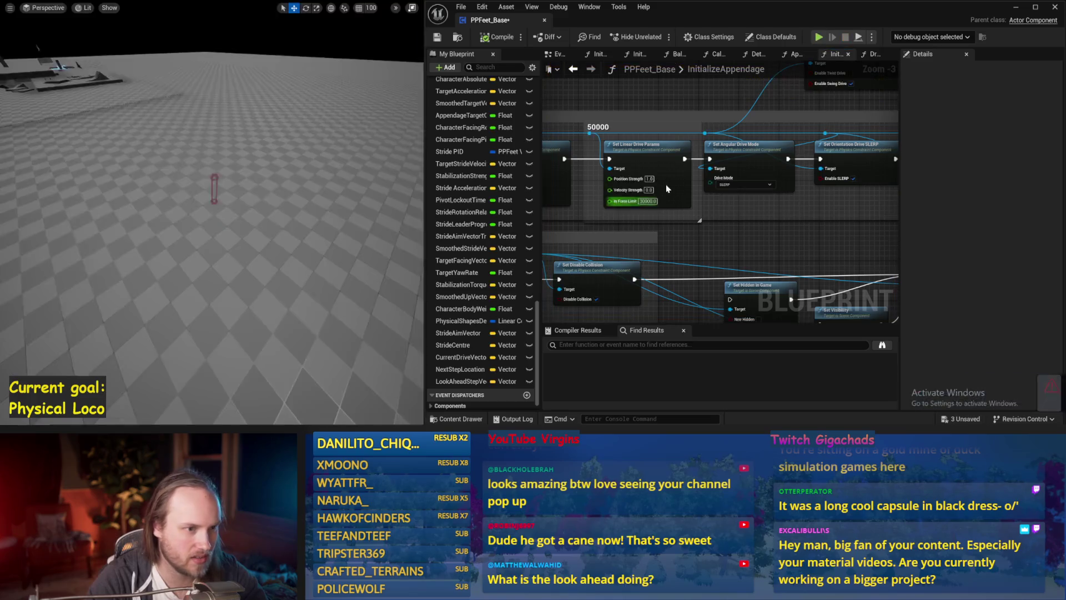
Try linear Position Strength 40 then 100, simulating the capsule after each change
click(337, 204)
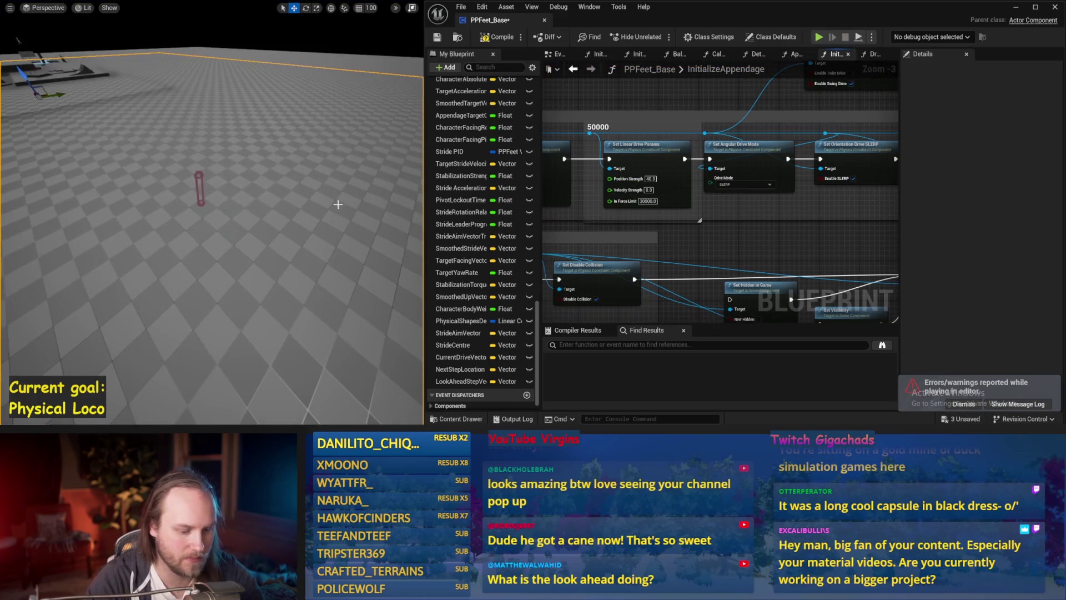
key(alt+s)
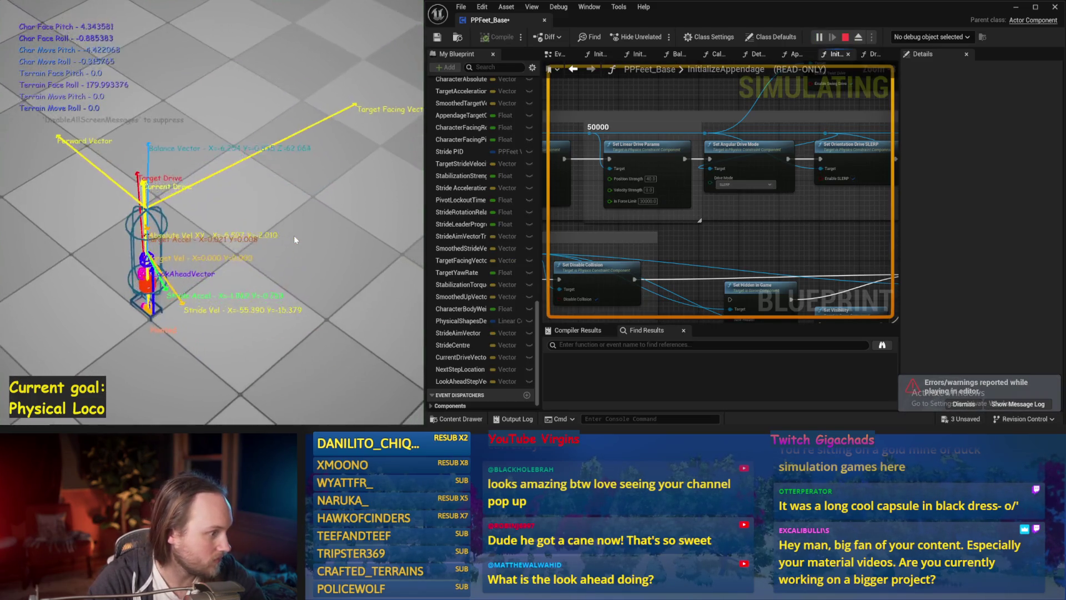
key(Escape)
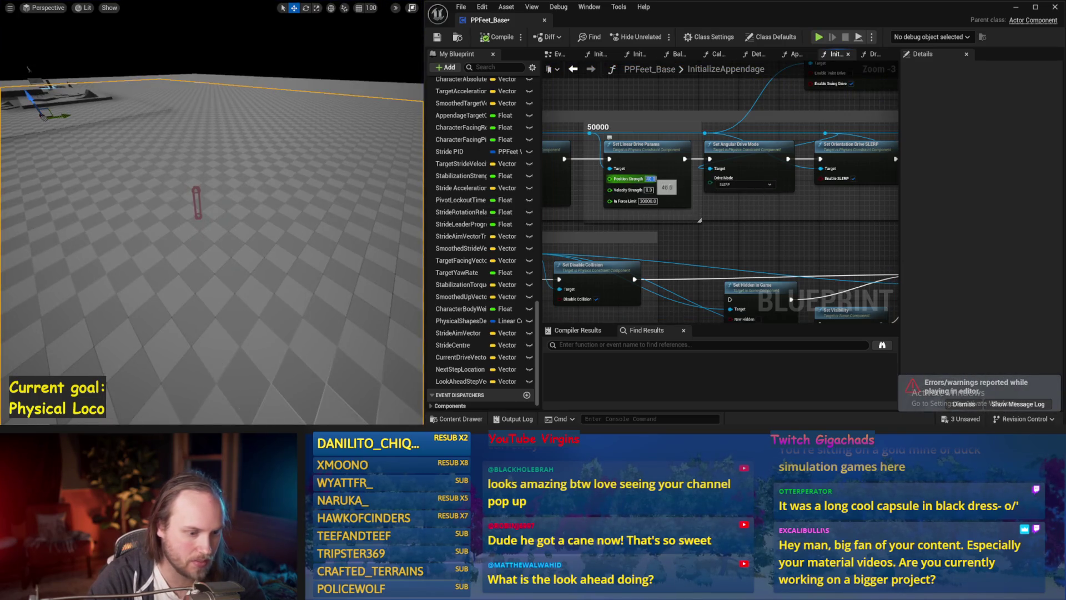
text(10)
click(324, 205)
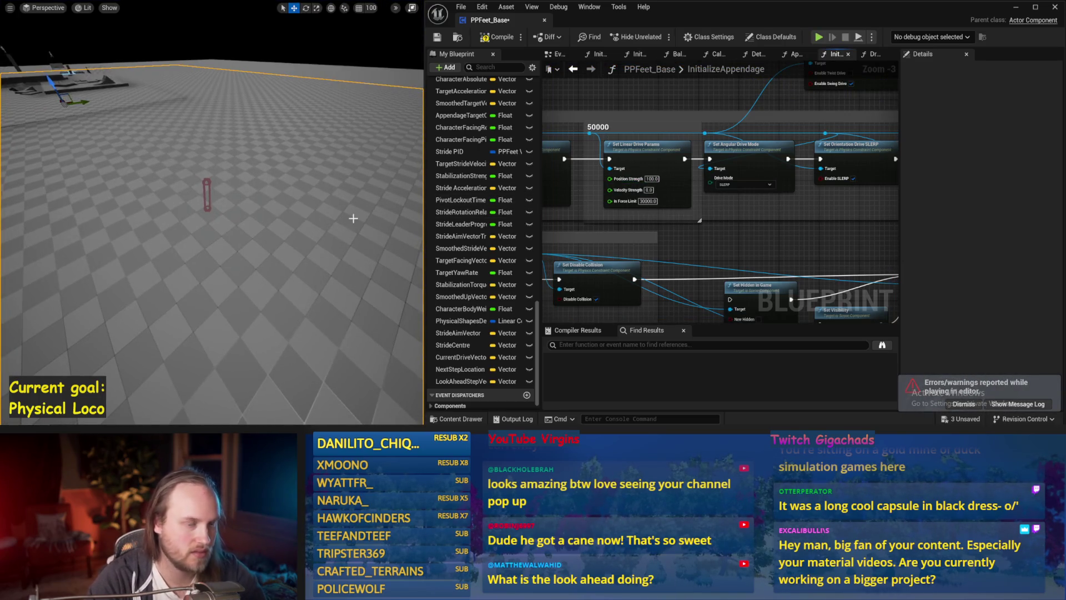
key(alt+s)
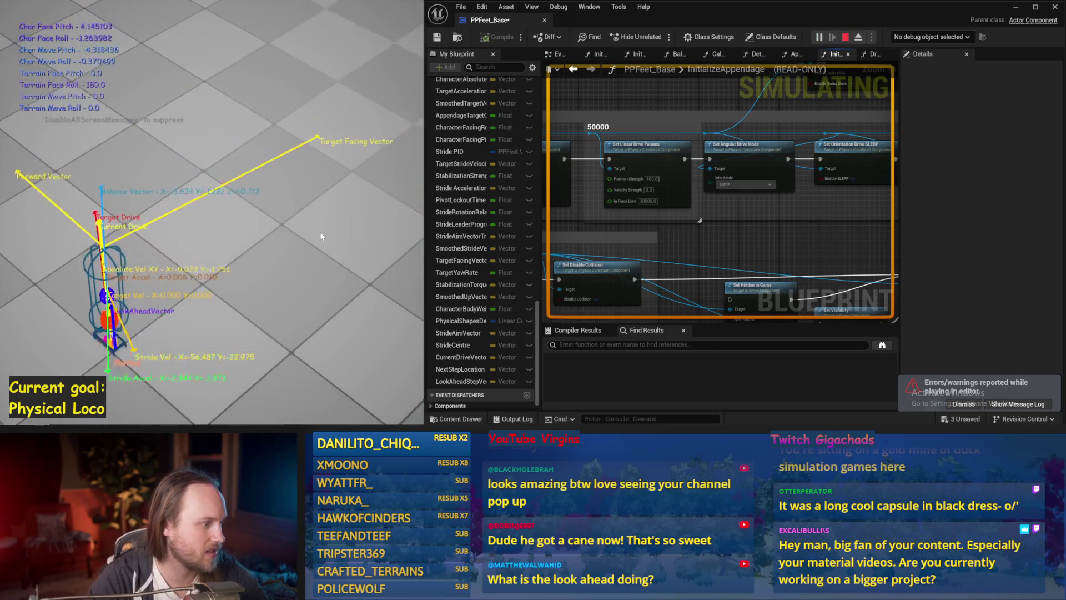
key(Escape)
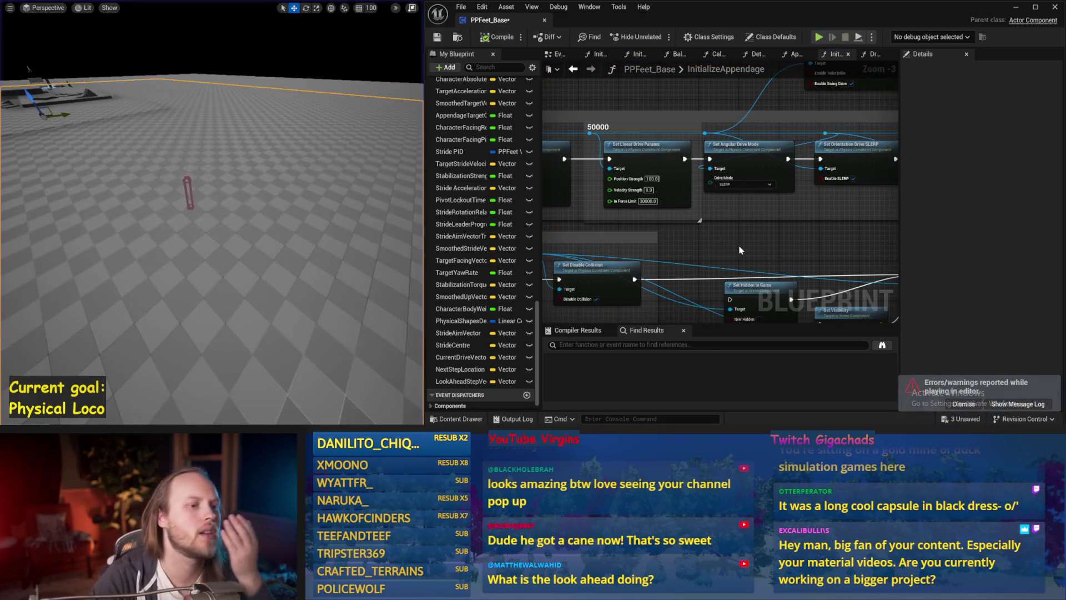
mouse_move(740, 250)
mouse_down()
mouse_move(654, 211)
mouse_move(595, 209)
mouse_move(859, 222)
mouse_up()
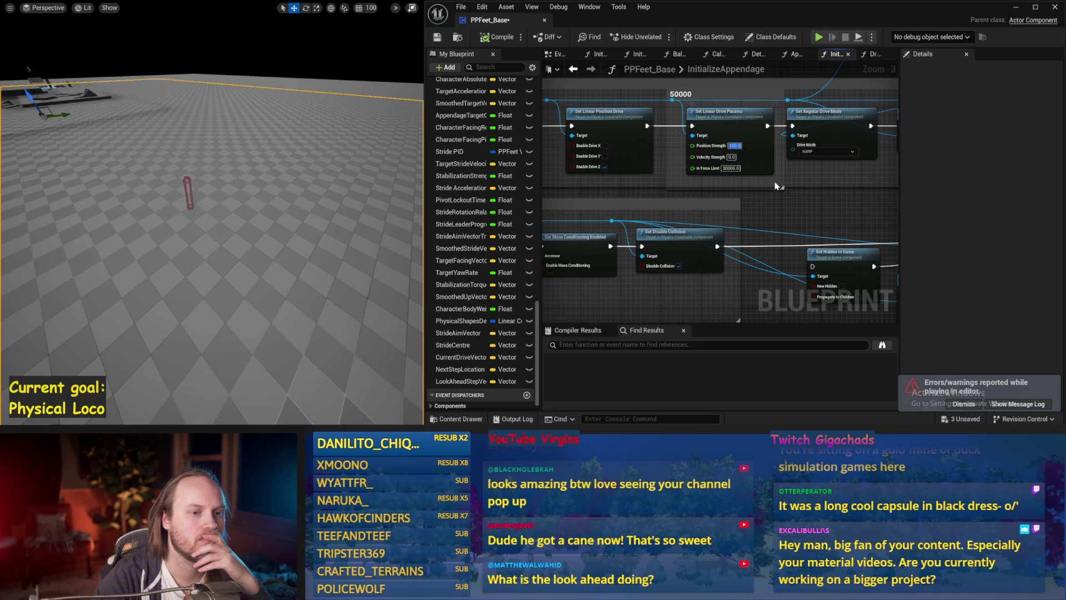
Inspect the angular drive, collision, constraint and mass conditioning nodes, selecting Get Constraint
mouse_move(774, 185)
mouse_down()
mouse_move(680, 207)
mouse_move(781, 209)
mouse_up()
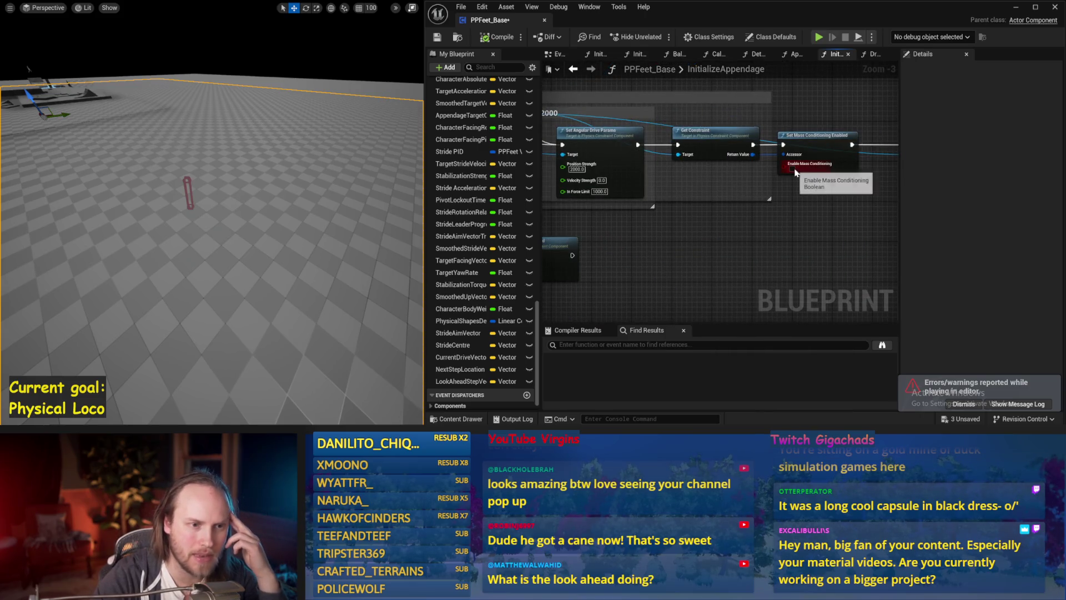
mouse_move(795, 171)
mouse_down()
mouse_move(756, 200)
mouse_move(550, 177)
mouse_move(619, 226)
mouse_move(829, 207)
mouse_up()
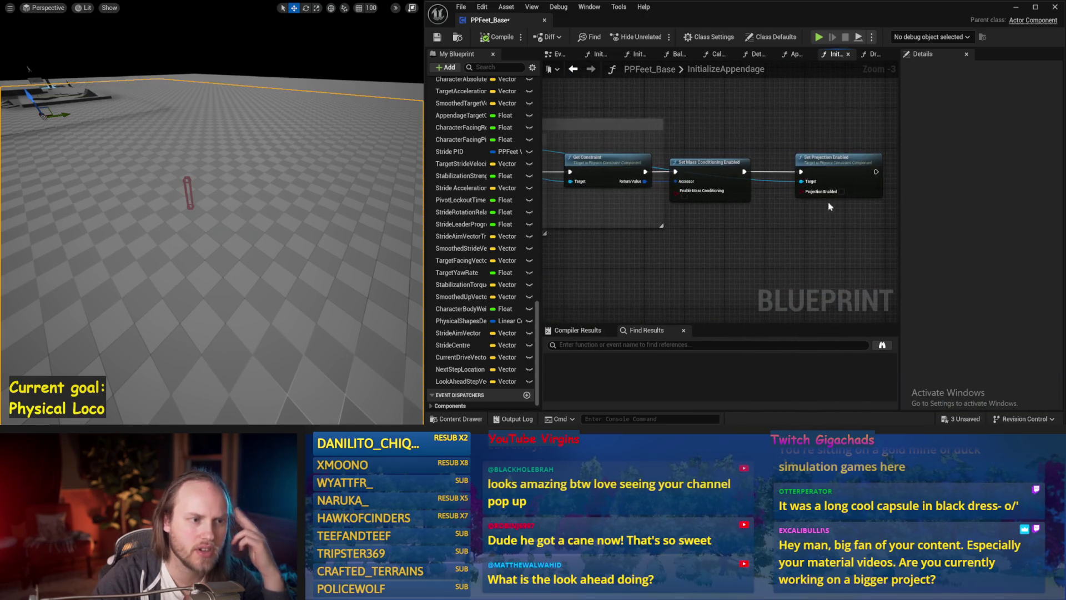
drag(696, 246, 678, 239)
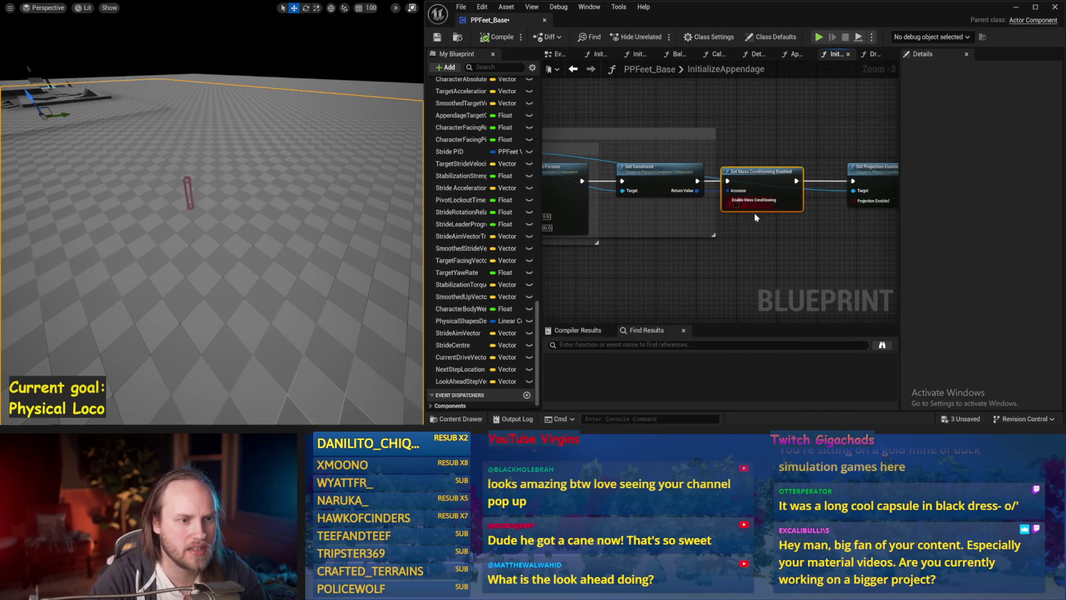
click(660, 173)
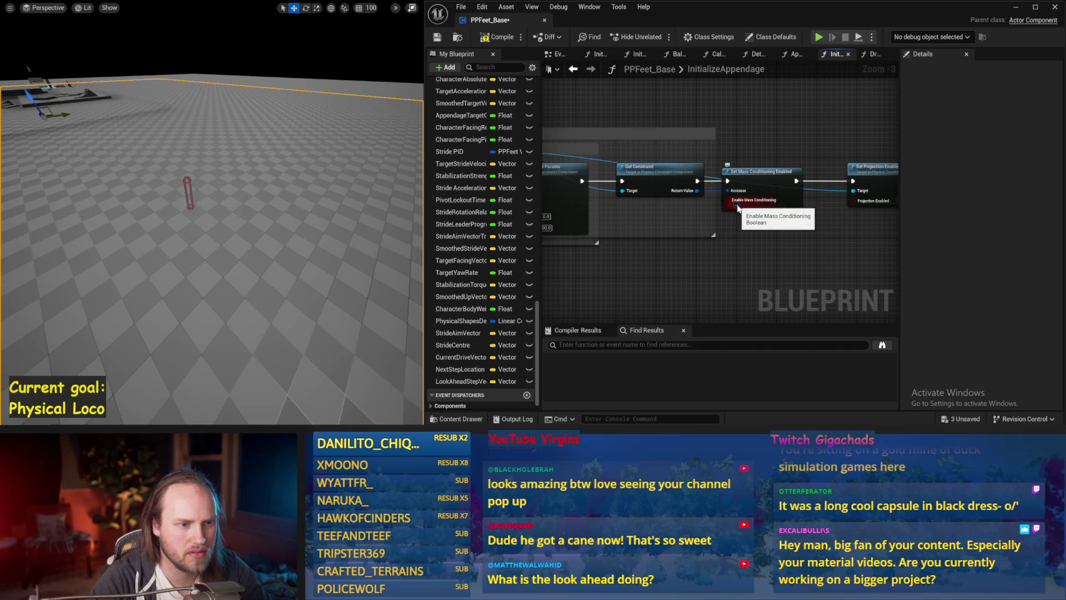
drag(305, 198, 279, 208)
Run a quick capsule simulation, undo the last change and frame the linear drive parameters node
key(alt+p)
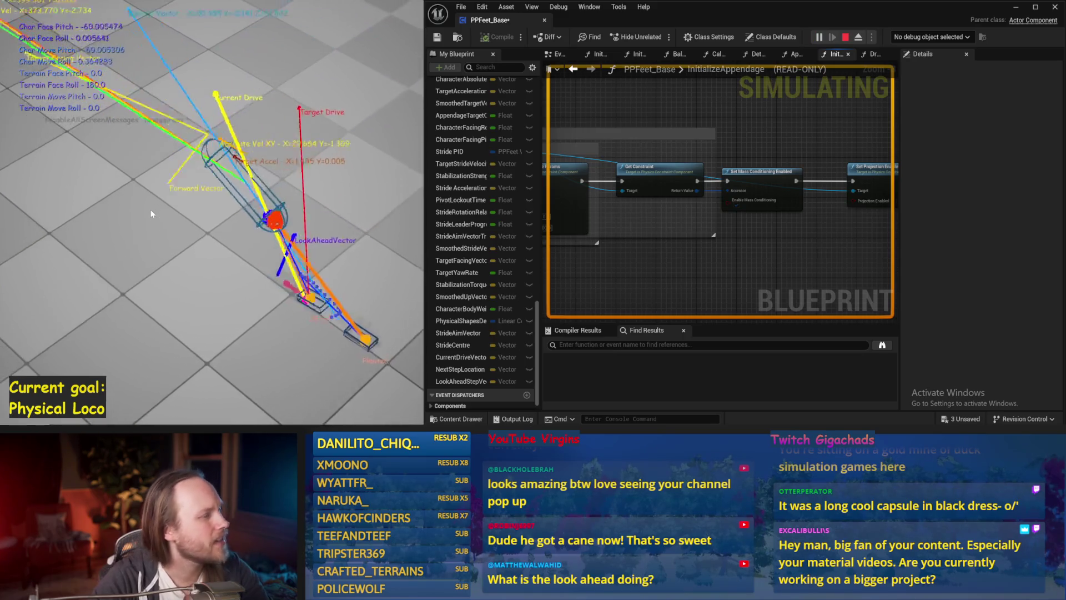
key(Escape)
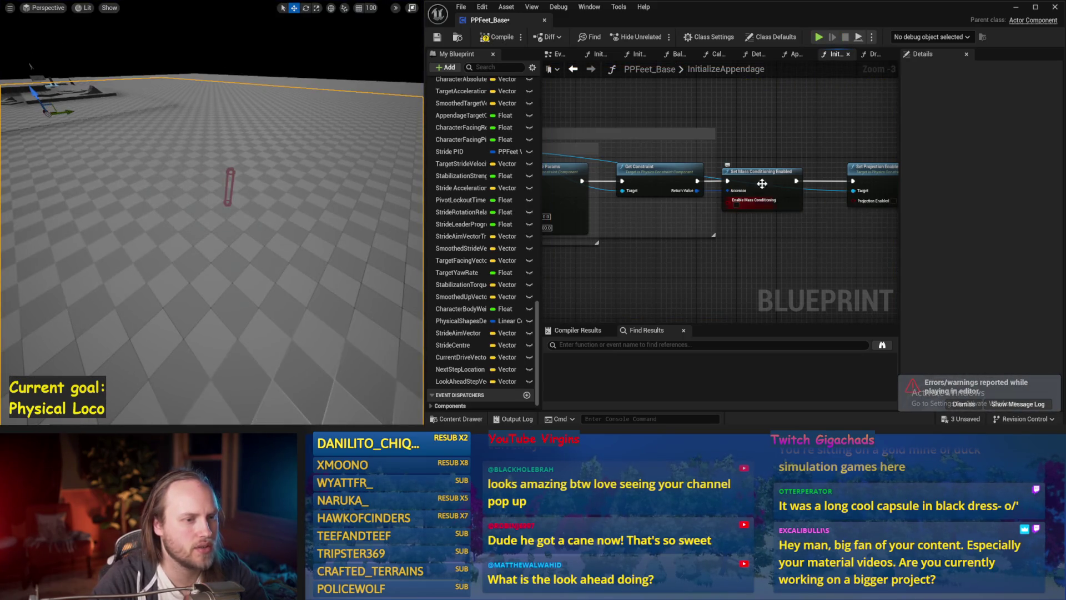
key(ctrl+z)
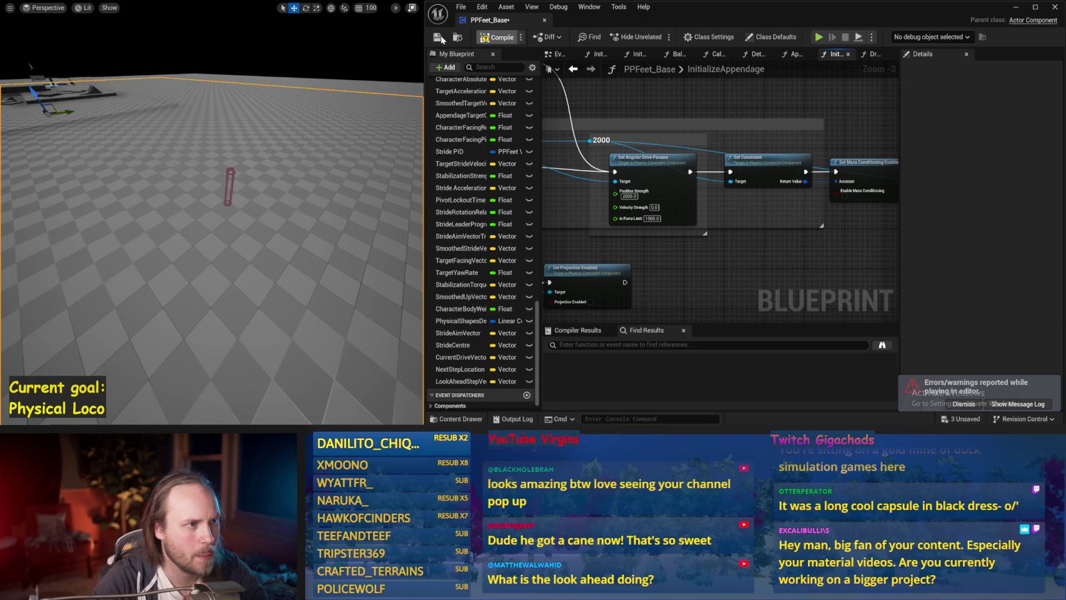
scroll(717, 243, up, 1)
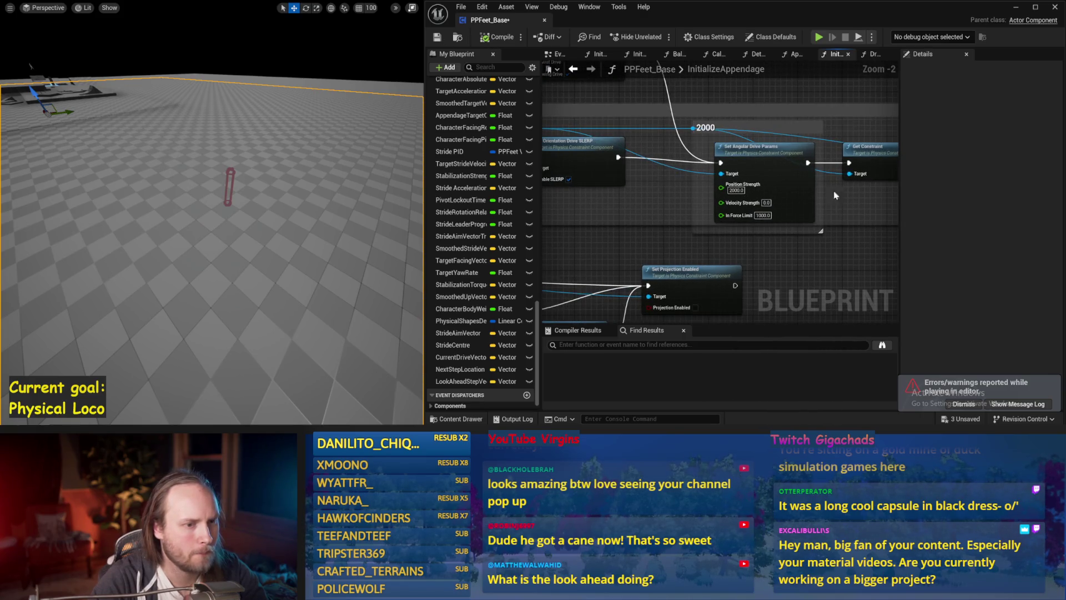
drag(835, 196, 564, 182)
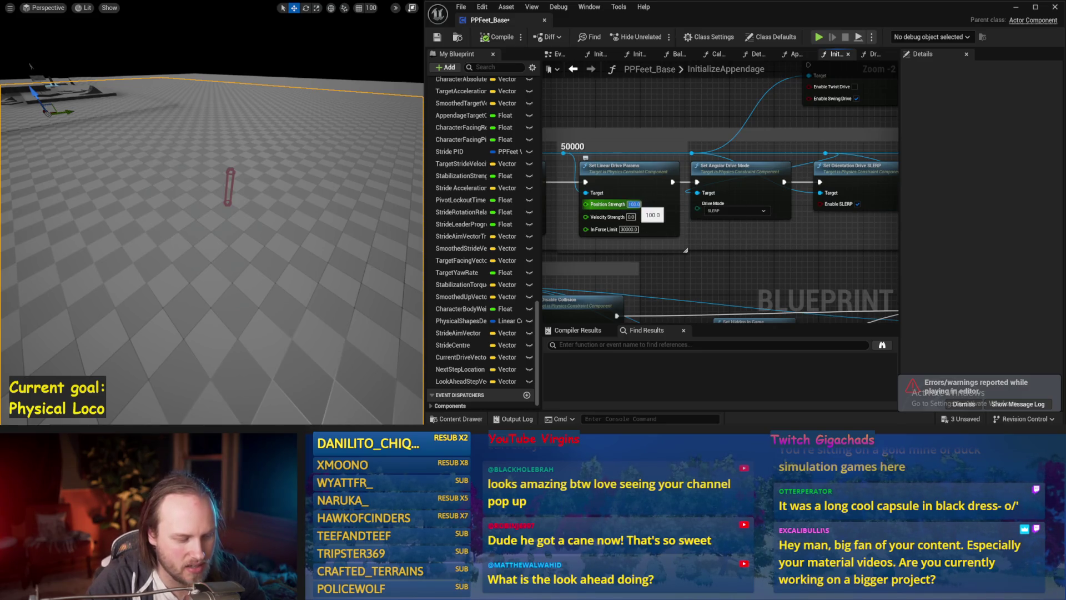
text(200)
Test linear Position Strength values of 200 and 500 with a simulation after each
key(Return)
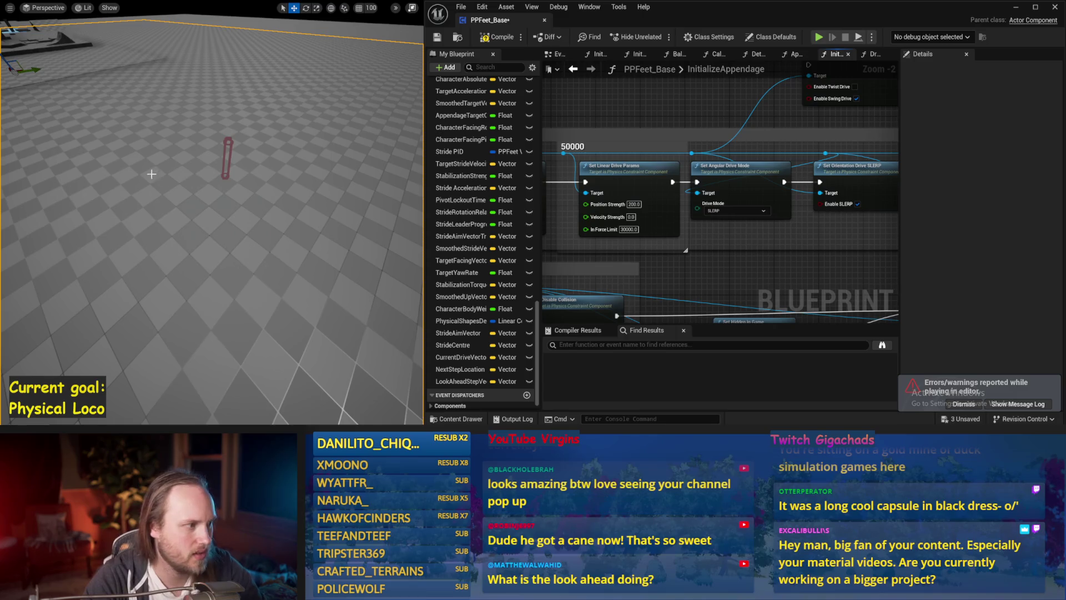
key(alt+p)
key(Escape)
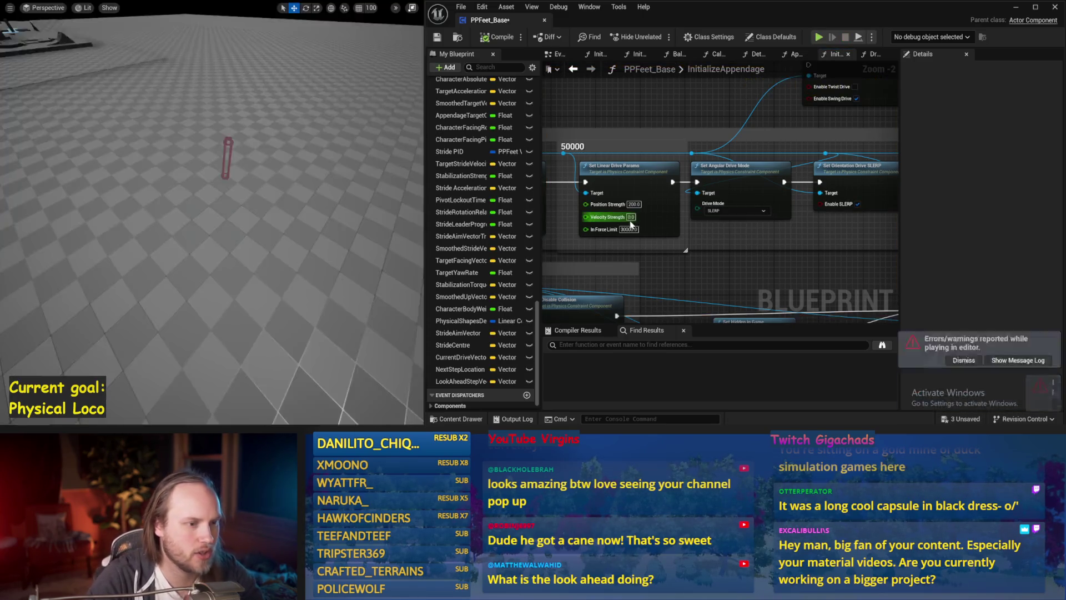
click(262, 214)
key(alt+p)
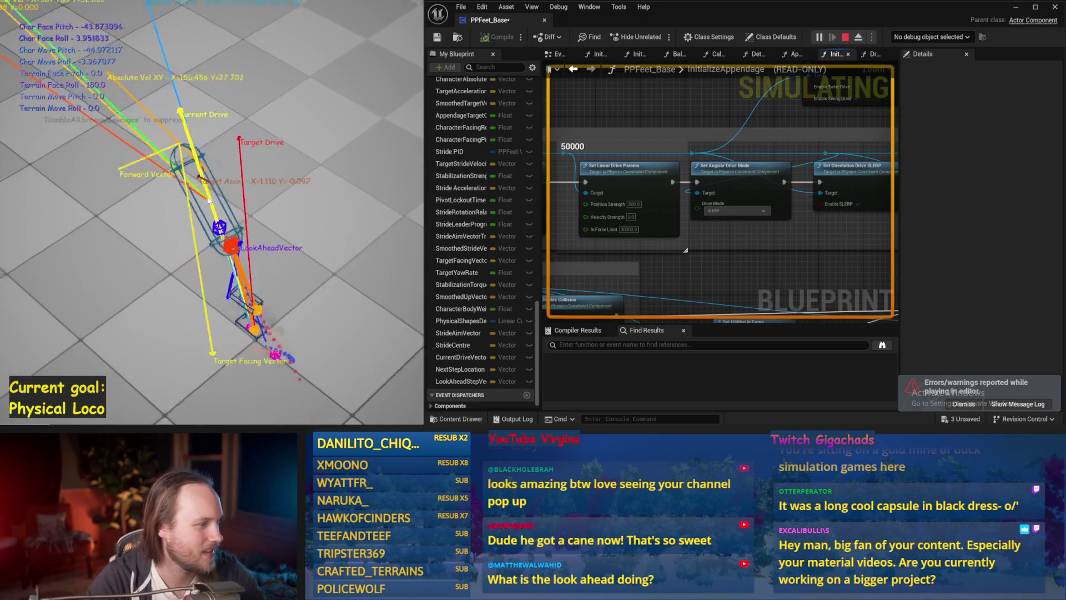
key(Escape)
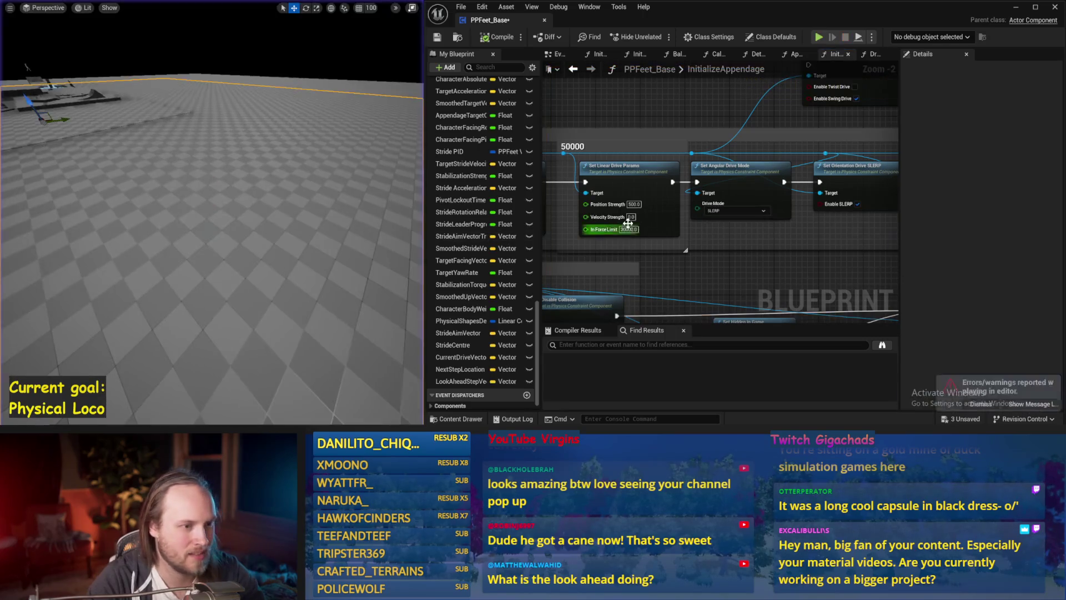
text(100)
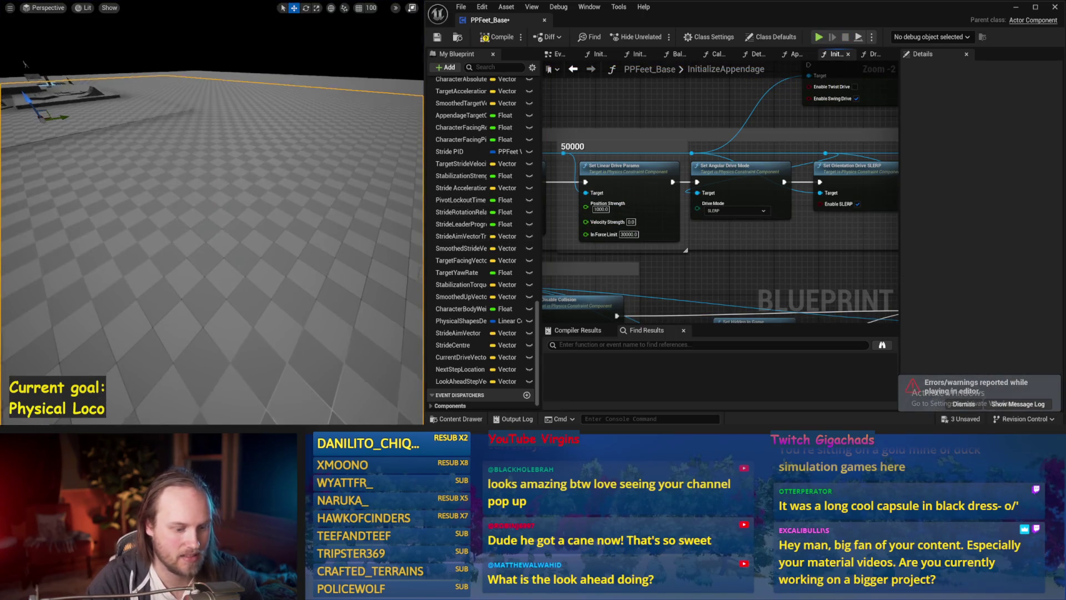
scroll(364, 220, up, 2)
Simulate twice with Position Strength 1000, then frame the angular drive parameters node
key(alt+s)
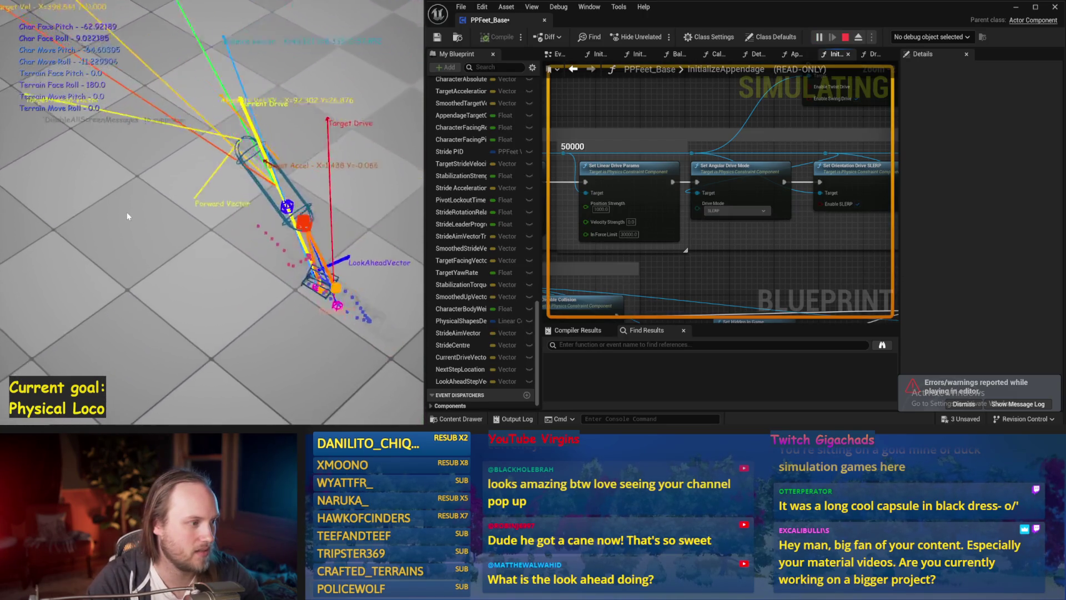
key(Escape)
key(alt+s)
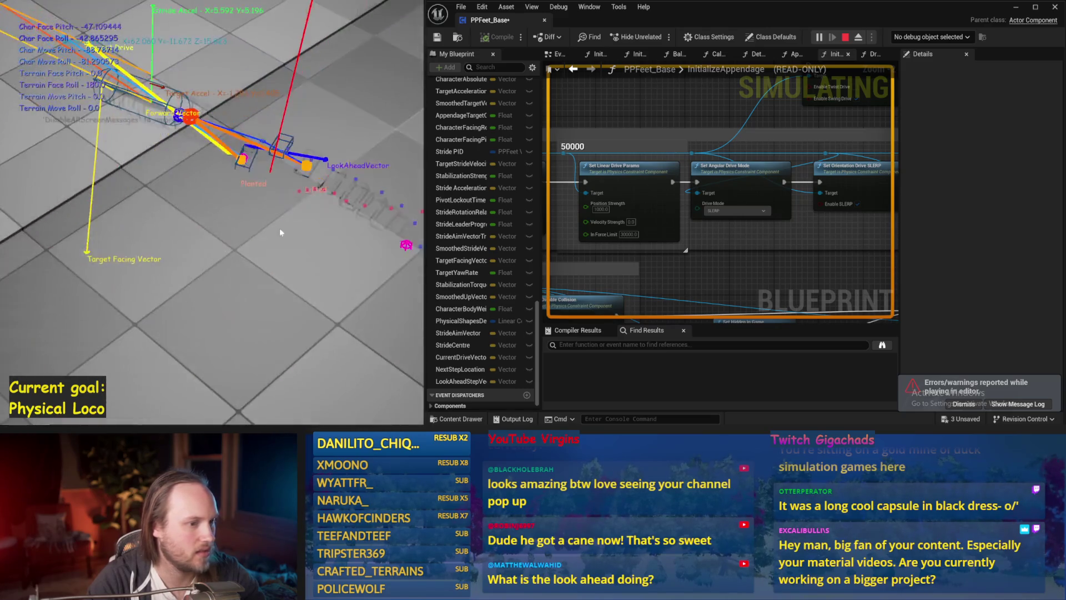
key(Escape)
drag(770, 230, 762, 236)
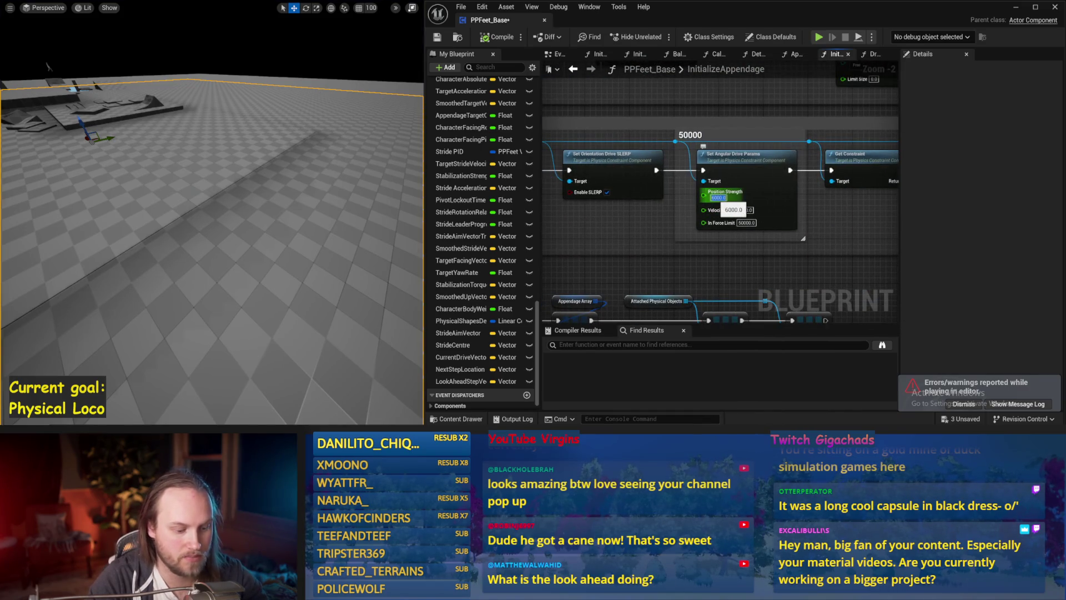
scroll(291, 214, up, 3)
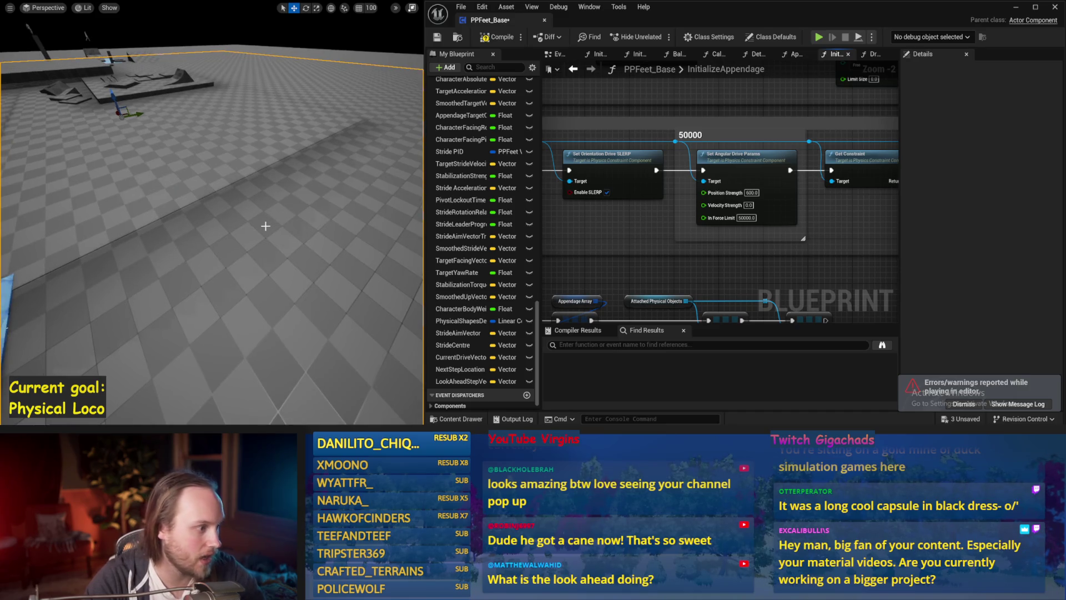
Simulate with angular Position Strength 500, then move to the other angular drive node
key(alt+s)
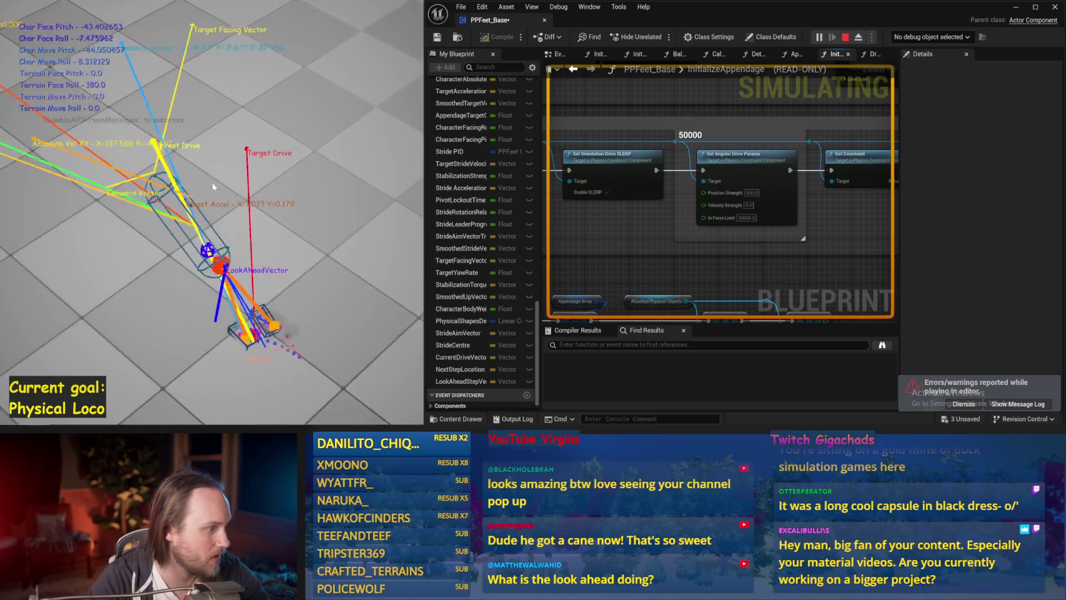
key(Escape)
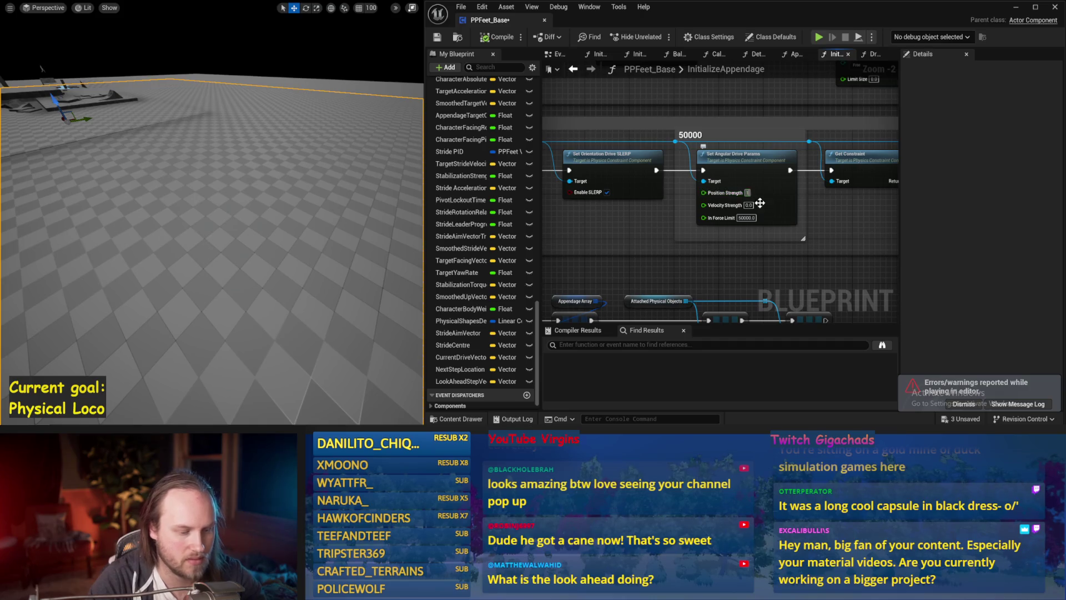
mouse_move(814, 239)
mouse_down()
mouse_move(885, 213)
mouse_move(724, 179)
mouse_up()
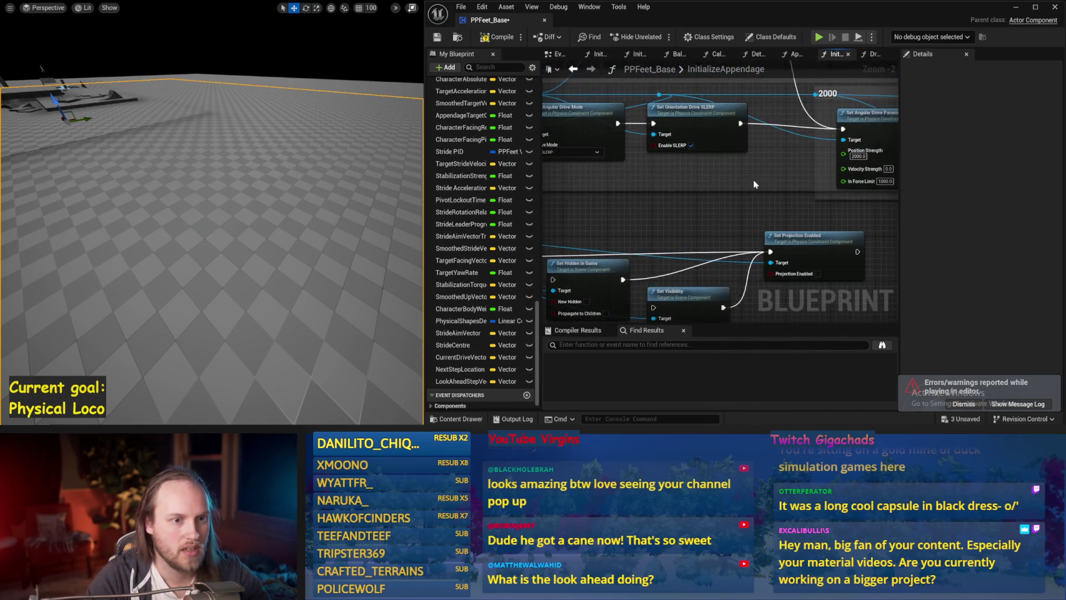
Run two short capsule simulations with the changed angular drive strengths
drag(317, 182, 319, 189)
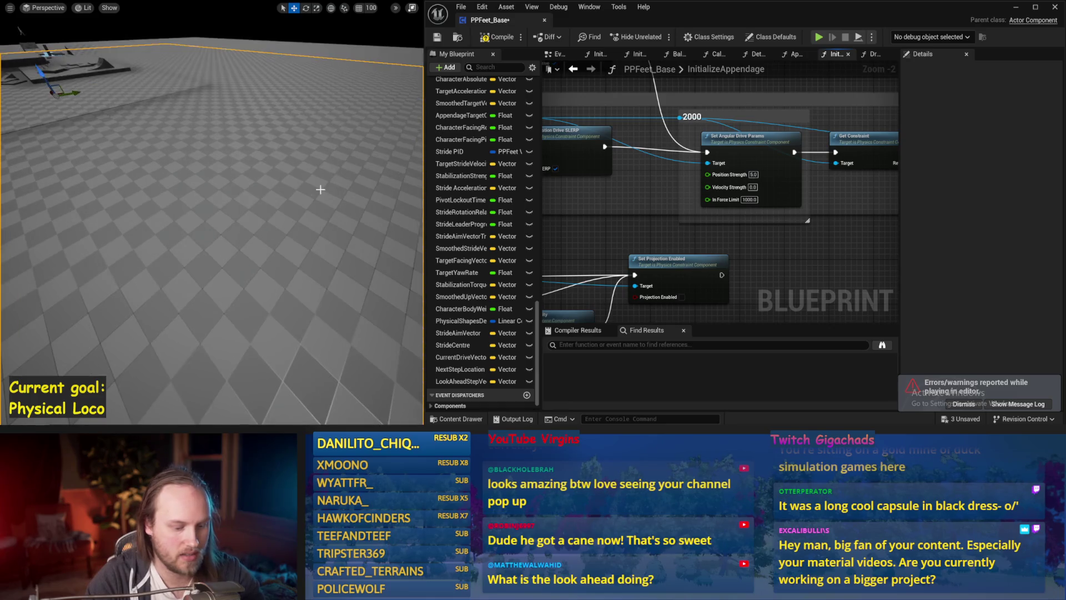
key(alt+p)
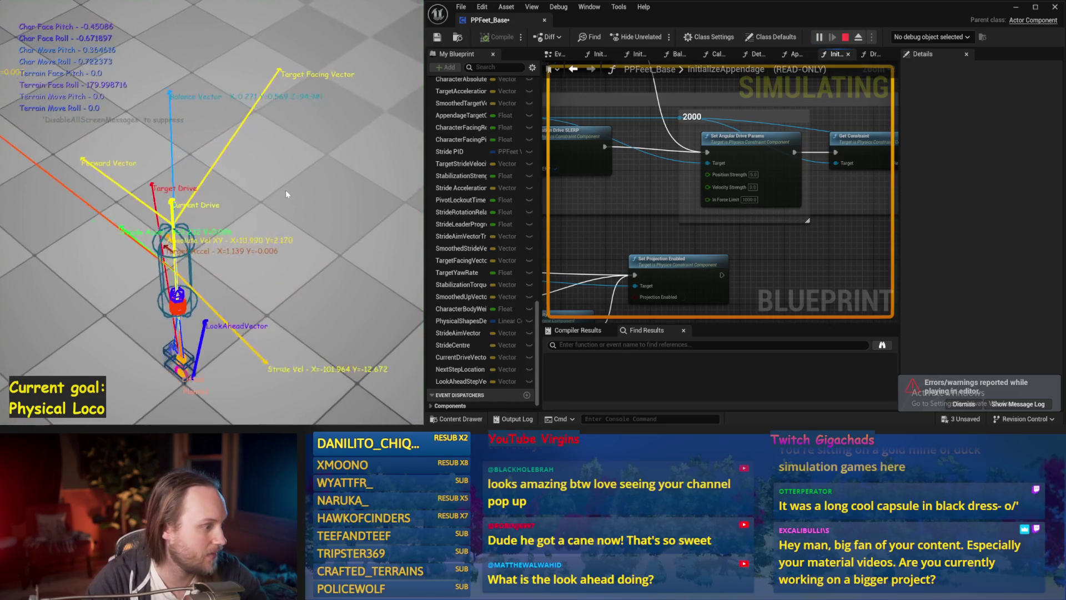
key(Escape)
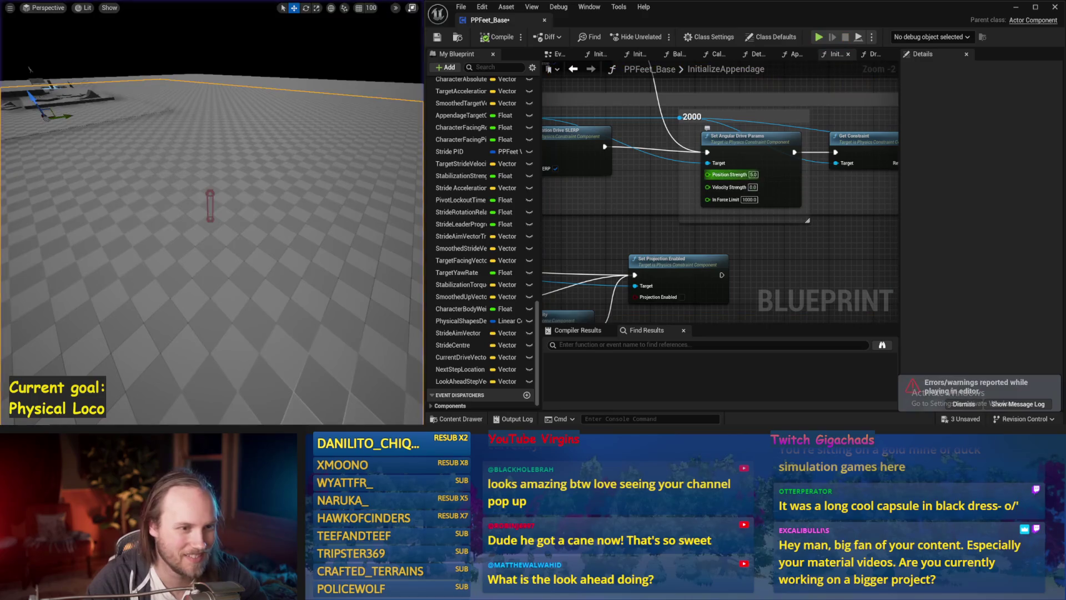
drag(382, 214, 381, 221)
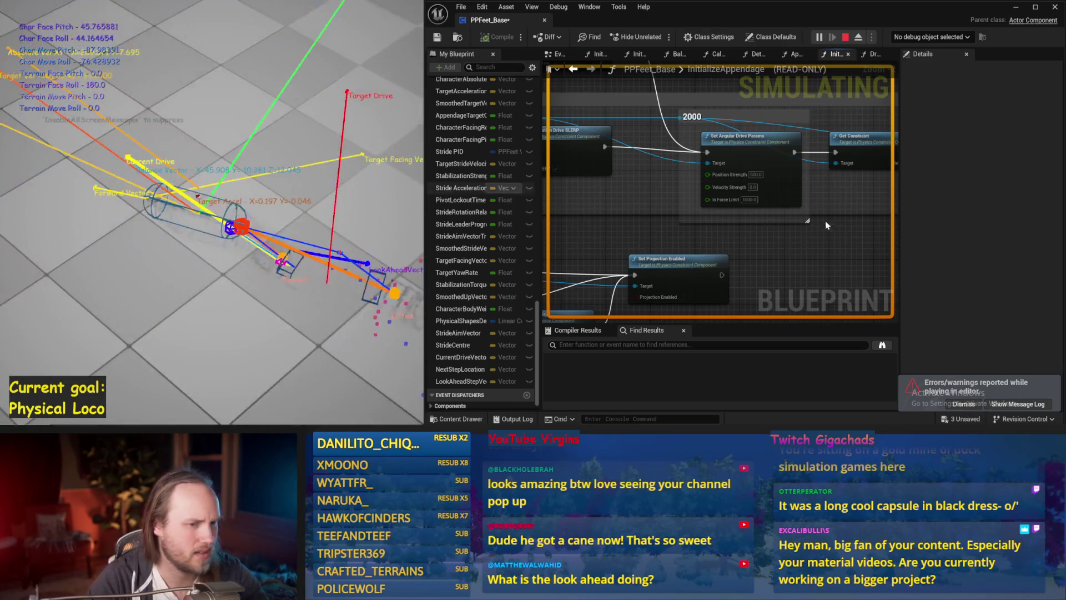
key(Escape)
Simulate once more, then undo the angular drive strengths back to 1000
drag(391, 205, 378, 208)
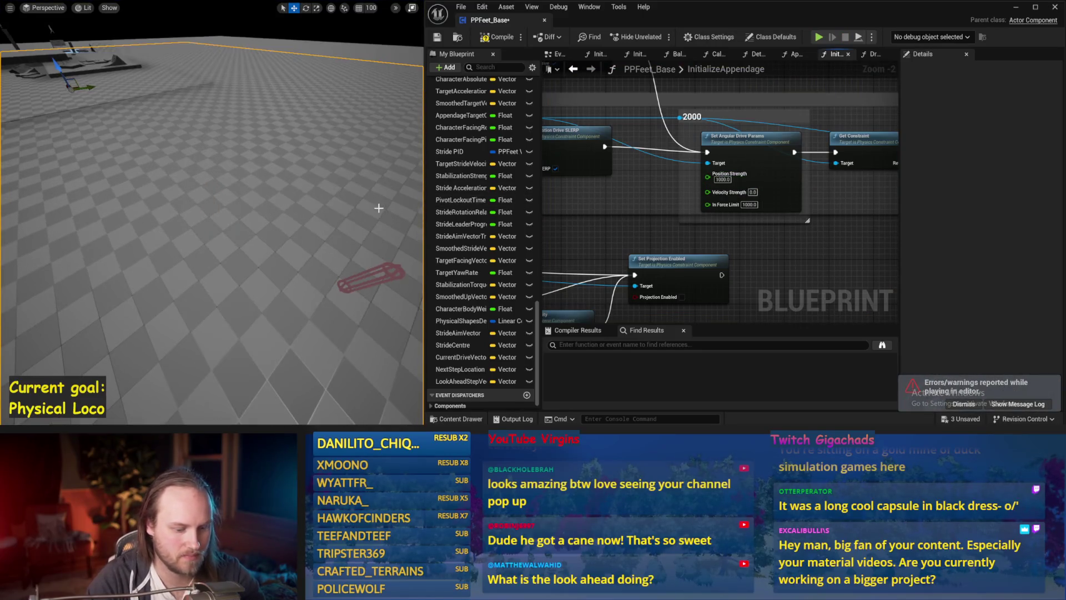
key(alt+s)
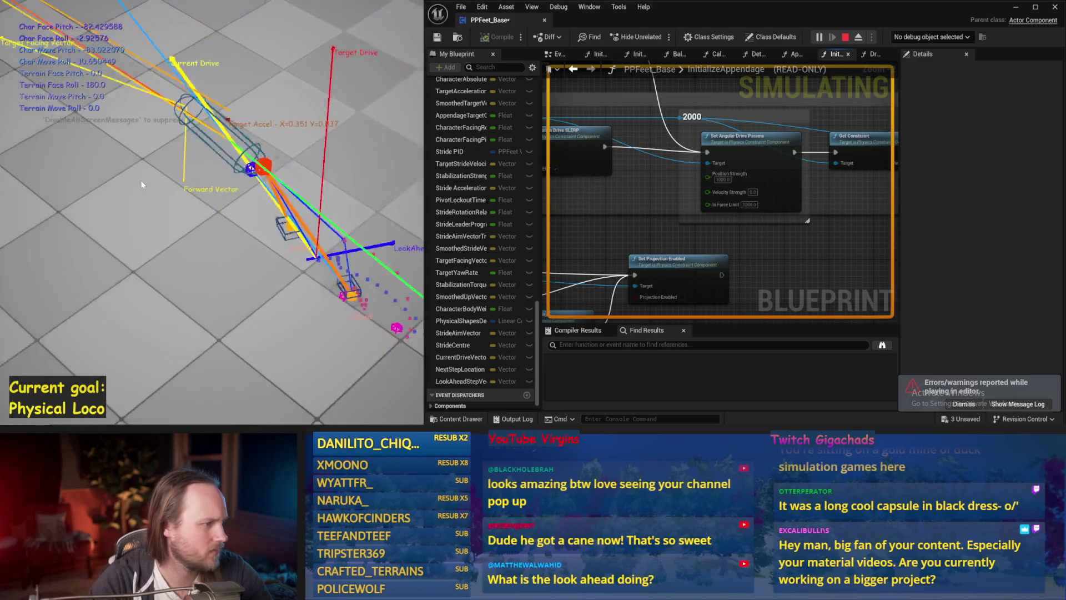
key(Escape)
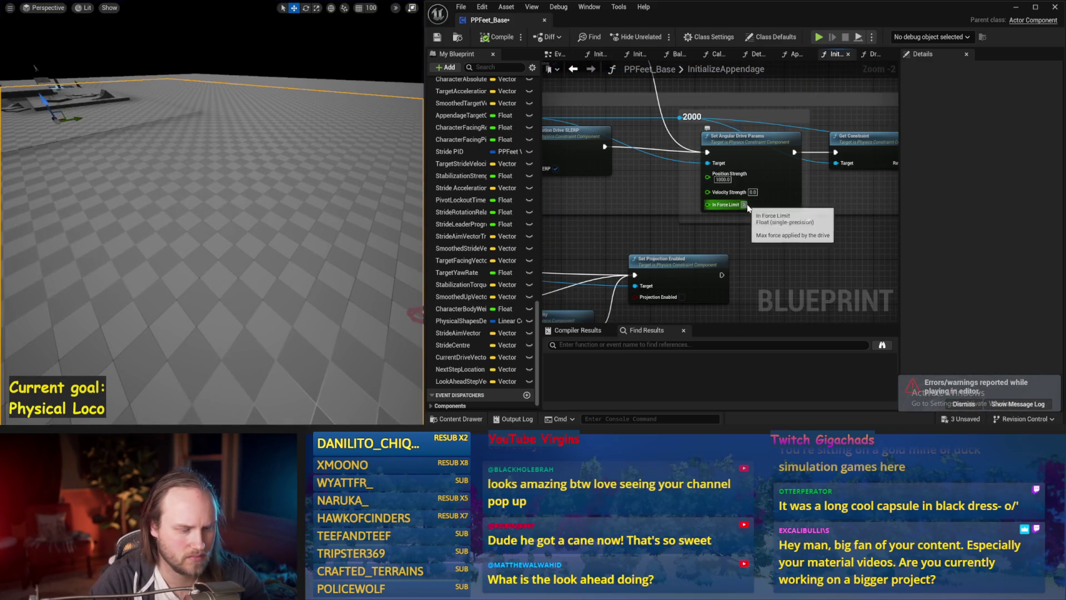
key(ctrl+z)
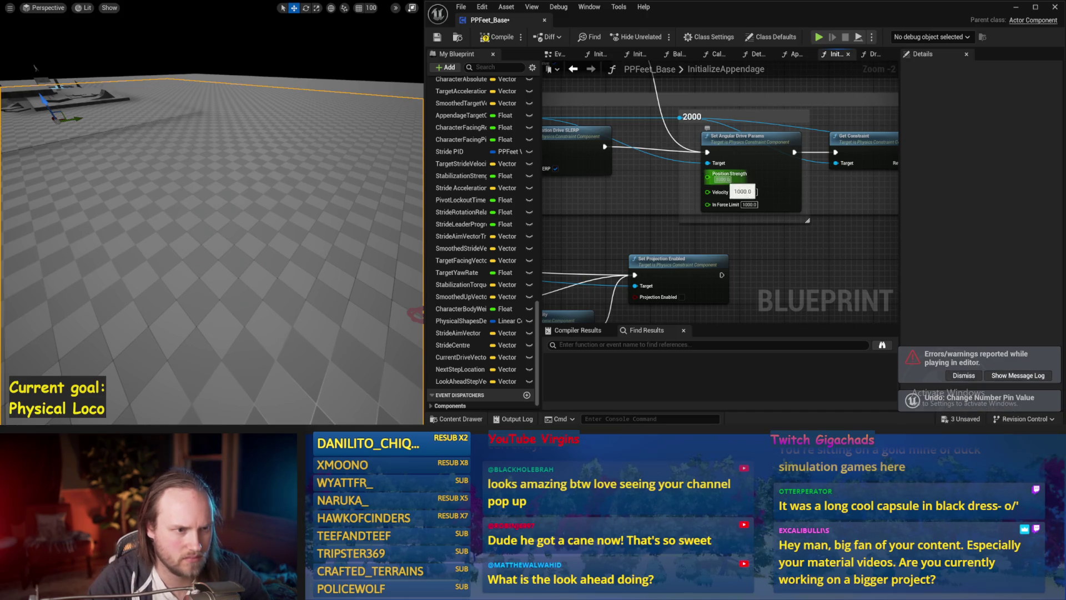
drag(688, 223, 739, 236)
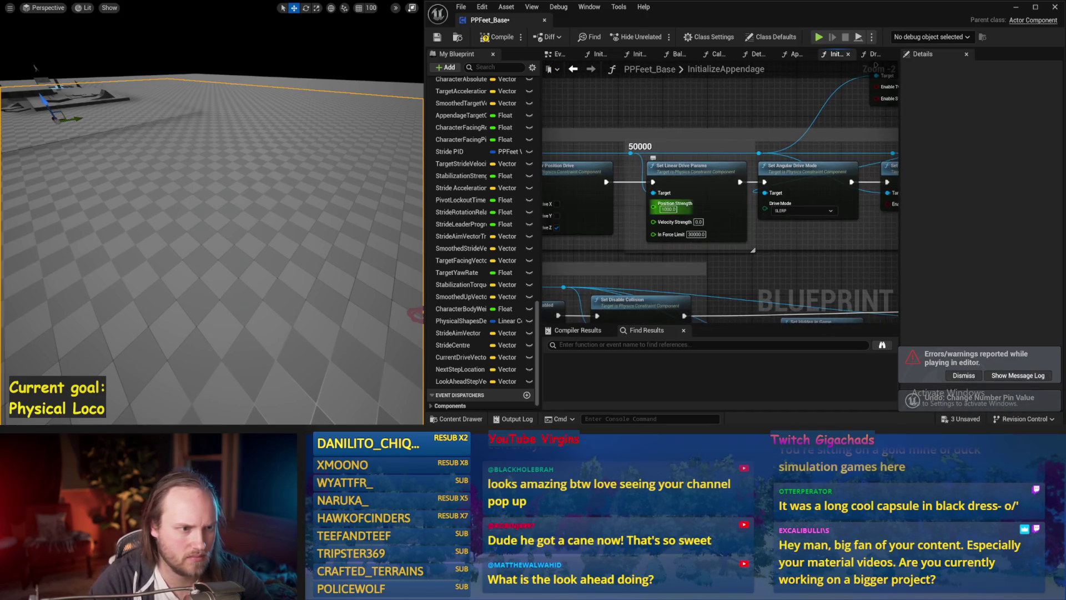
scroll(345, 206, up, 2)
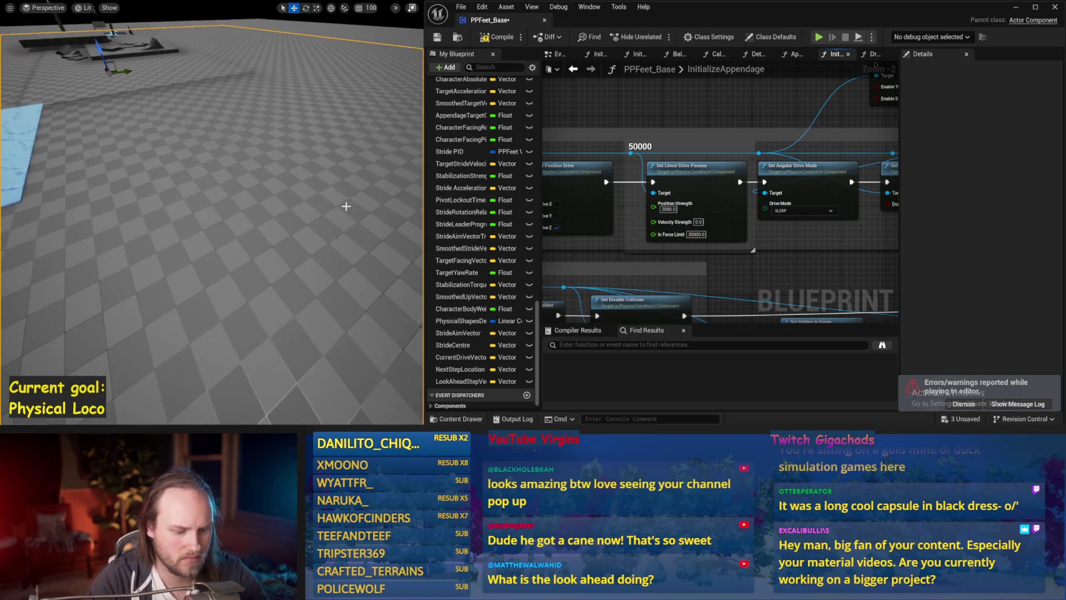
Simulate the capsule with linear Position Strength 2000 and then 100000
key(alt+s)
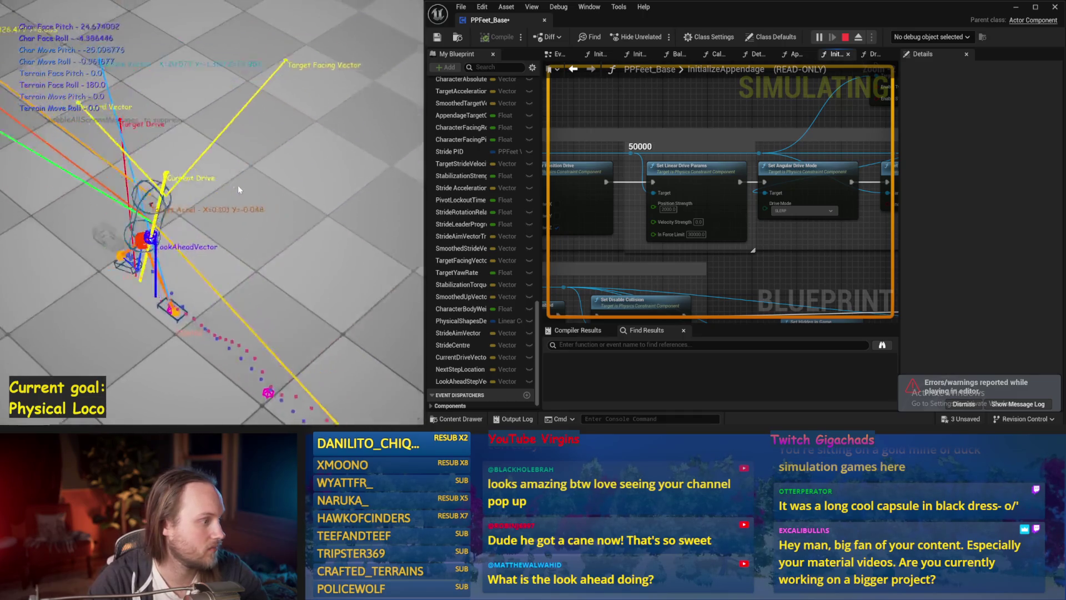
key(Escape)
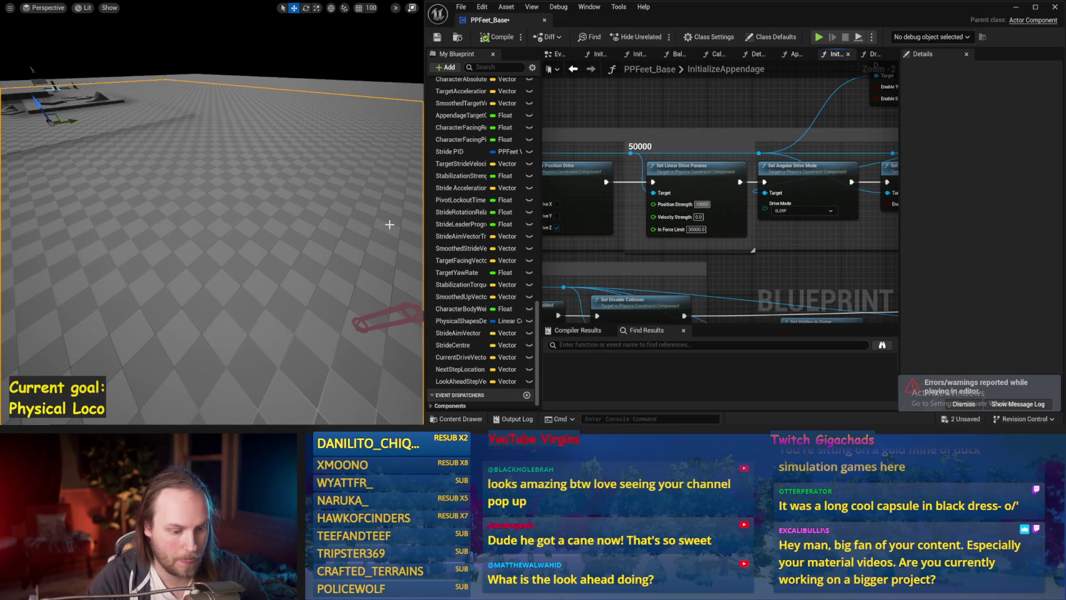
drag(389, 225, 383, 224)
key(alt+s)
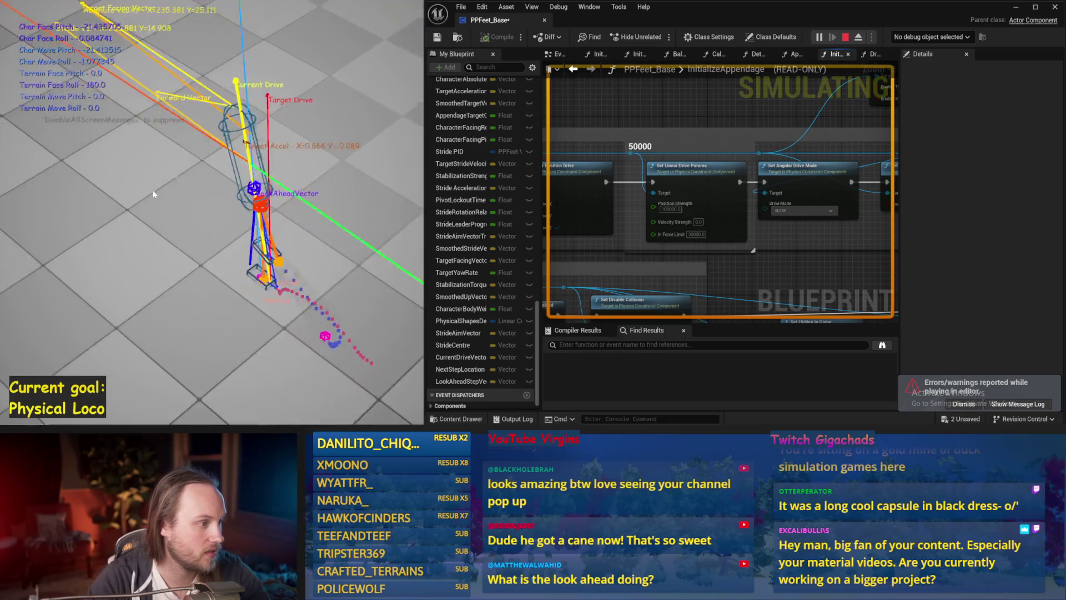
key(Escape)
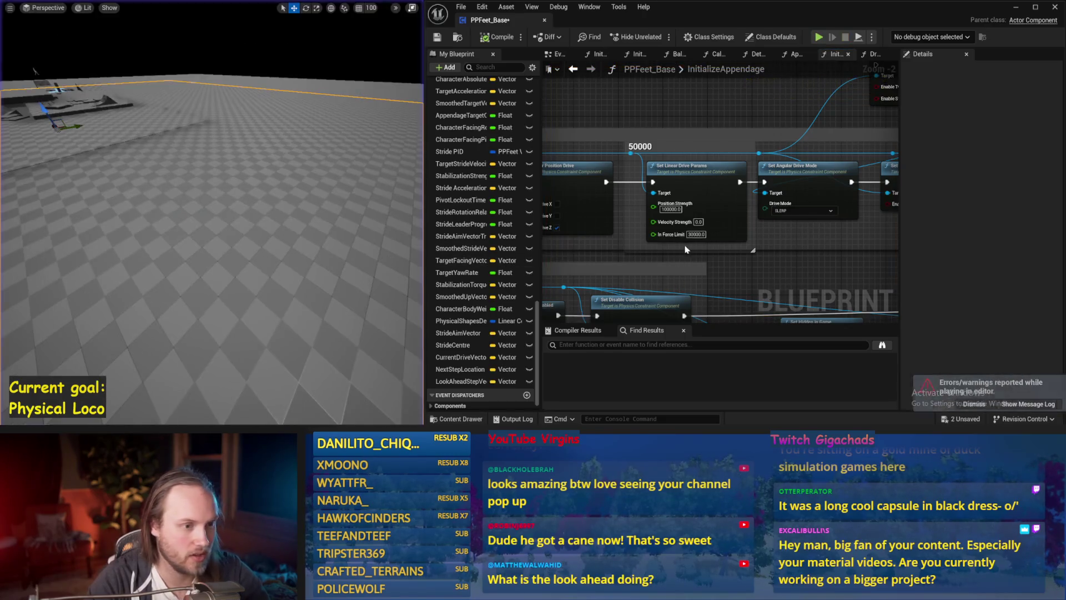
Undo back to Position Strength 2000, save the blueprint and re-test in simulation
key(ctrl+z)
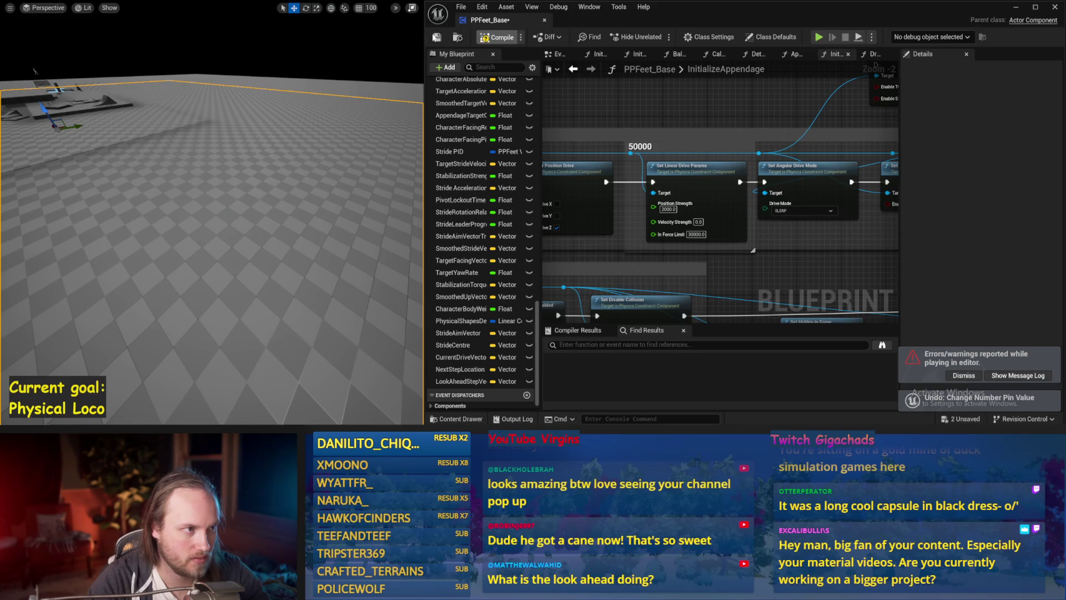
key(ctrl+s)
key(alt+s)
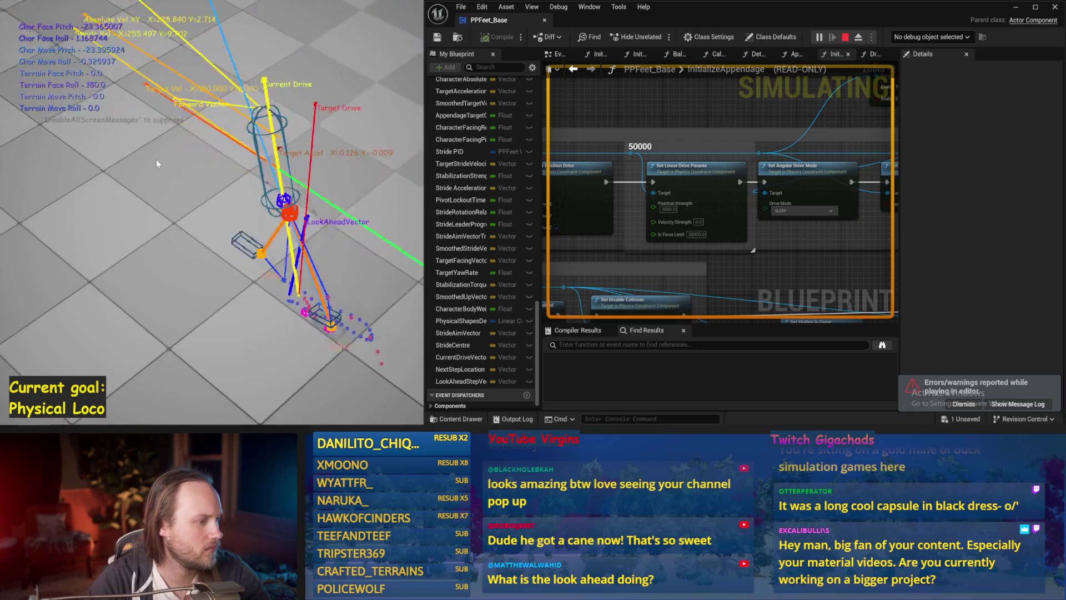
key(Escape)
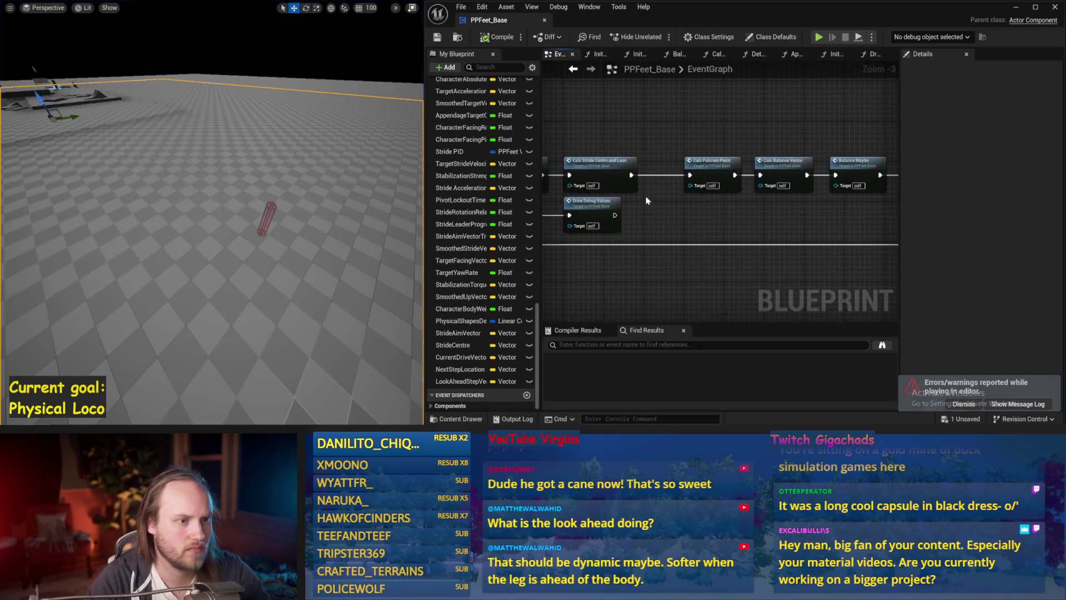
Set the Stride PID ProportionalFactor to 0.02 in Balance Maybe and test it in simulation
drag(647, 200, 596, 211)
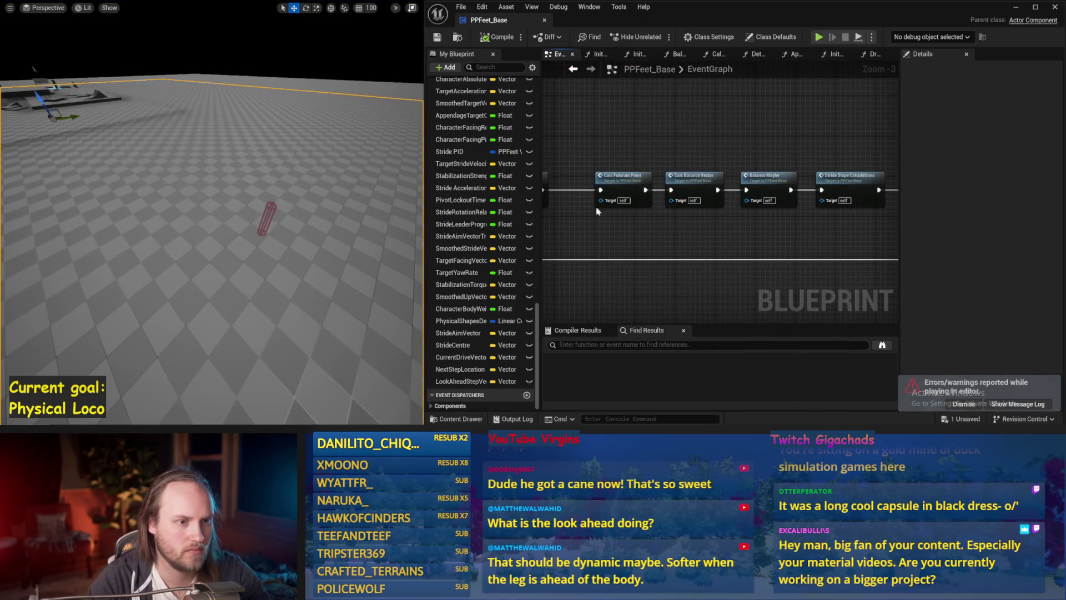
double_click(780, 178)
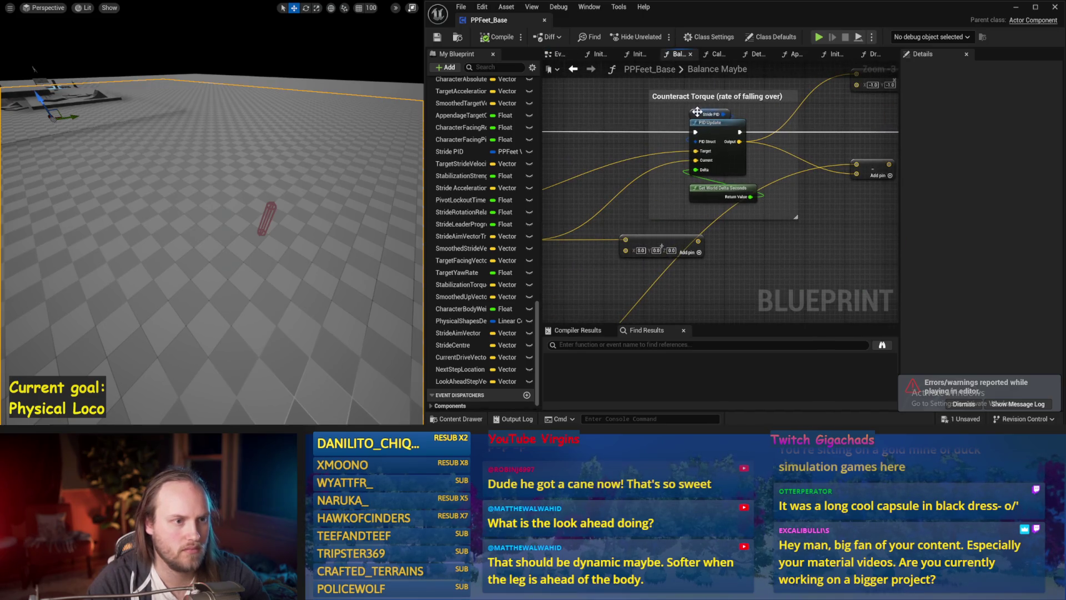
click(697, 112)
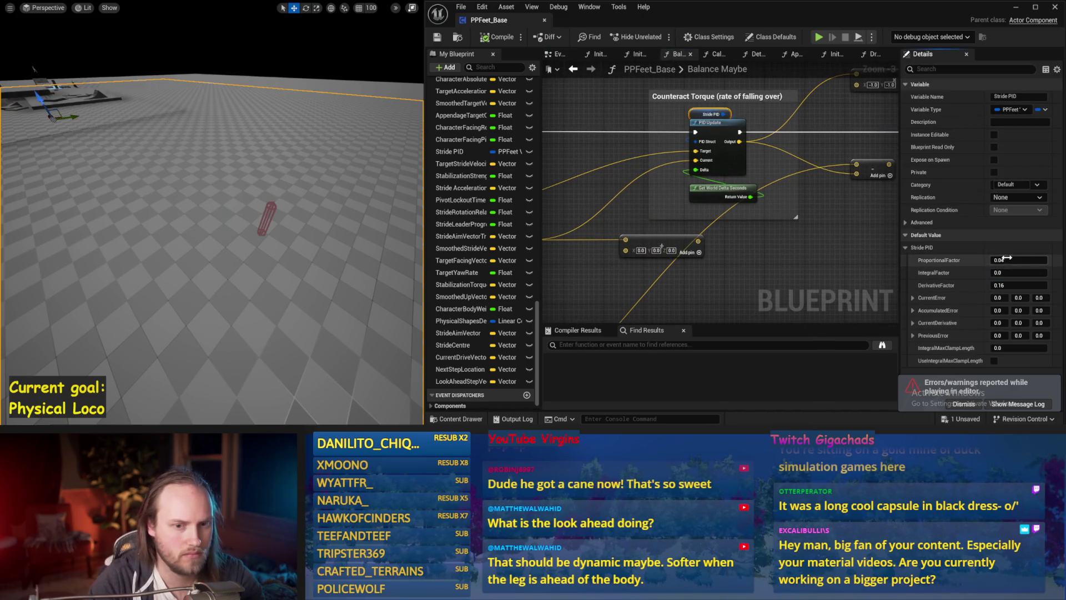
text(2)
key(Return)
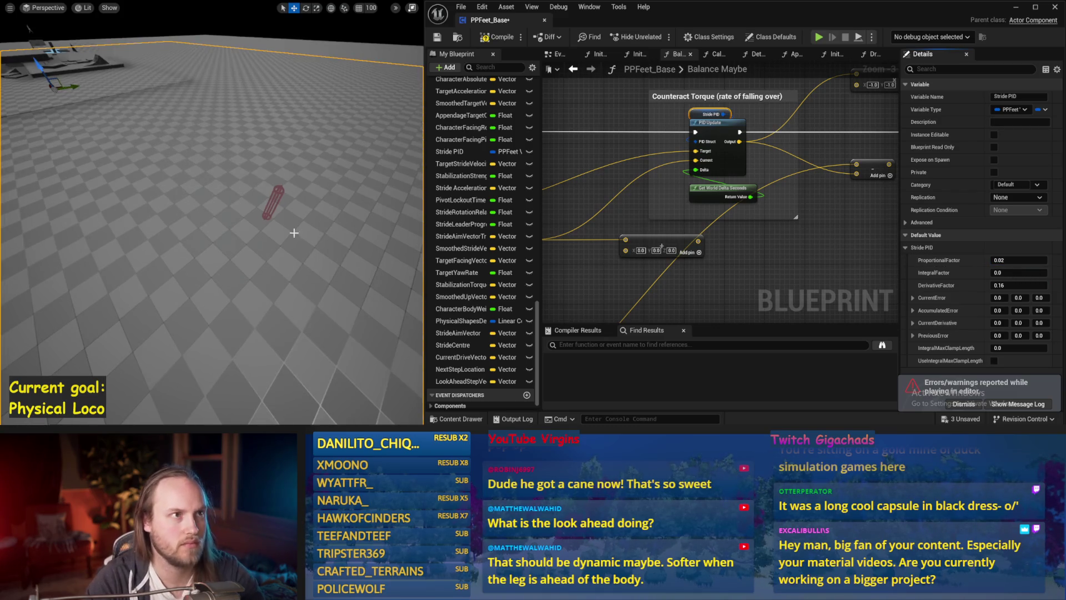
key(alt+s)
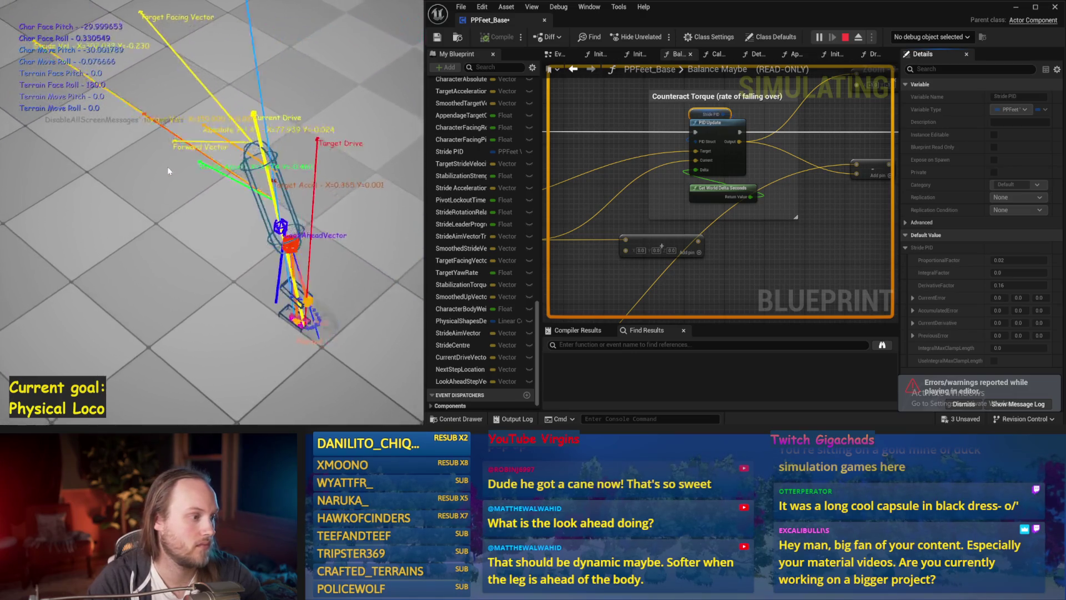
key(Escape)
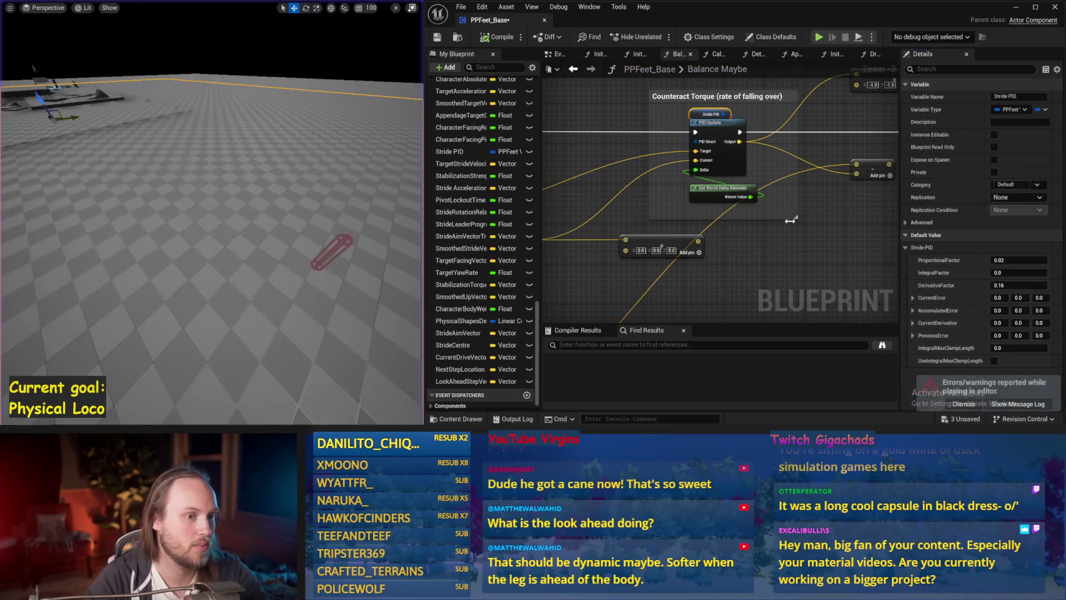
Set the Stride PID DerivativeFactor to 0.13, test it in simulation, and return to EventGraph
drag(746, 253, 713, 238)
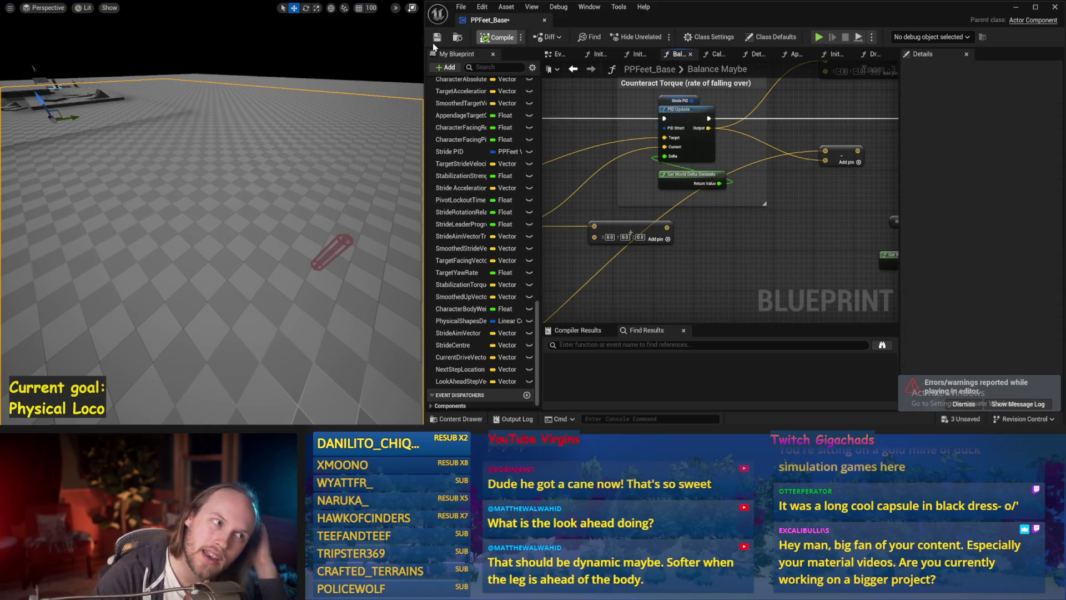
click(677, 101)
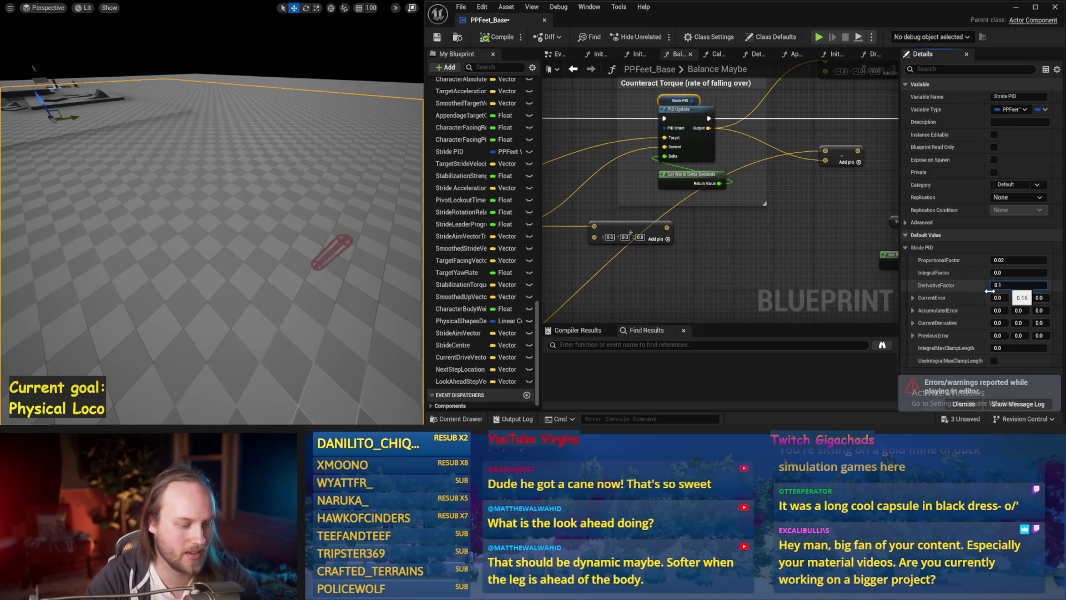
text(3)
drag(222, 260, 231, 267)
key(alt+s)
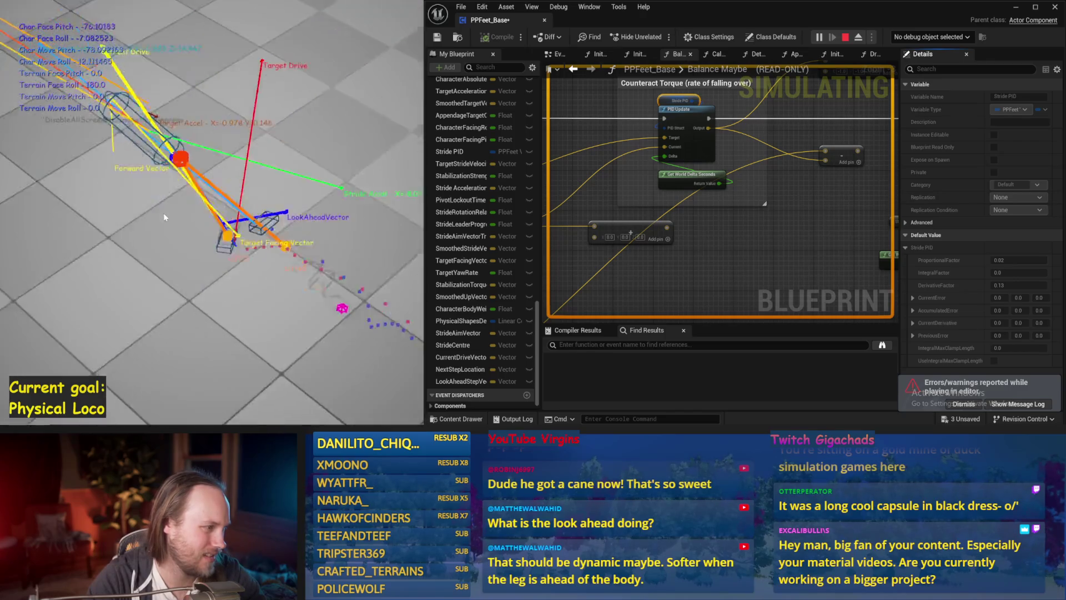
key(Escape)
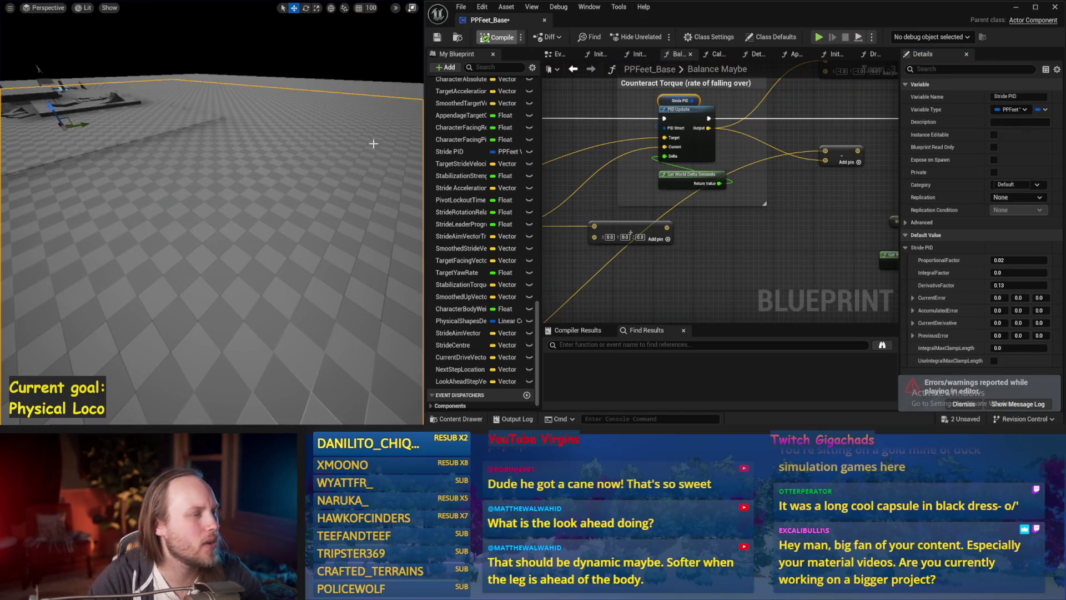
scroll(716, 208, down, 5)
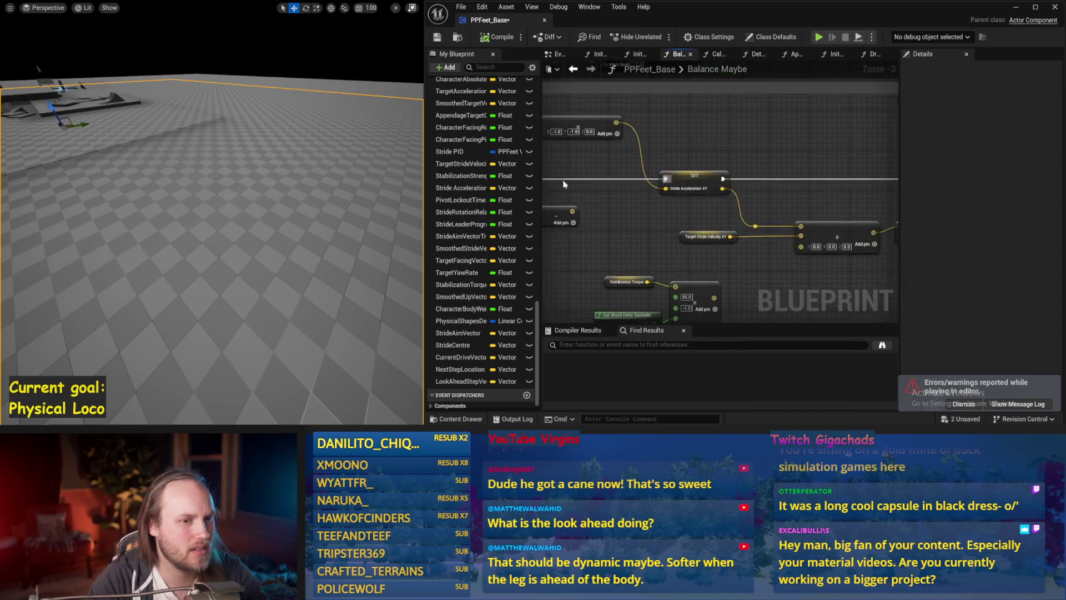
click(556, 54)
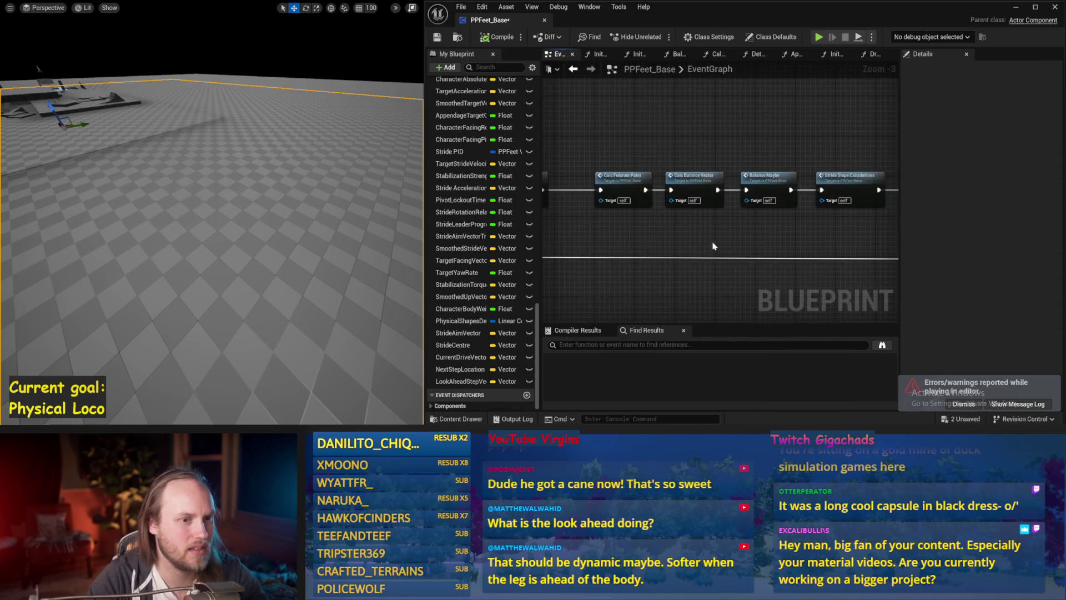
scroll(693, 223, up, 1)
scroll(585, 217, up, 1)
scroll(695, 215, down, 1)
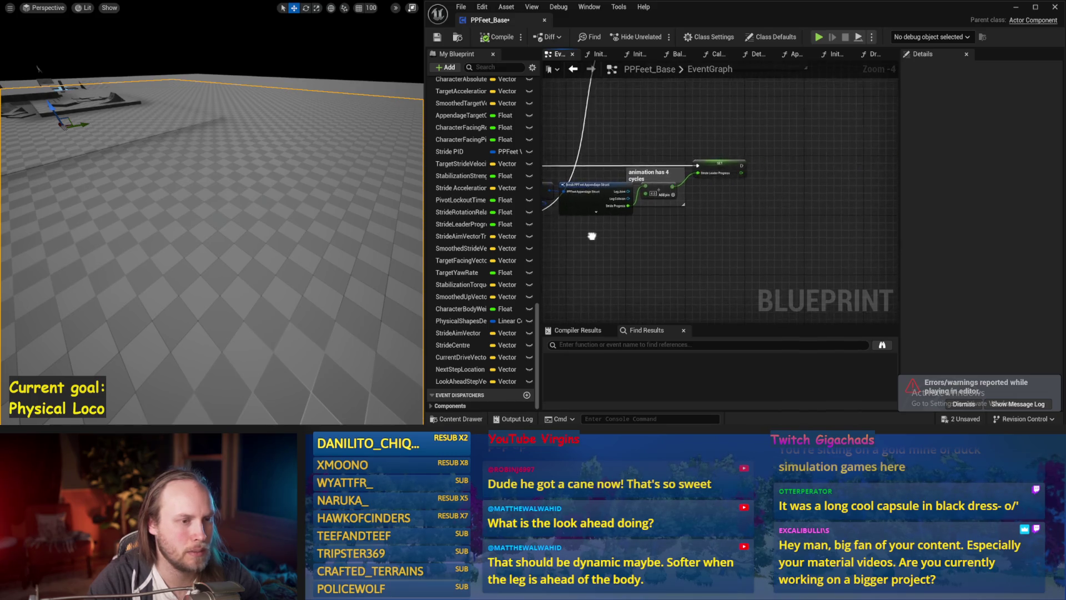
scroll(748, 238, up, 1)
Save PPFeet_Base from the event graph and run a short capsule simulation test
drag(536, 185, 596, 223)
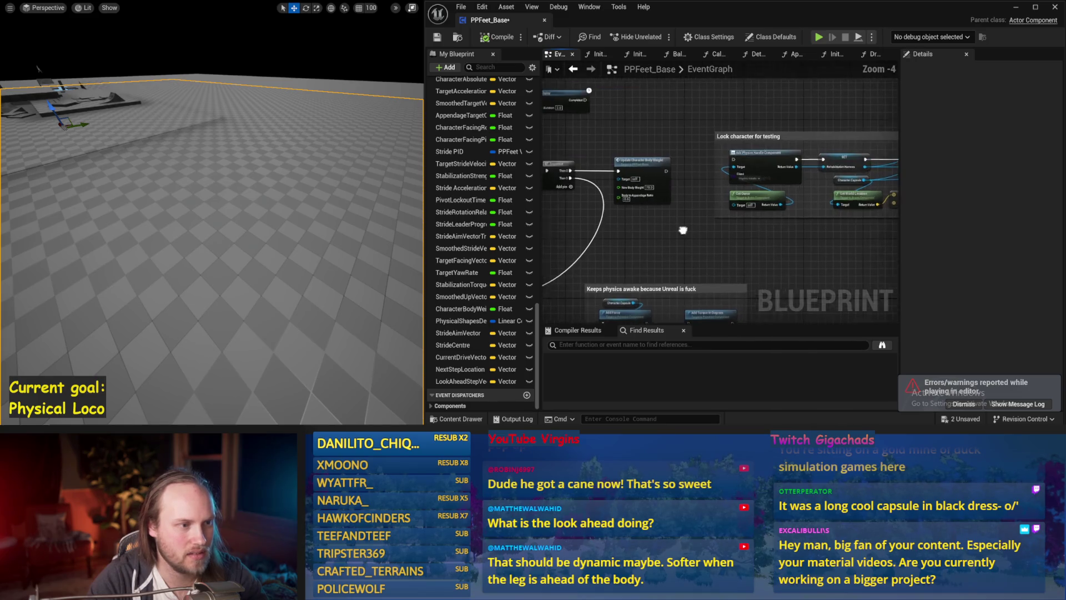
drag(596, 223, 595, 221)
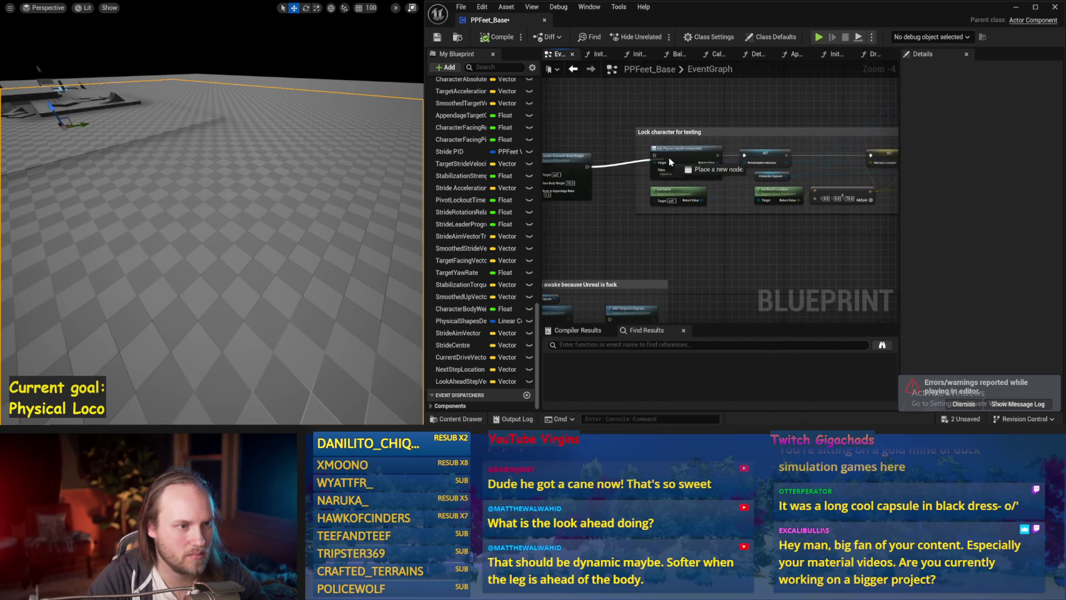
click(499, 38)
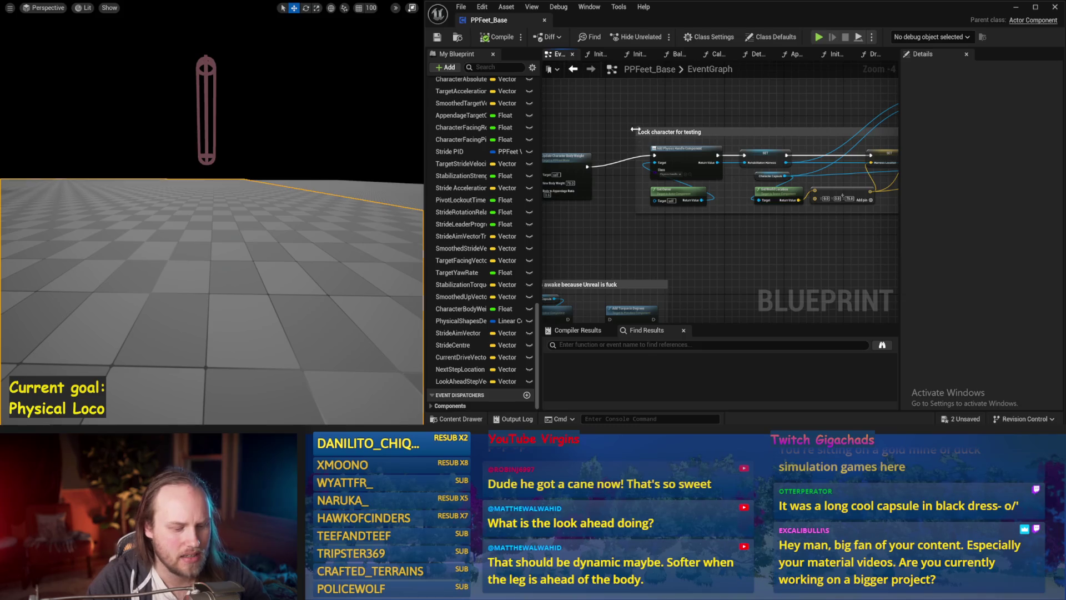
key(alt+s)
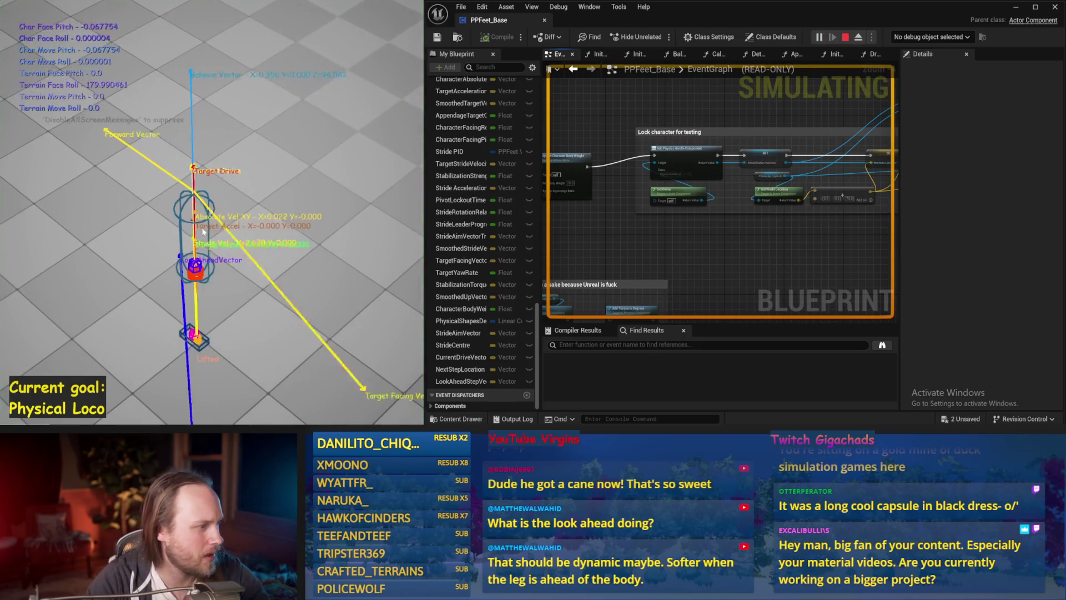
key(Escape)
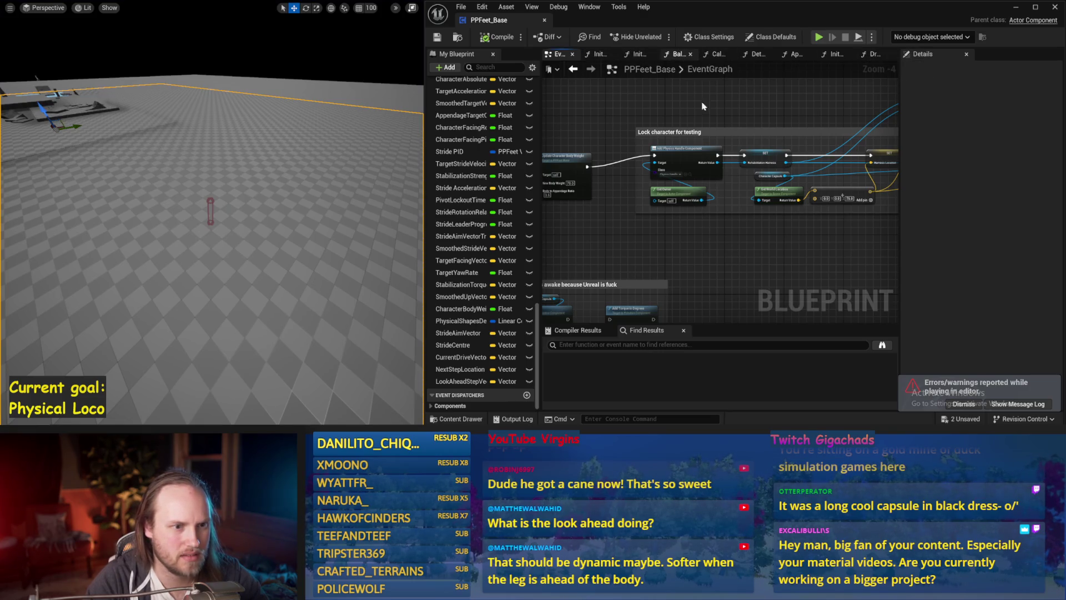
Test-run the Balance Maybe logic in simulation and save the PPFeet_Base blueprint
click(679, 54)
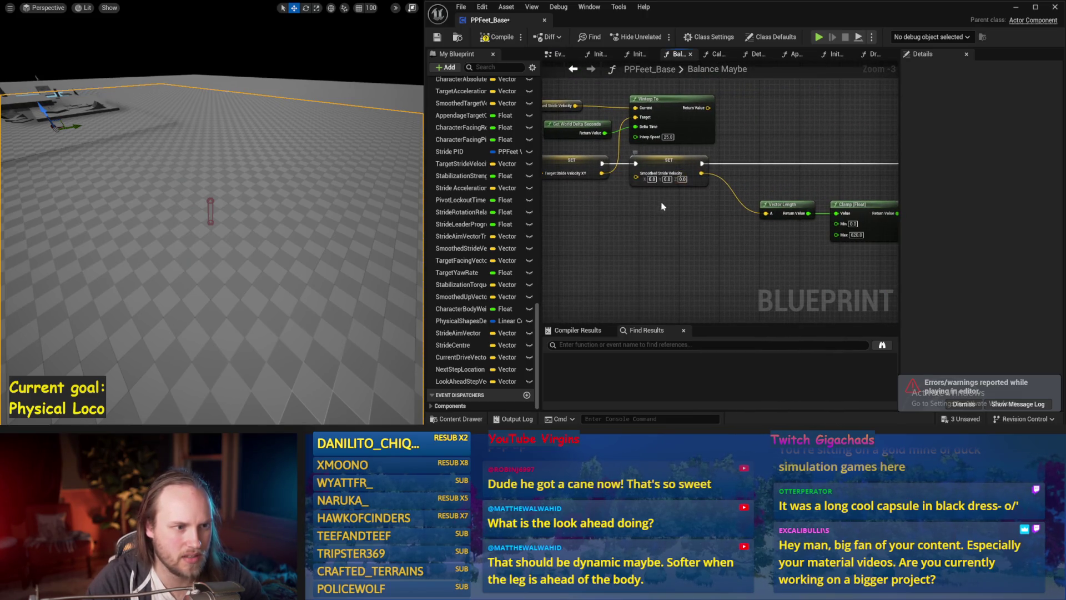
scroll(659, 195, up, 1)
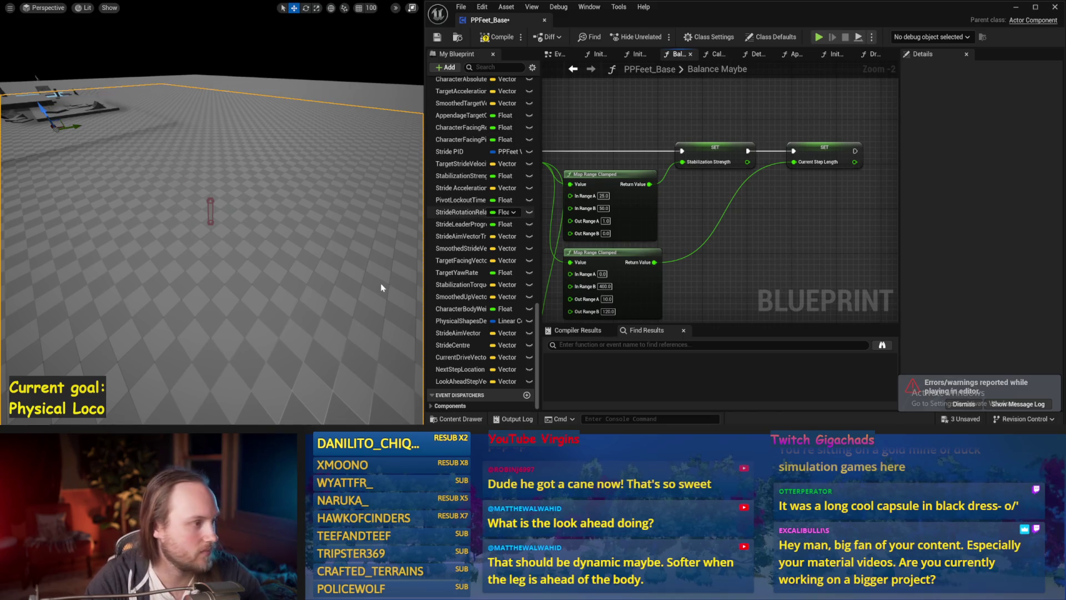
key(alt+p)
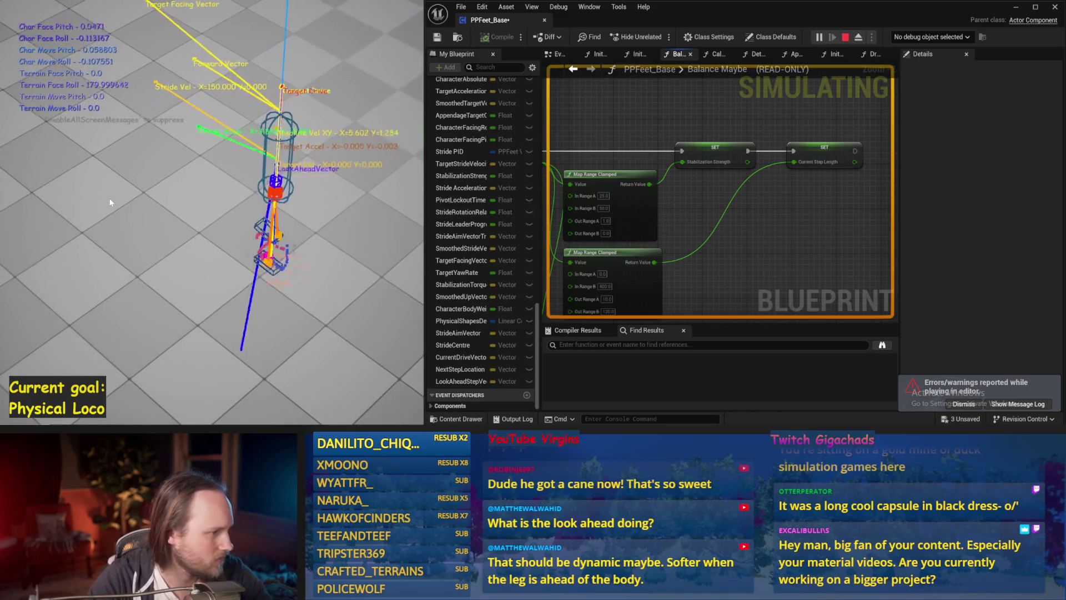
key(Escape)
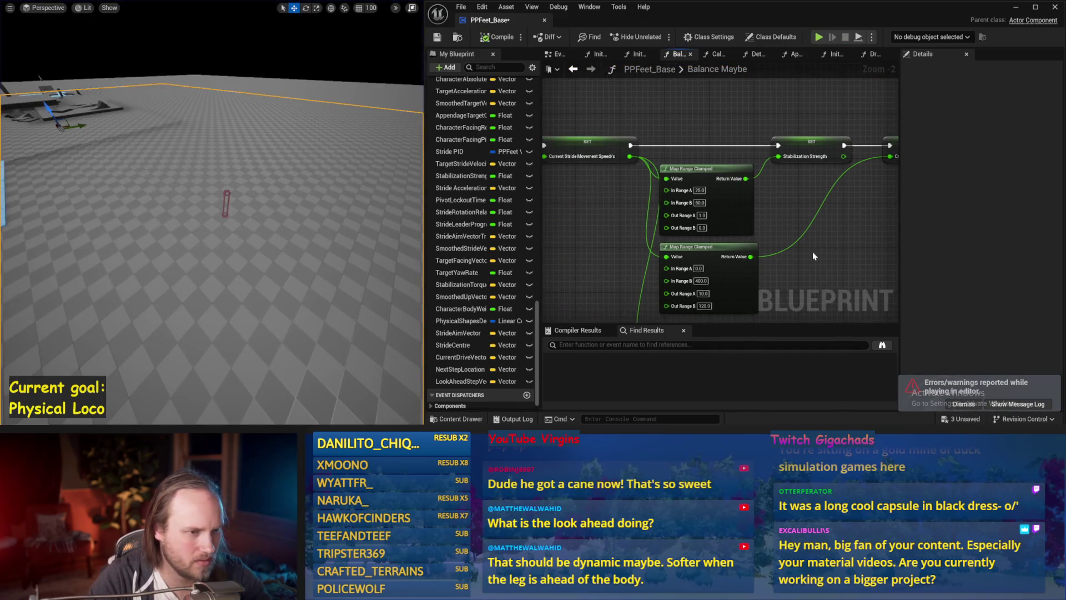
key(ctrl+s)
Review the Smoothed Stride Velocity nodes and run the simulation a second time
drag(772, 246, 772, 199)
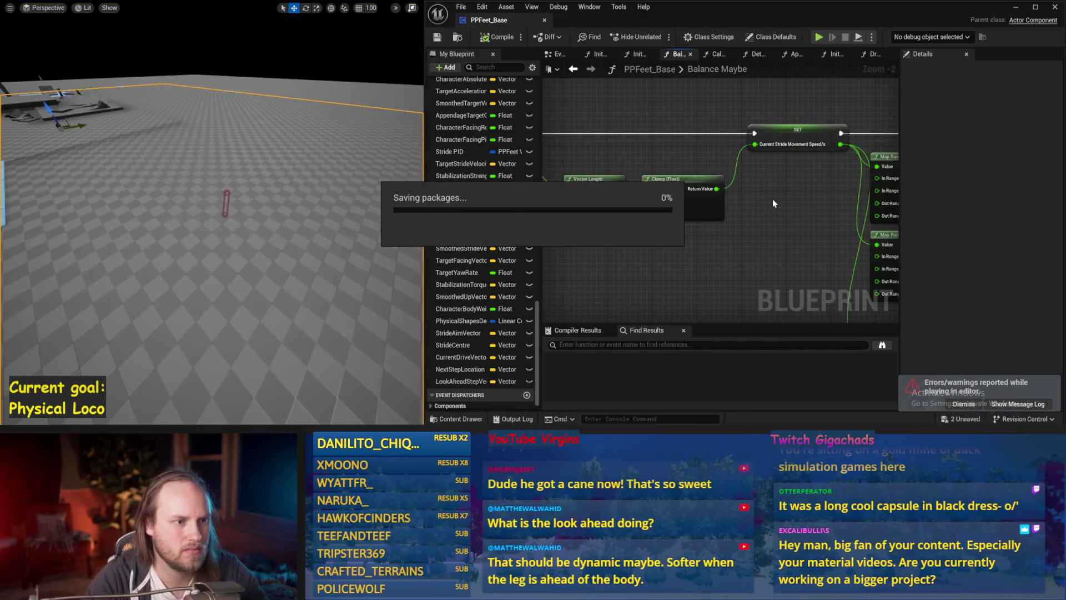
mouse_move(639, 236)
mouse_down()
mouse_move(628, 170)
mouse_move(656, 248)
mouse_move(653, 237)
mouse_move(740, 184)
mouse_up()
scroll(652, 238, down, 1)
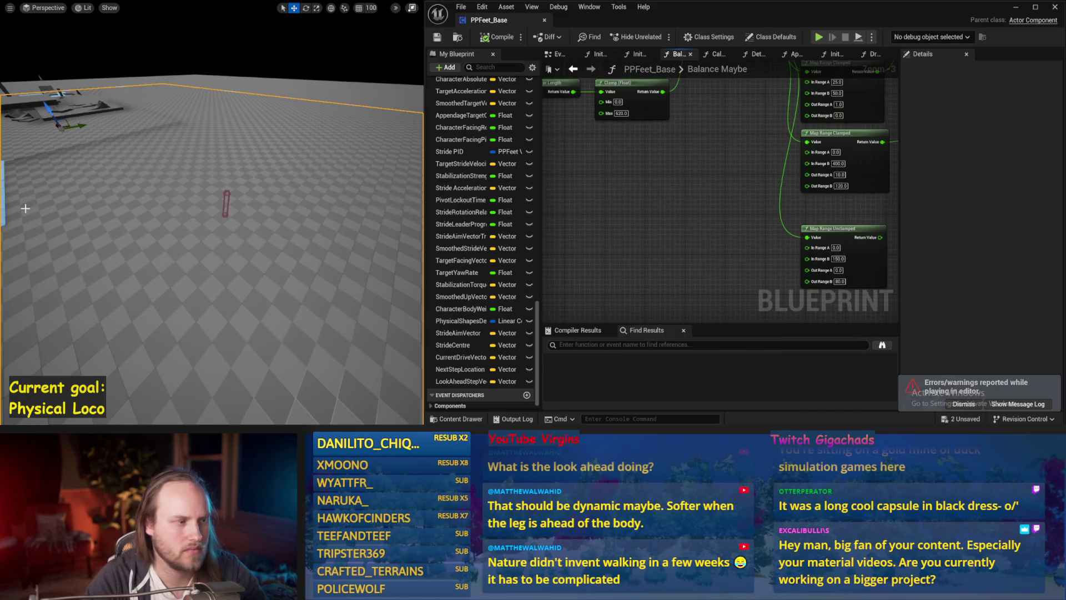
key(alt+s)
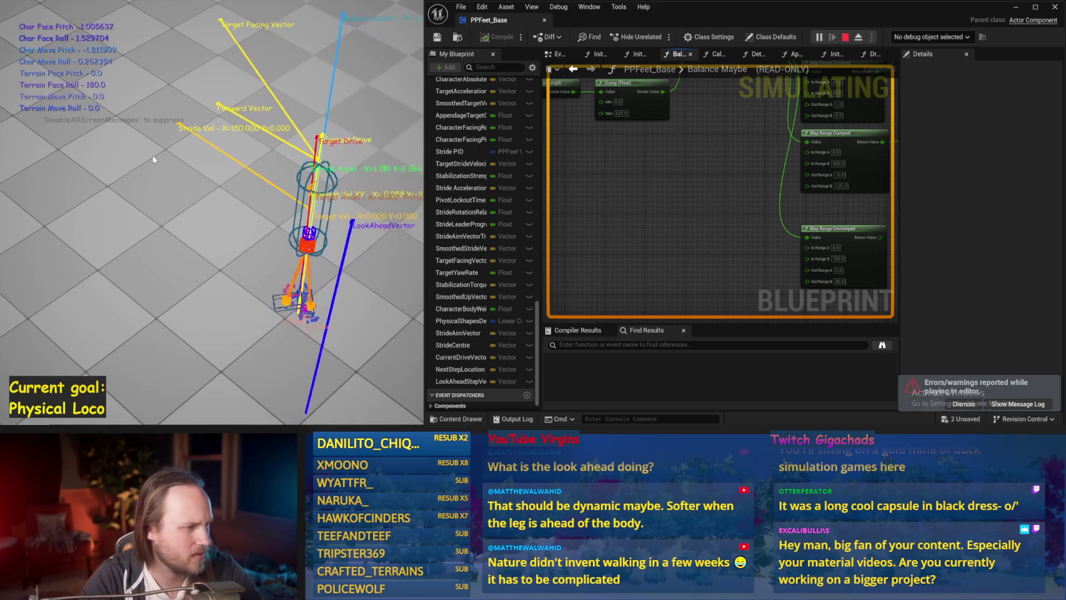
key(Escape)
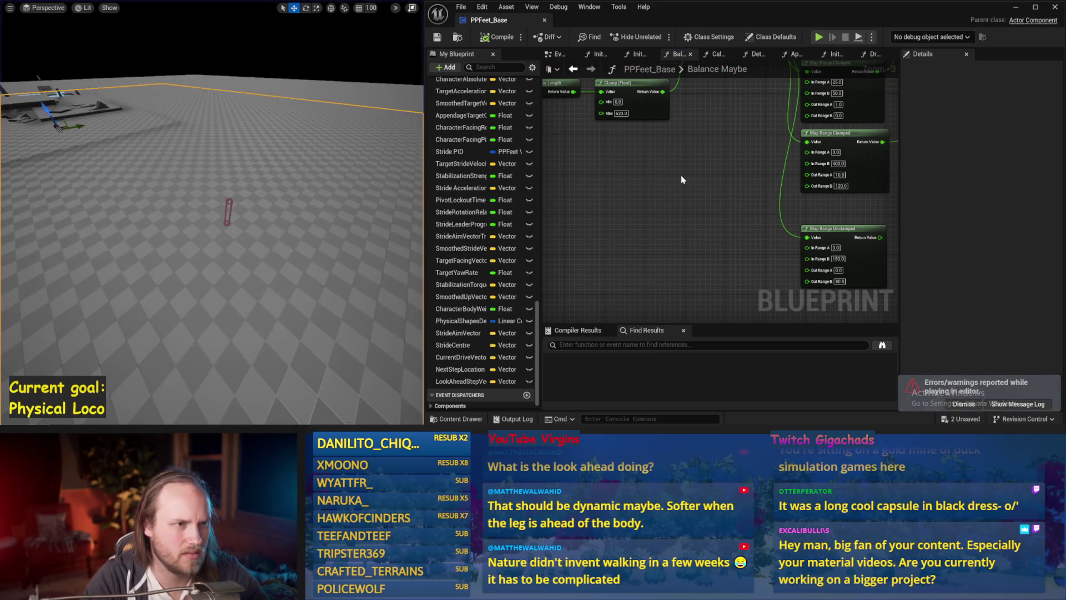
click(834, 55)
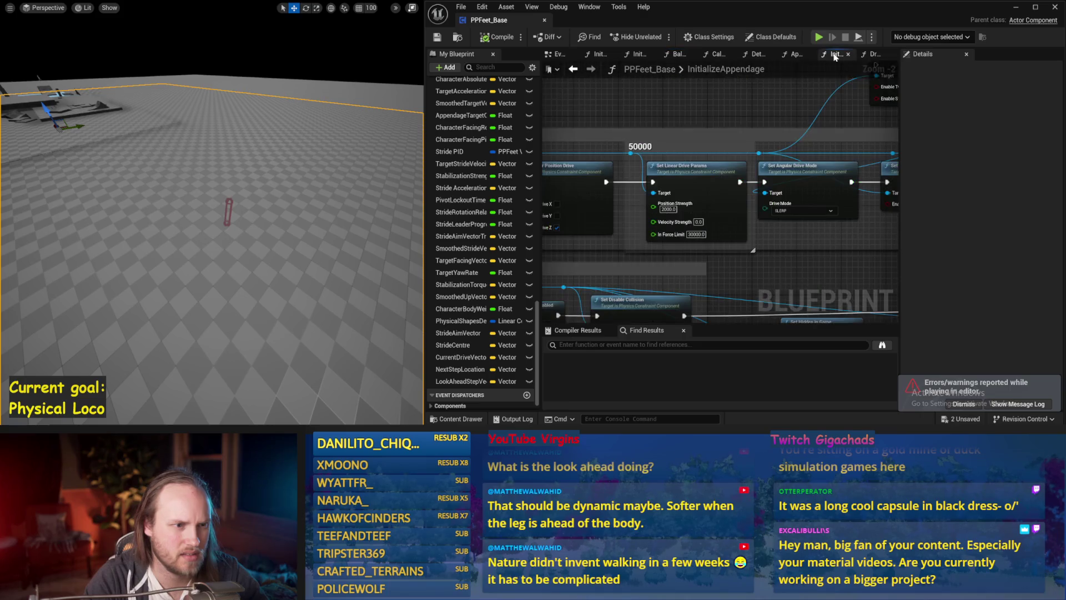
Change the angular drive Position Strength from 20000 to 2000 and re-test in simulation
drag(766, 232, 640, 228)
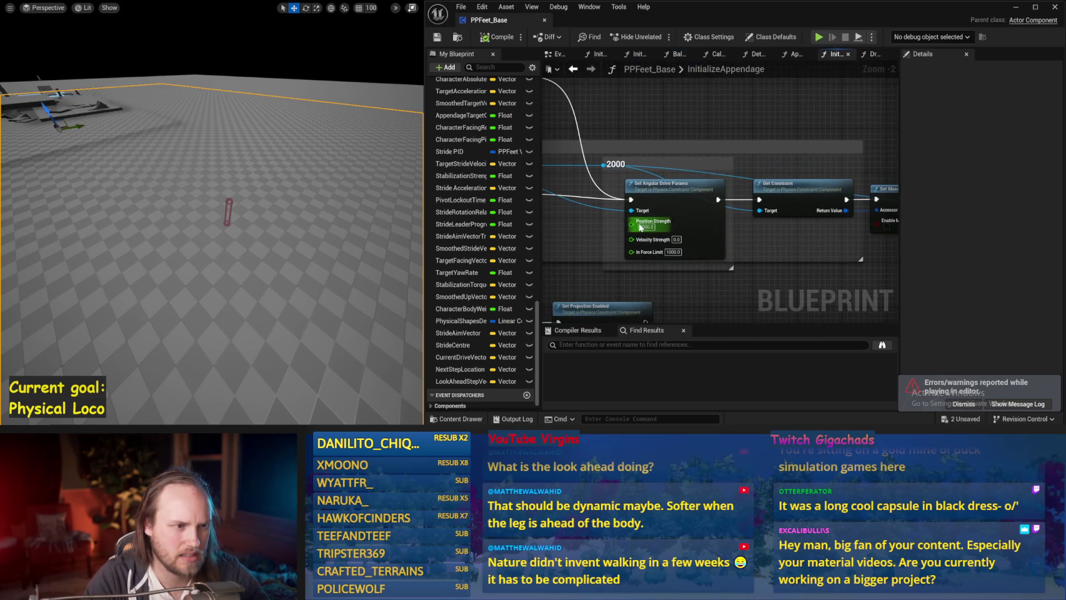
click(362, 225)
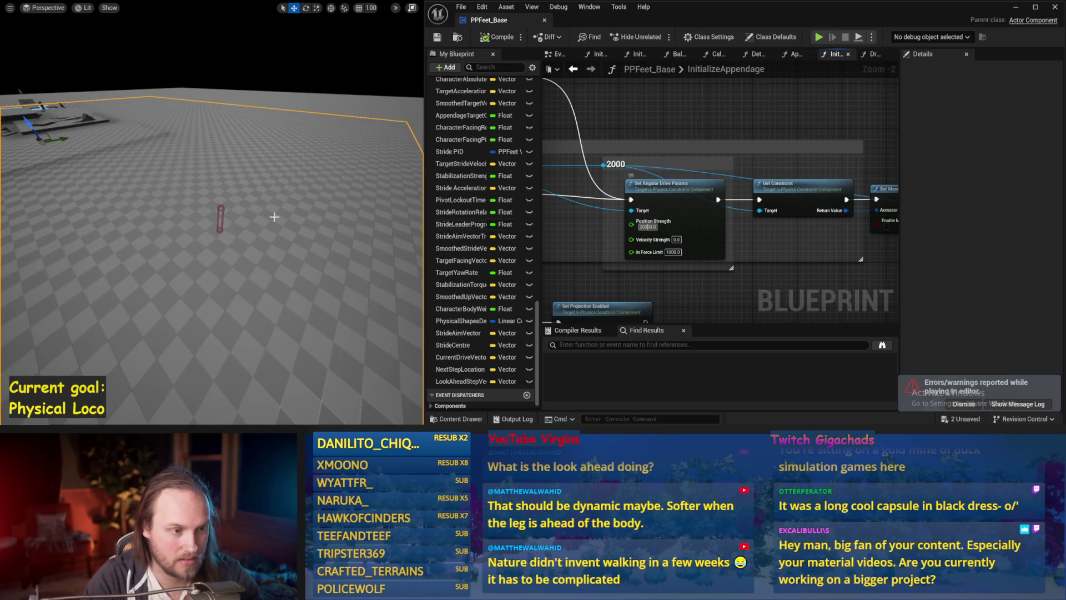
key(alt+s)
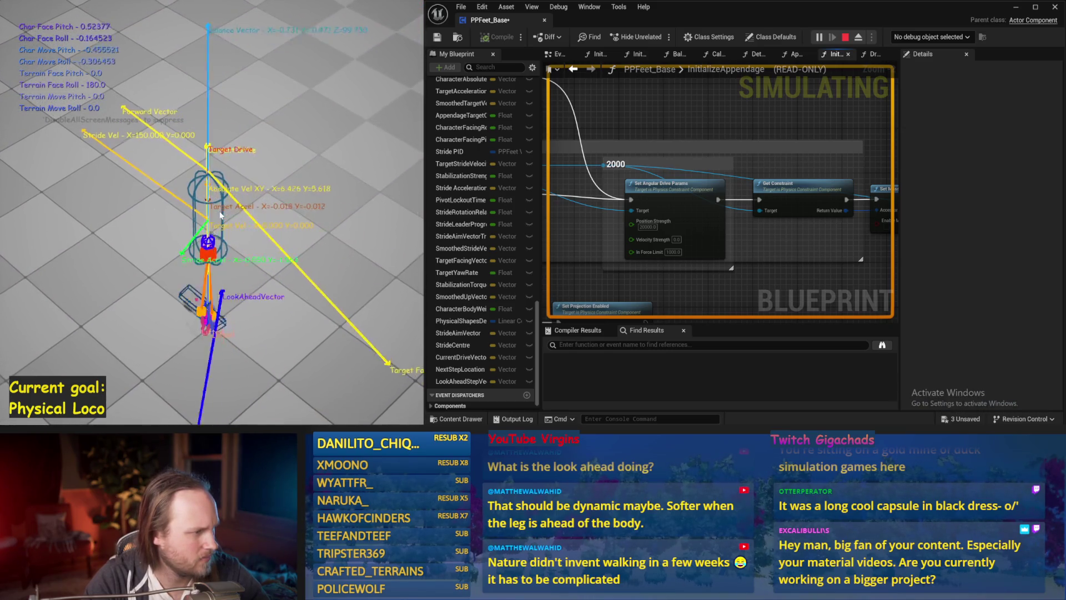
key(Escape)
drag(665, 225, 693, 240)
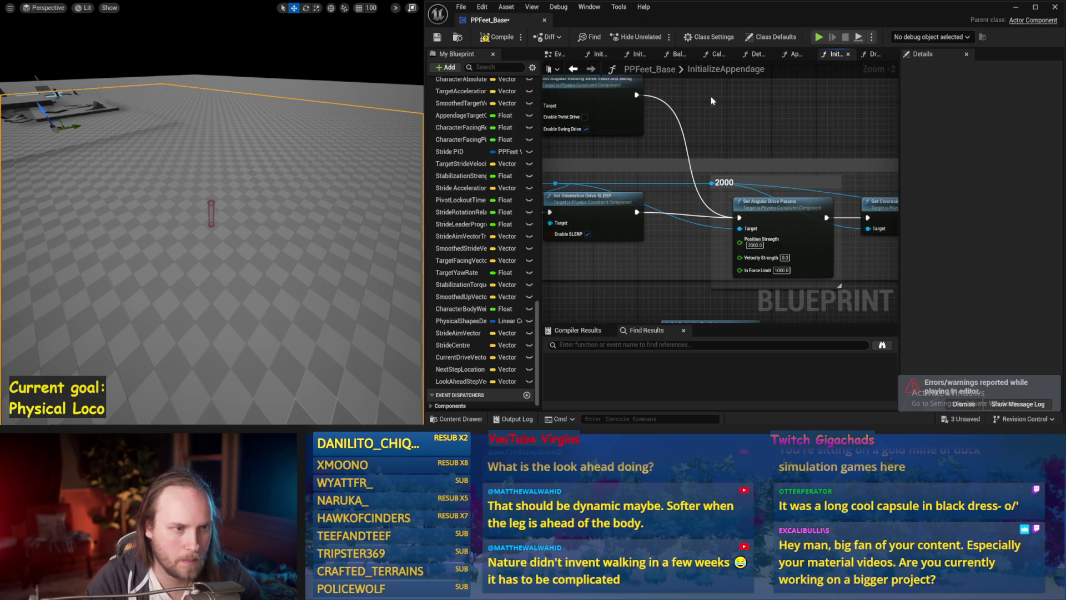
click(558, 55)
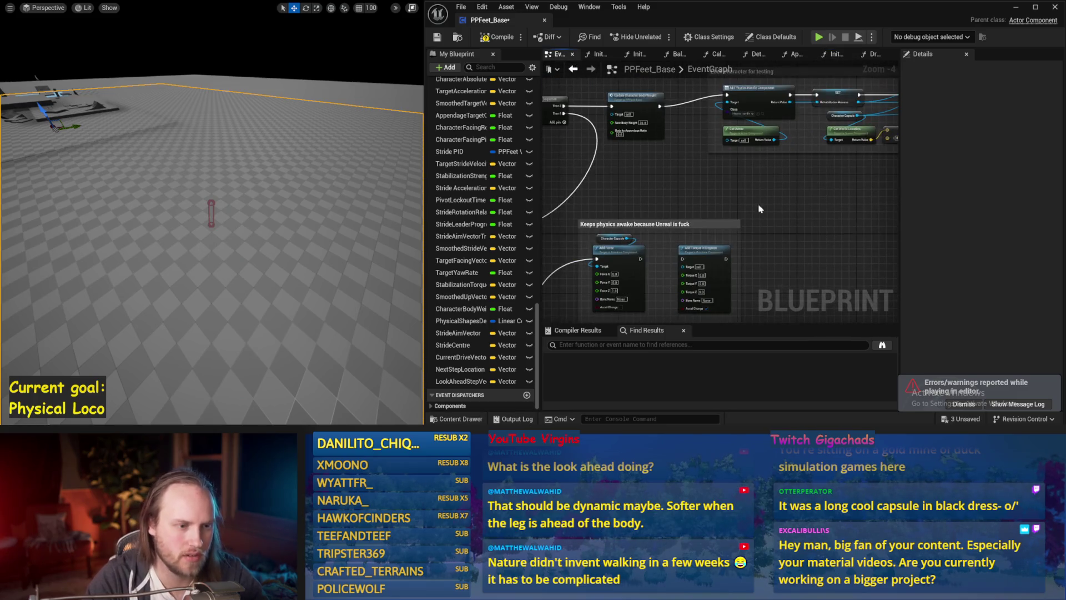
Look over InitializeComponent, then return to Balance Maybe's Smoothed Stride Velocity nodes
click(595, 55)
scroll(734, 200, down, 2)
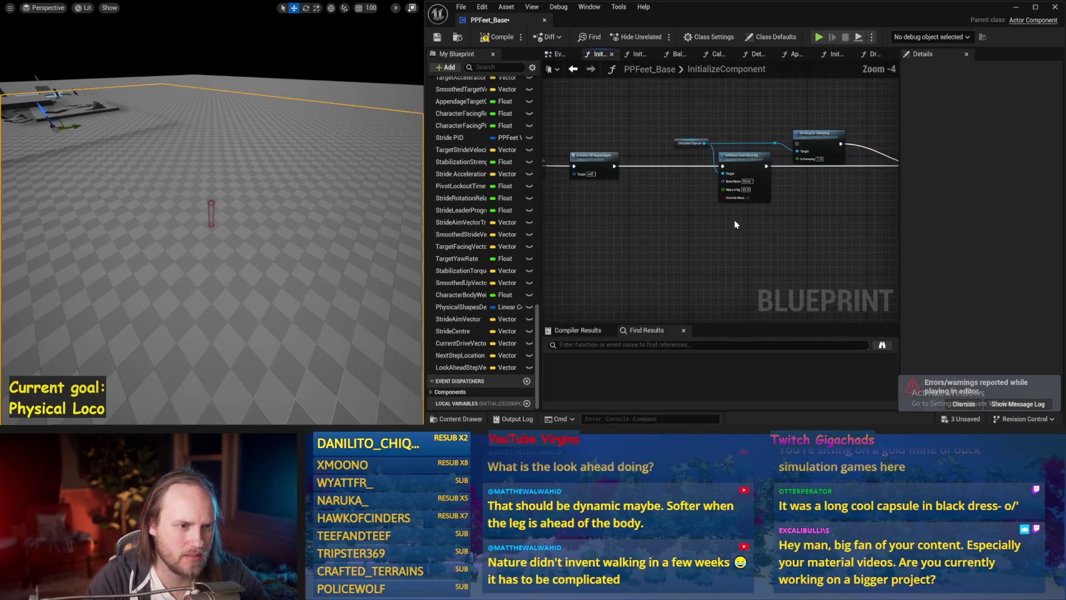
drag(748, 210, 734, 199)
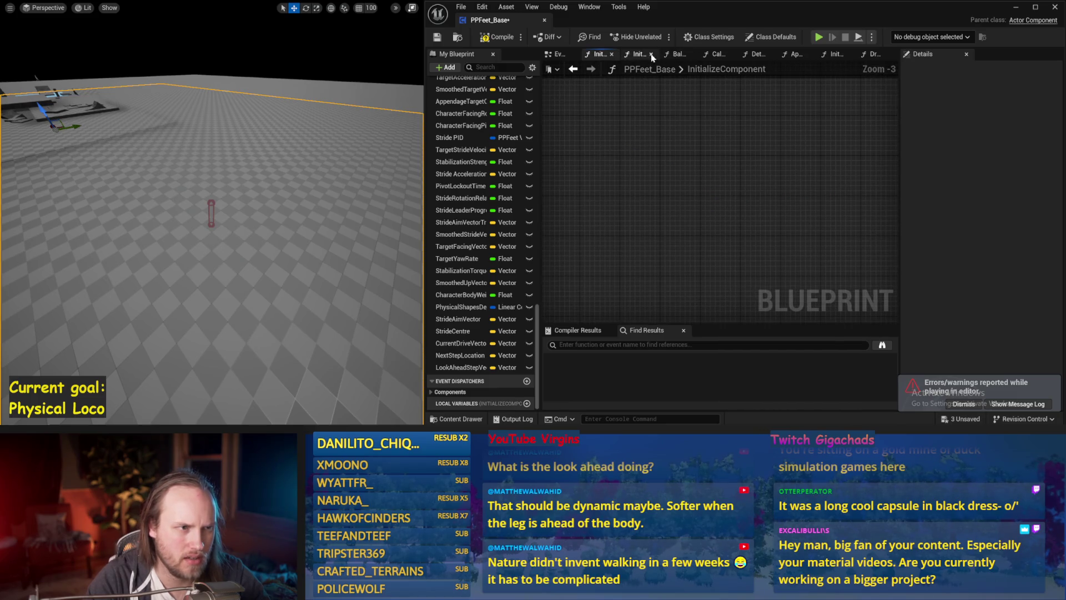
click(673, 57)
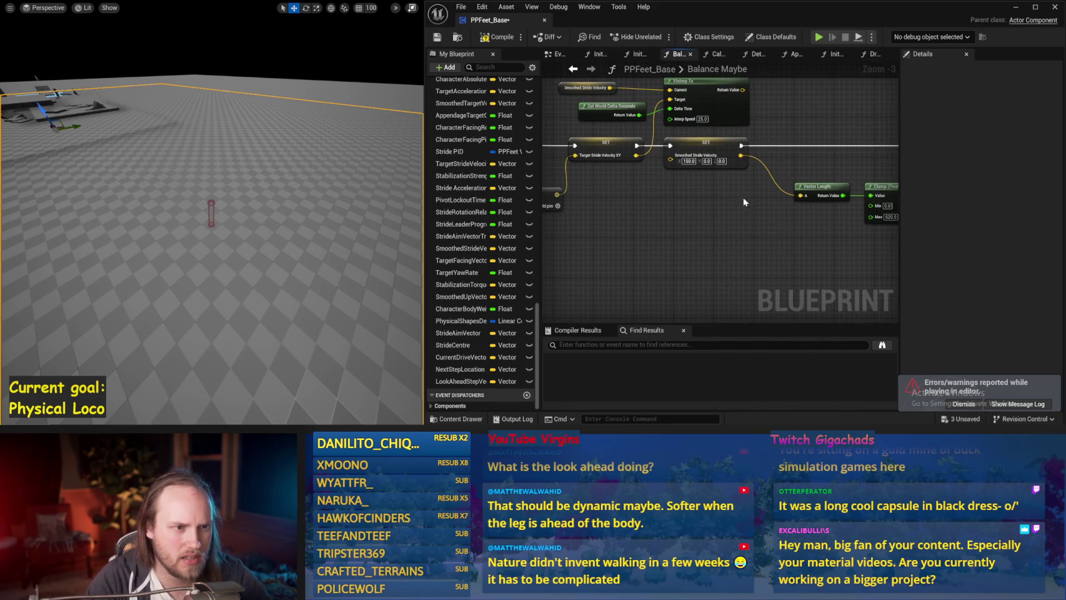
mouse_move(710, 222)
mouse_down()
mouse_move(732, 217)
mouse_move(717, 220)
mouse_up()
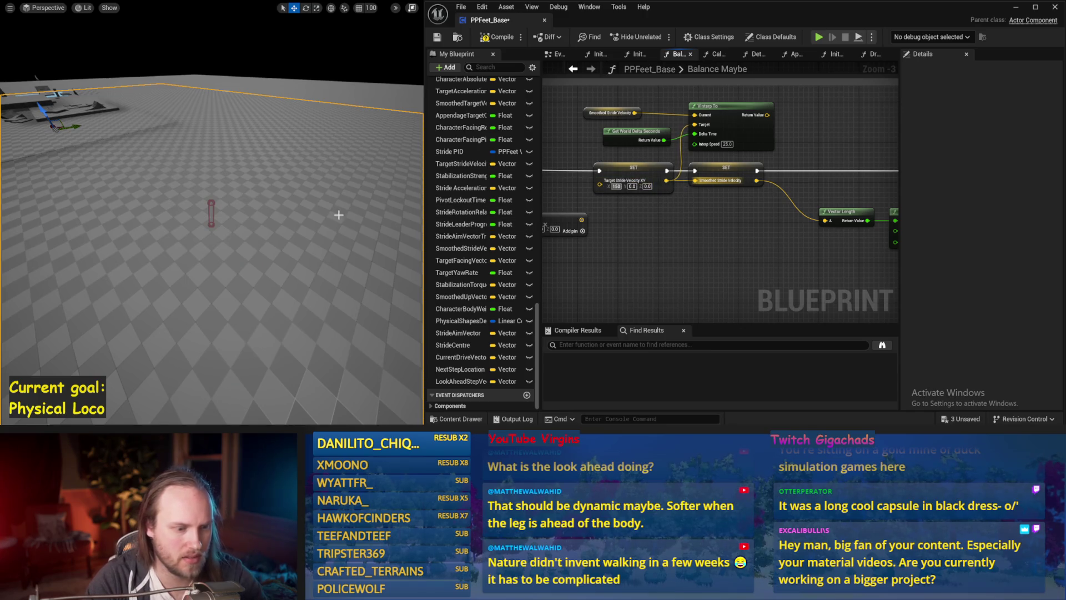
Run a quick capsule simulation, reframe the level view, and start simulating again
key(alt+p)
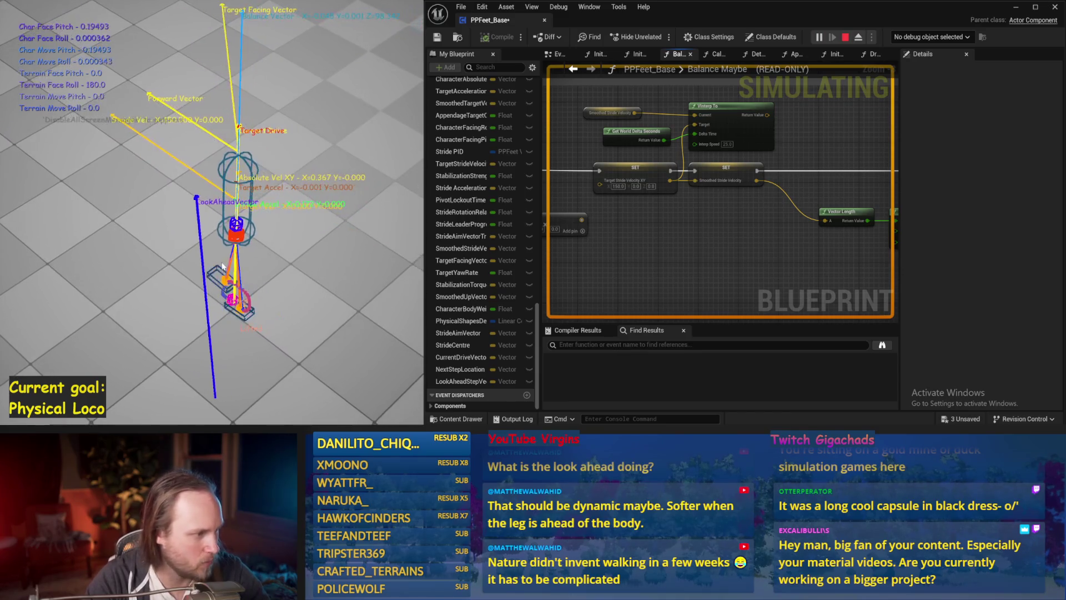
key(Escape)
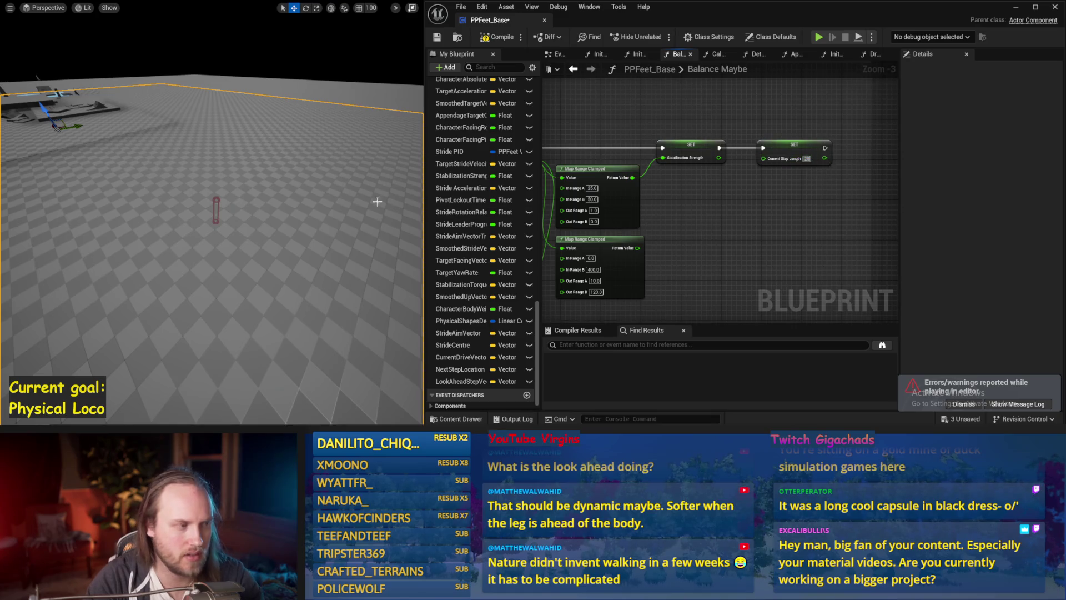
drag(378, 200, 319, 199)
key(alt+p)
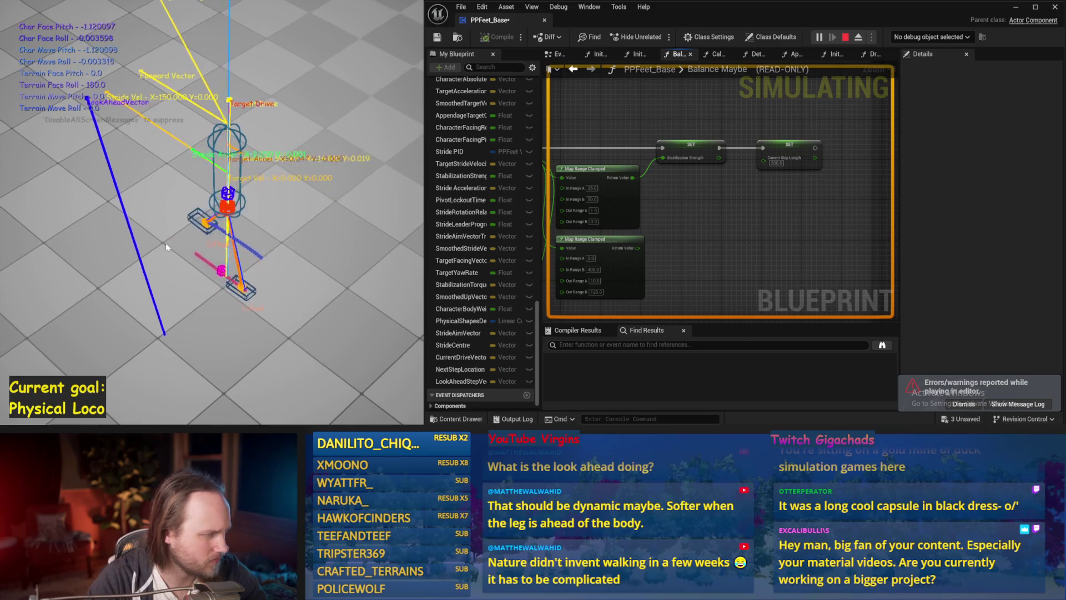
Eject to a free camera and tip the simulated capsule over in pitch, then back upright
key(F8)
key(f)
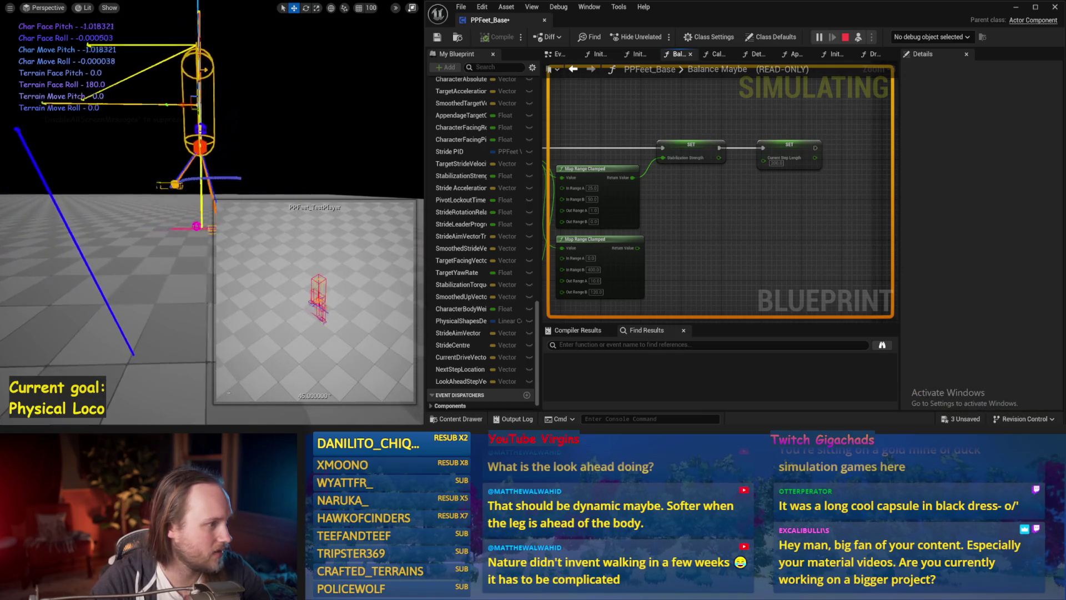
key(e)
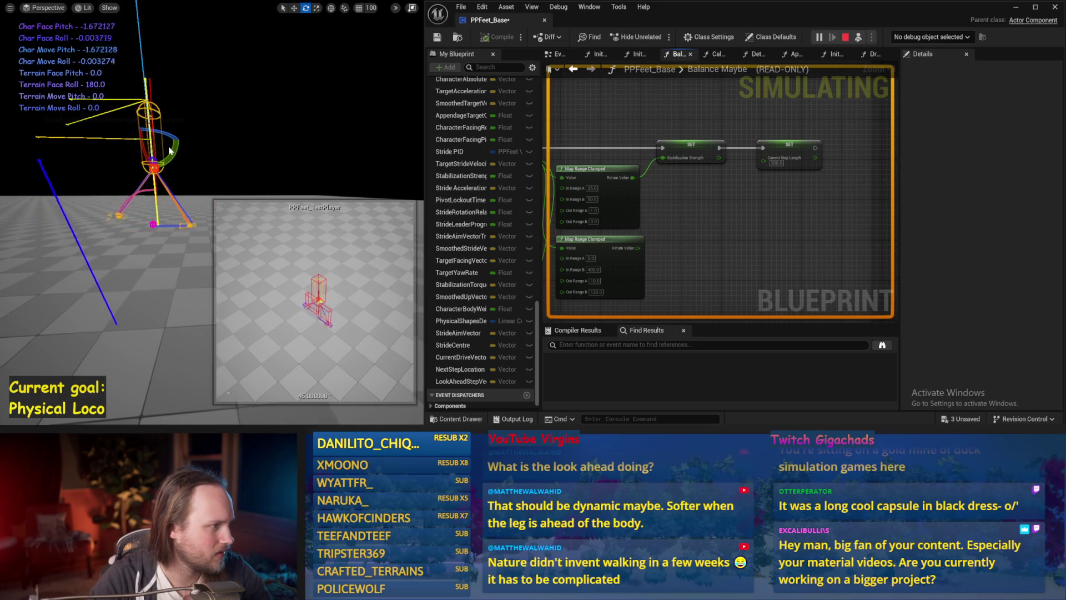
drag(148, 108, 126, 167)
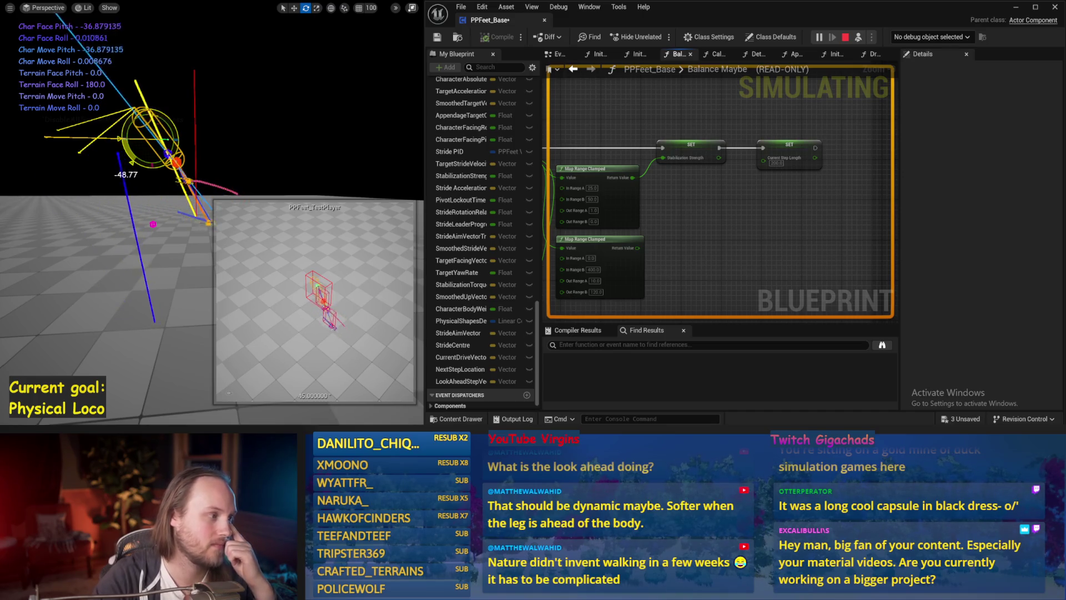
mouse_move(125, 167)
mouse_down()
mouse_move(121, 176)
mouse_move(141, 185)
mouse_up()
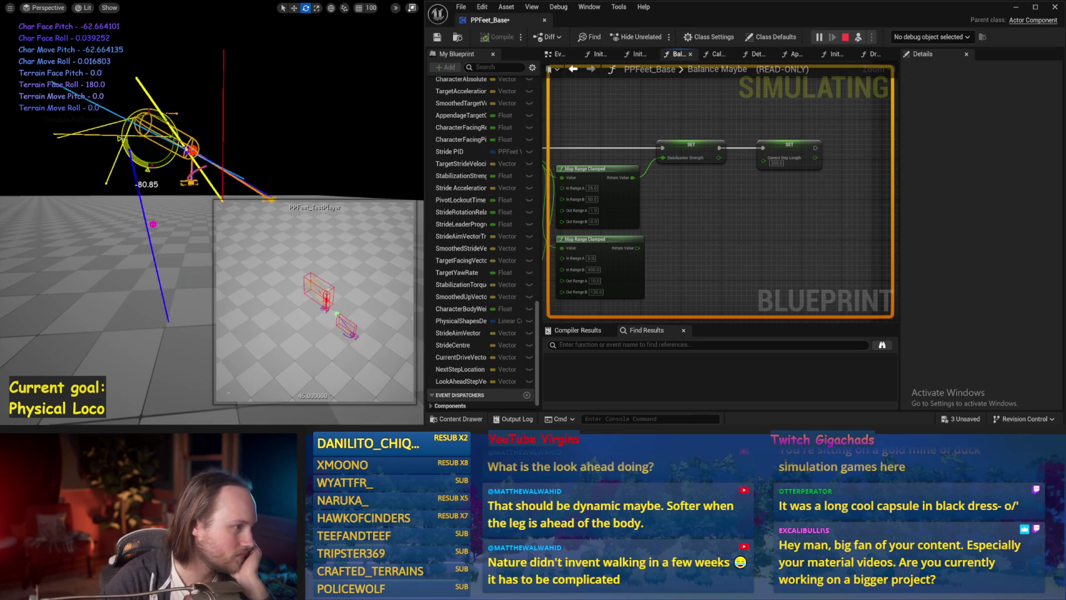
mouse_move(142, 185)
mouse_down()
mouse_move(125, 159)
mouse_move(145, 108)
mouse_up()
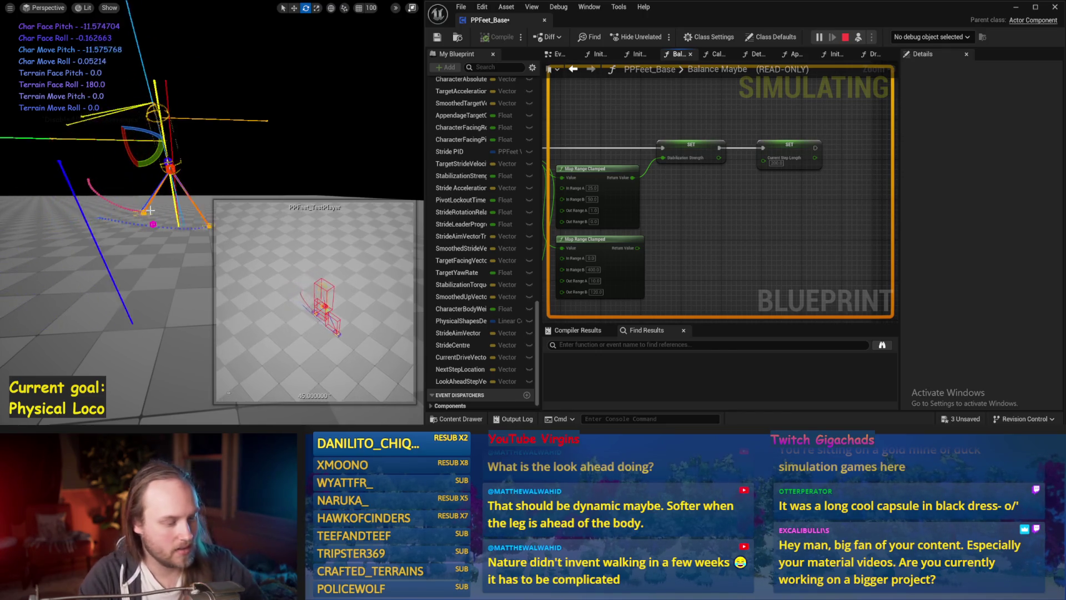
Stop the simulation, recompile PPFeet_Base, and switch to the Paint rig sketch
key(Escape)
click(498, 37)
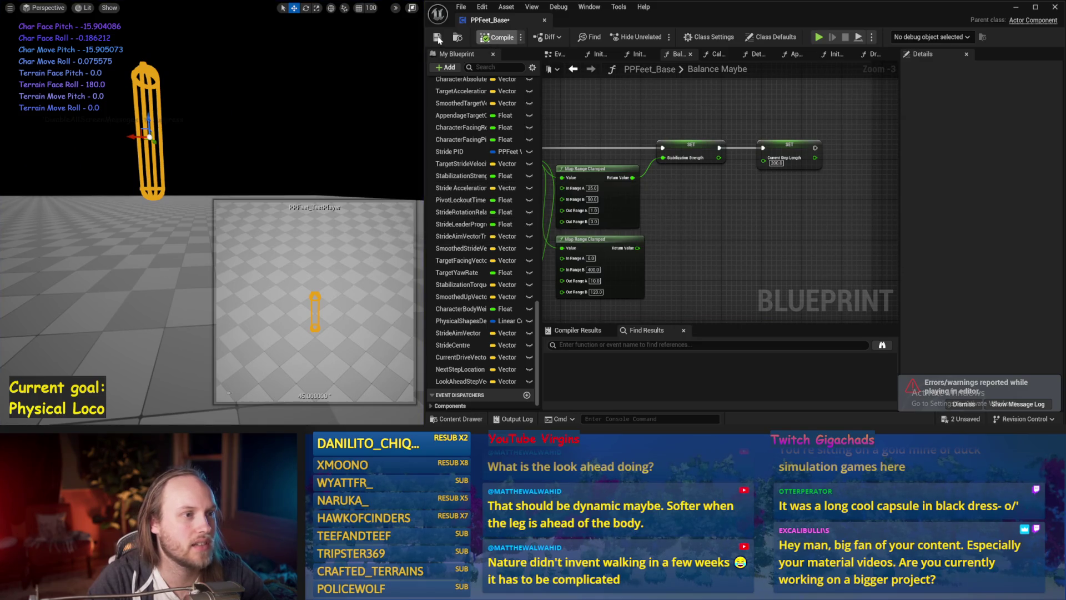
key(alt+Tab)
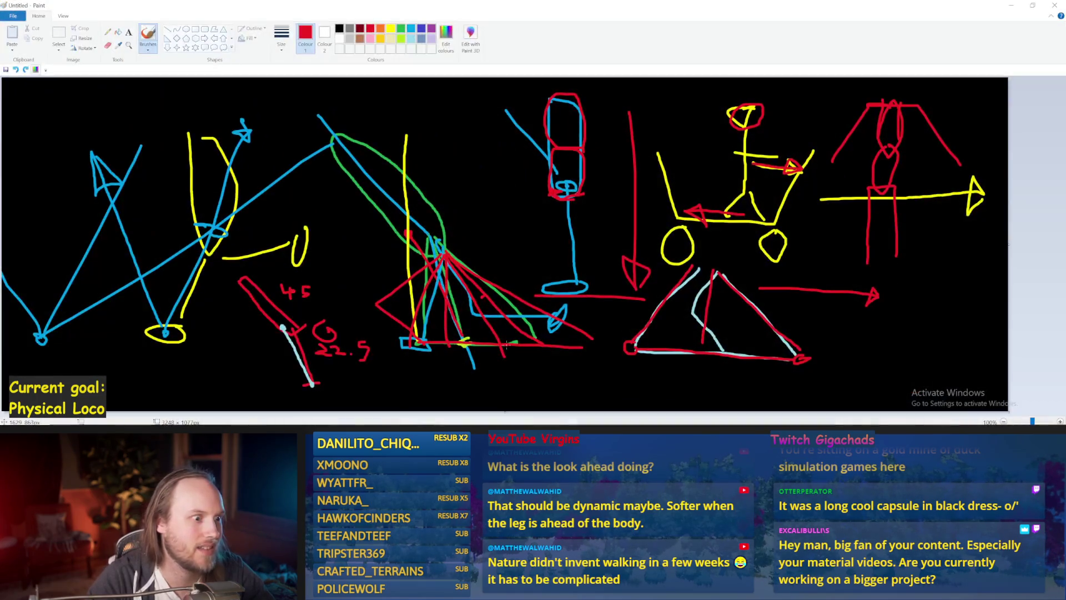
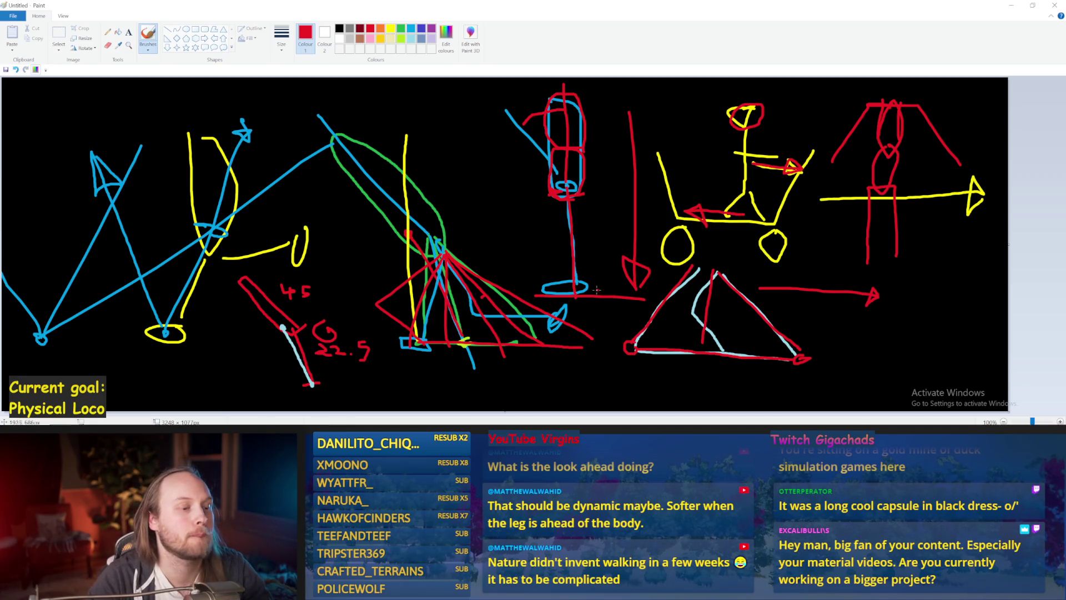
Undo the last red strokes on the Paint sketch and switch back to the Unreal editor
key(ctrl+z)
key(ctrl+z)
key(ctrl+z)
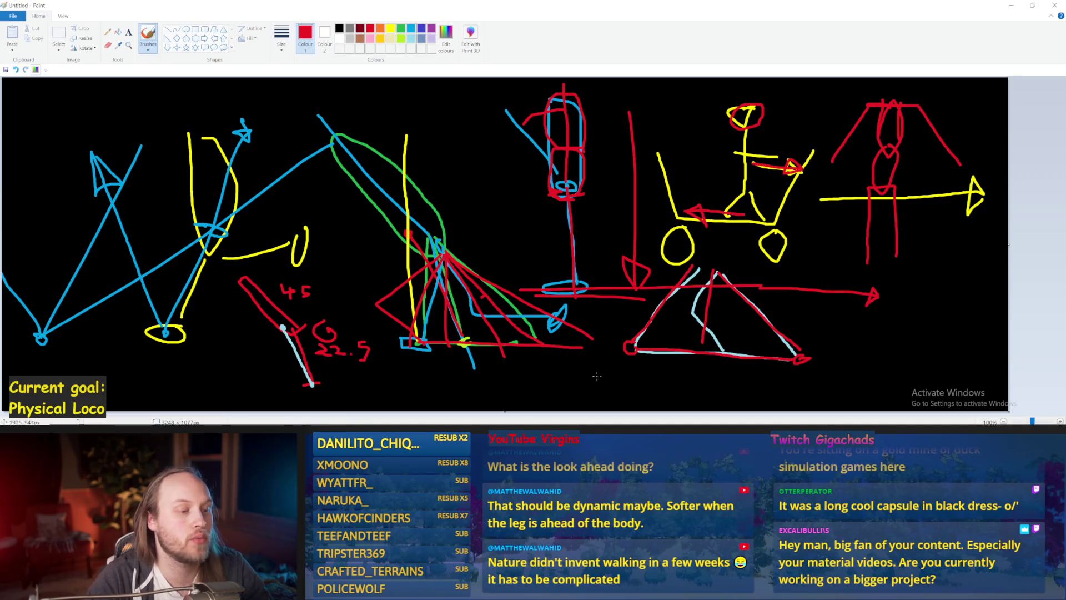
key(alt+Tab)
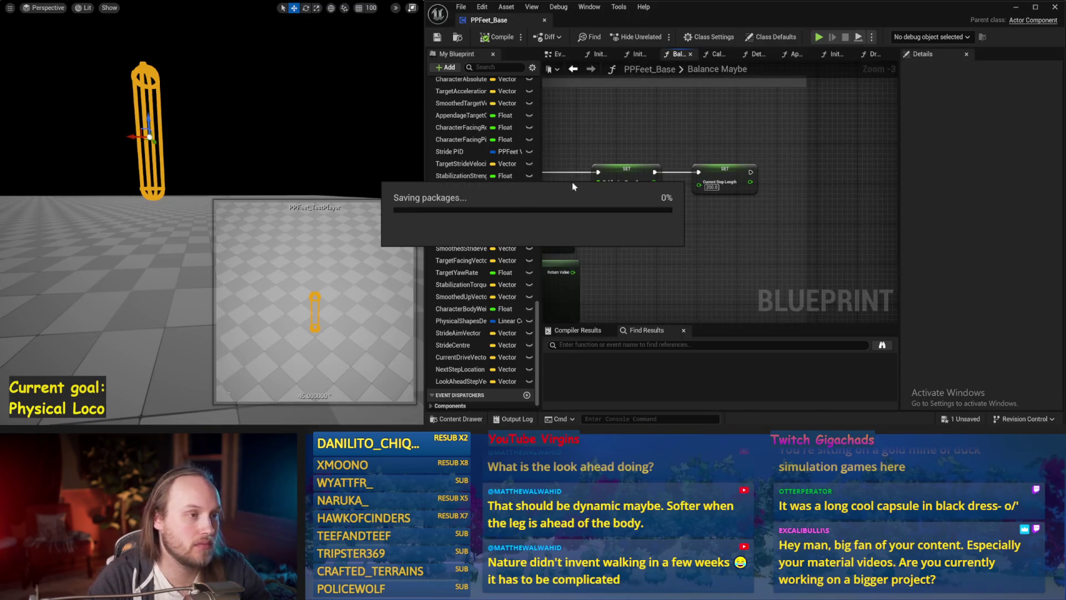
Compile PPFeet_Base, start simulating the level and select the framed character
click(498, 37)
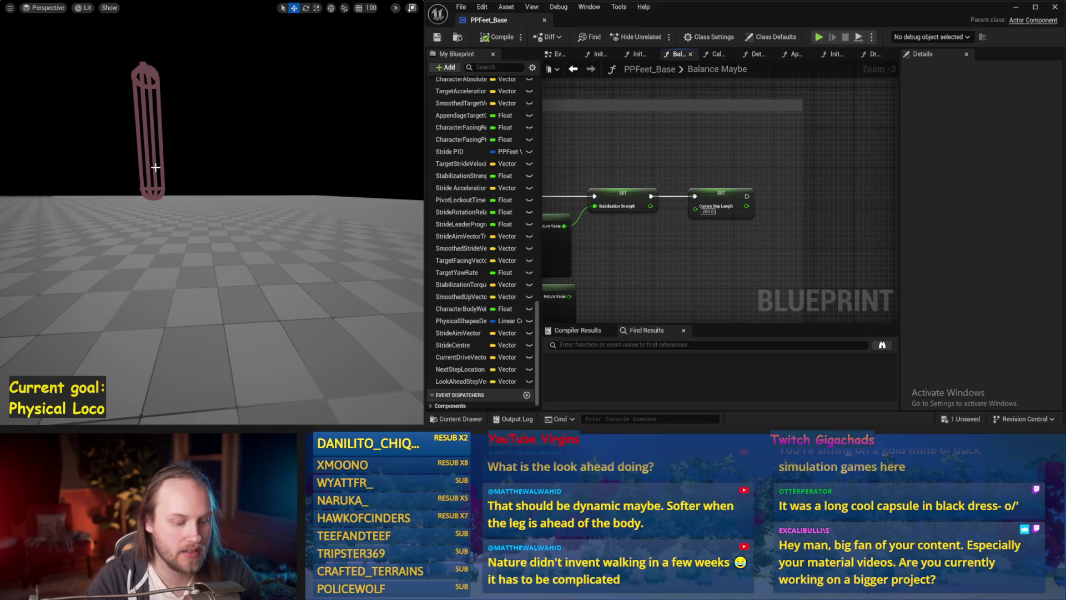
key(alt+s)
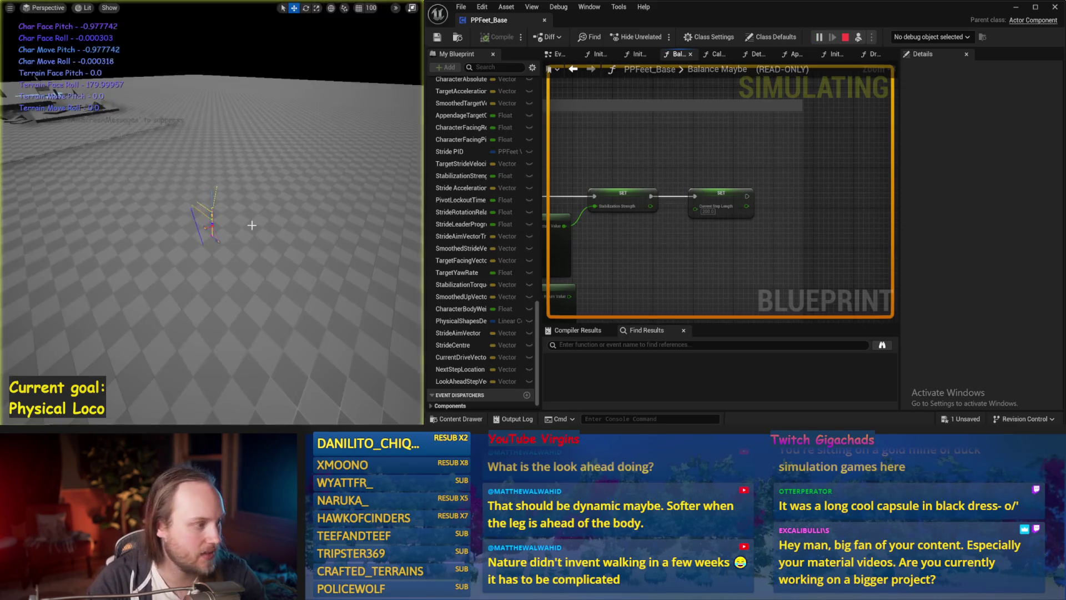
key(f)
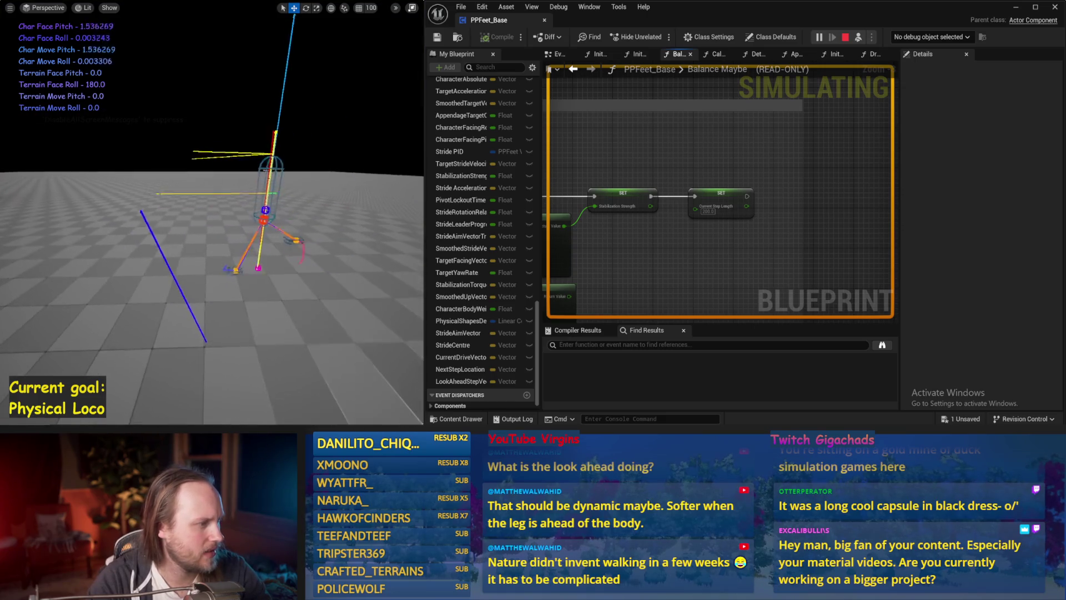
click(219, 217)
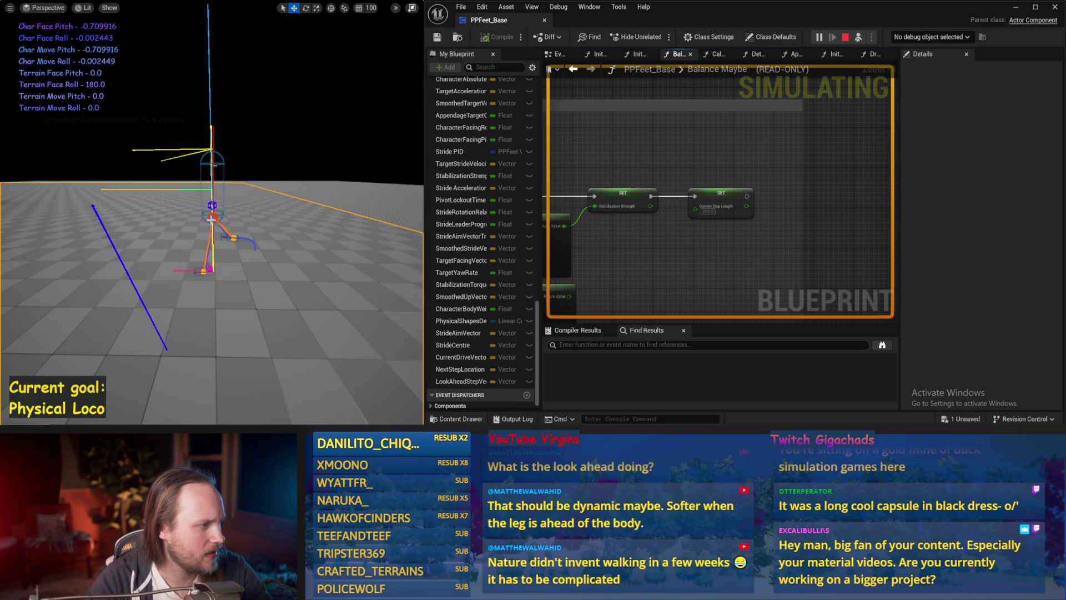
click(214, 213)
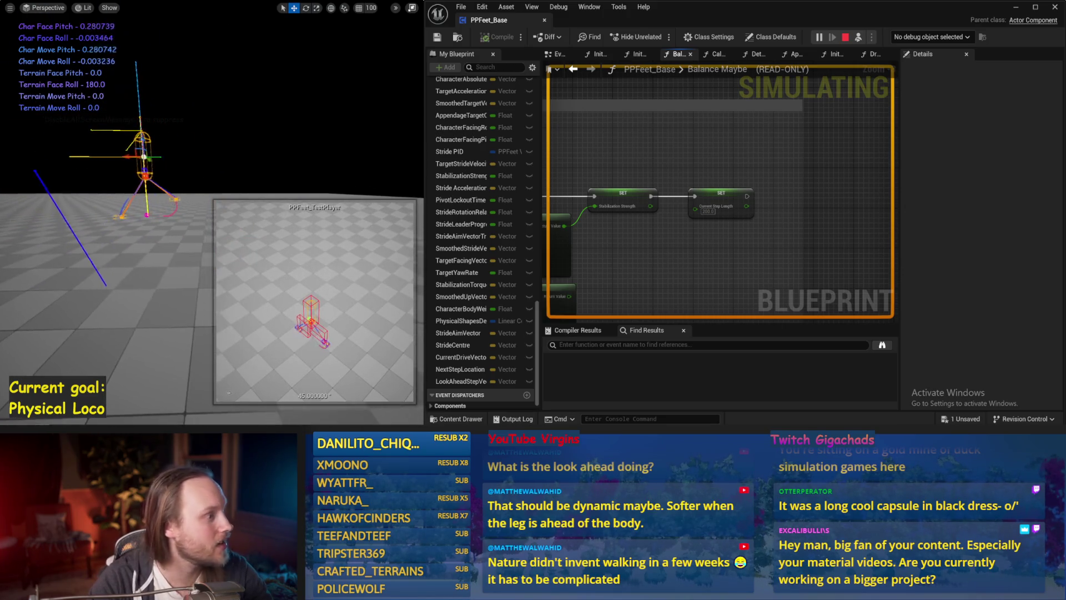
Tip the character to about -48 degrees and further, rotate it back upright, then stop the simulation
key(e)
drag(164, 173, 123, 178)
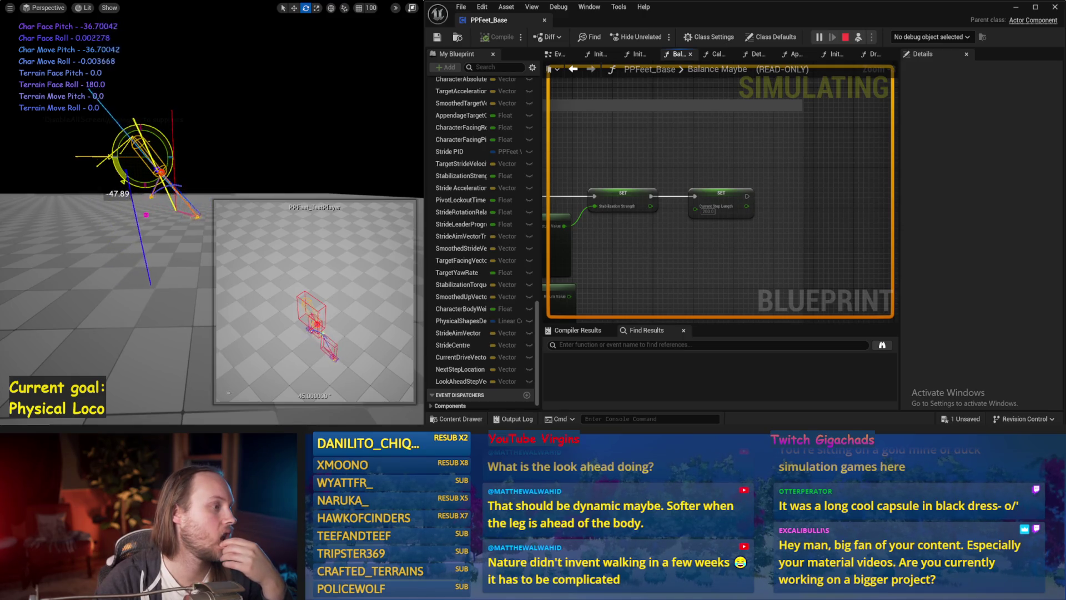
drag(123, 178, 163, 189)
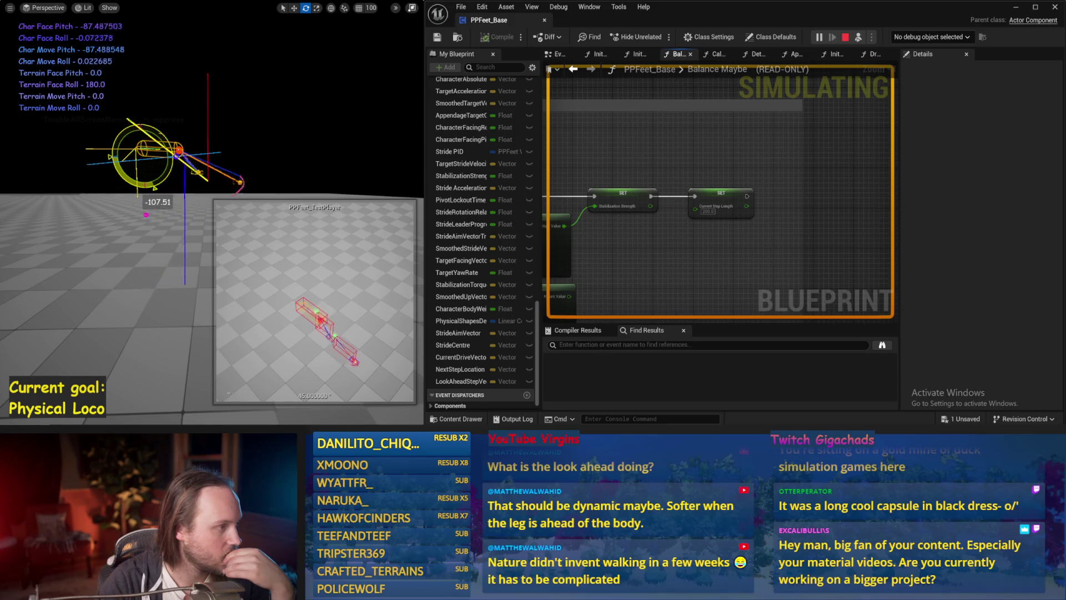
mouse_move(162, 189)
mouse_down()
mouse_move(113, 155)
mouse_move(86, 173)
mouse_up()
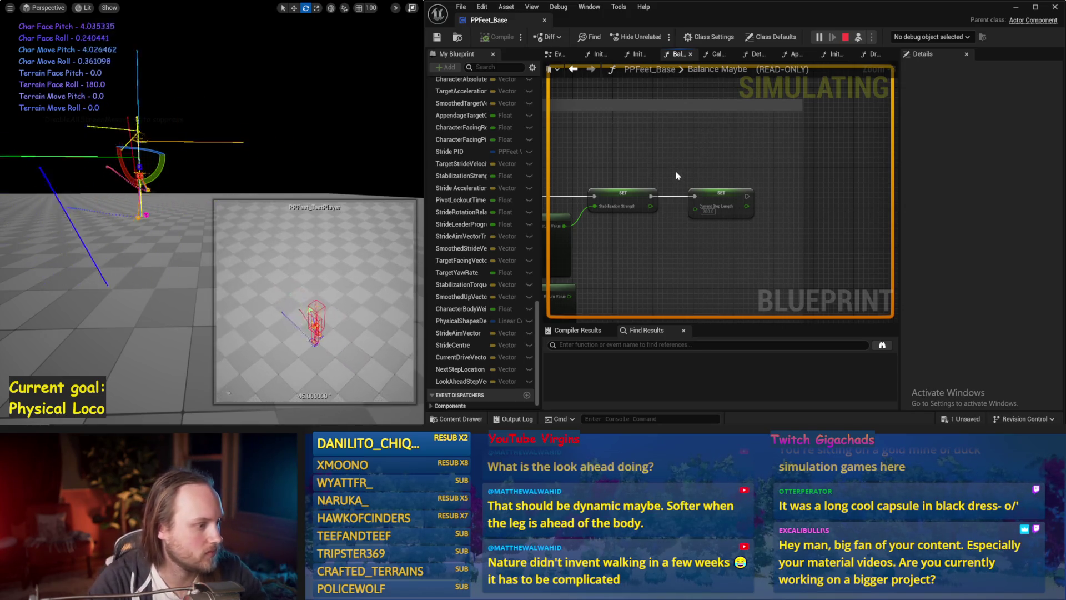
key(Escape)
click(558, 55)
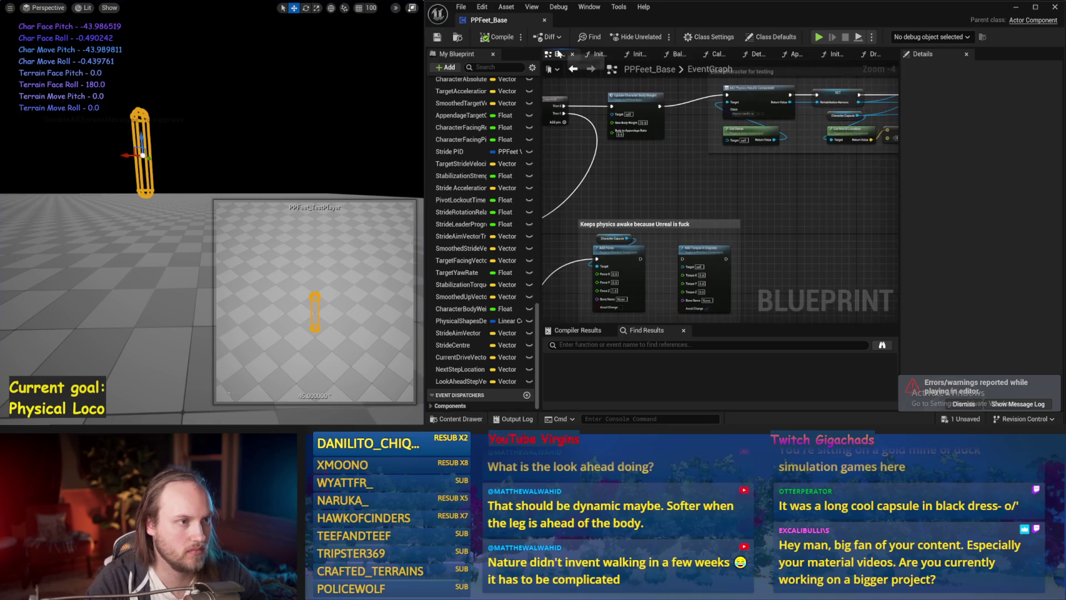
Review the EventGraph and the AppendageStrideTraces stride trace nodes
drag(701, 180, 635, 190)
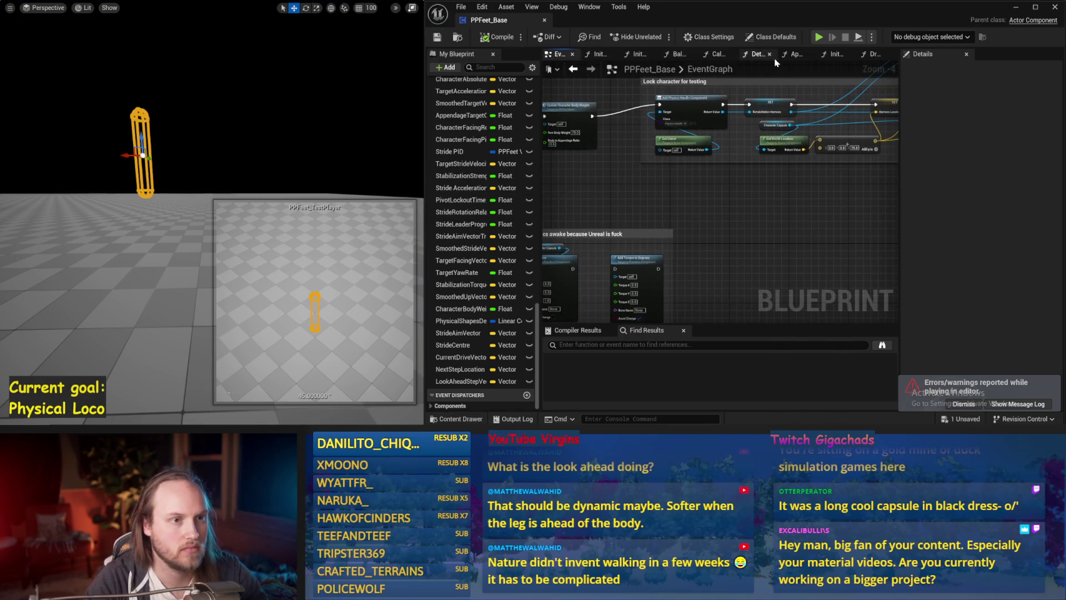
click(793, 55)
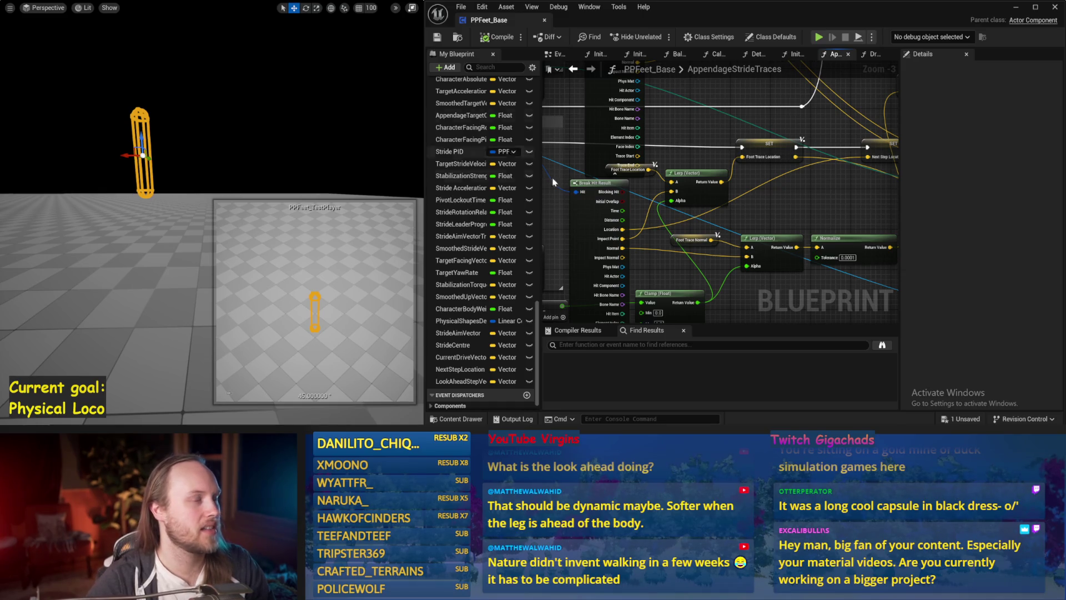
drag(554, 182, 459, 179)
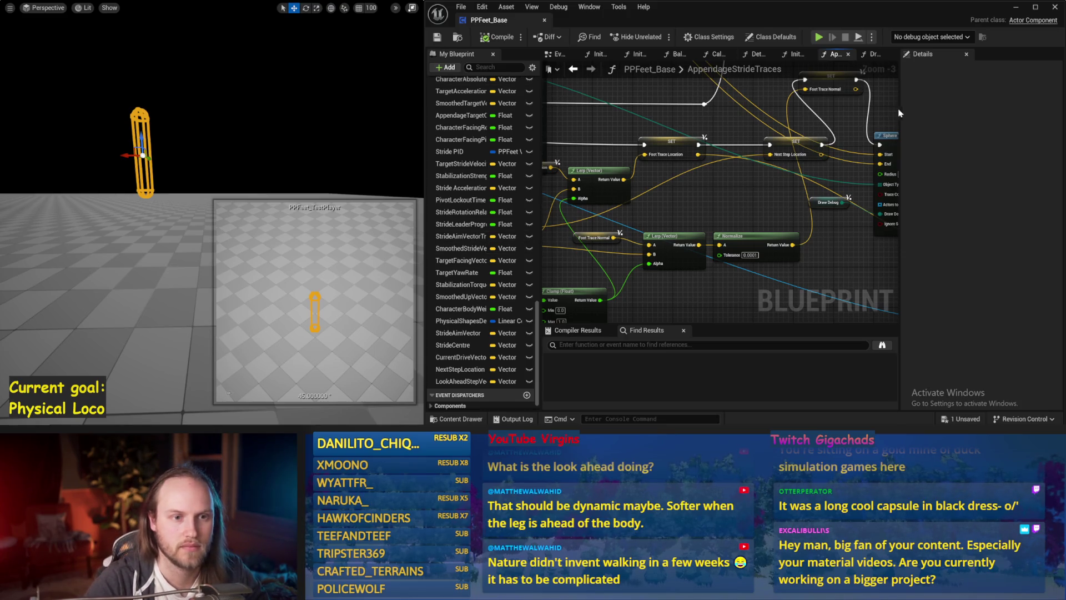
Widen the graph area and move through Balance Maybe to the DetermineAppendageTargets function
drag(899, 108, 981, 108)
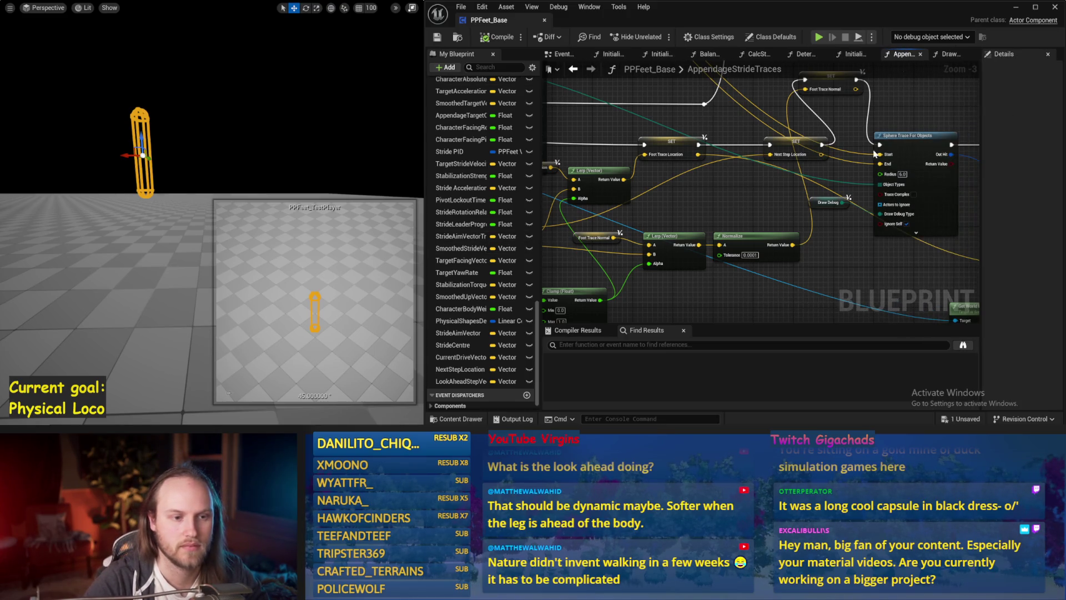
click(704, 55)
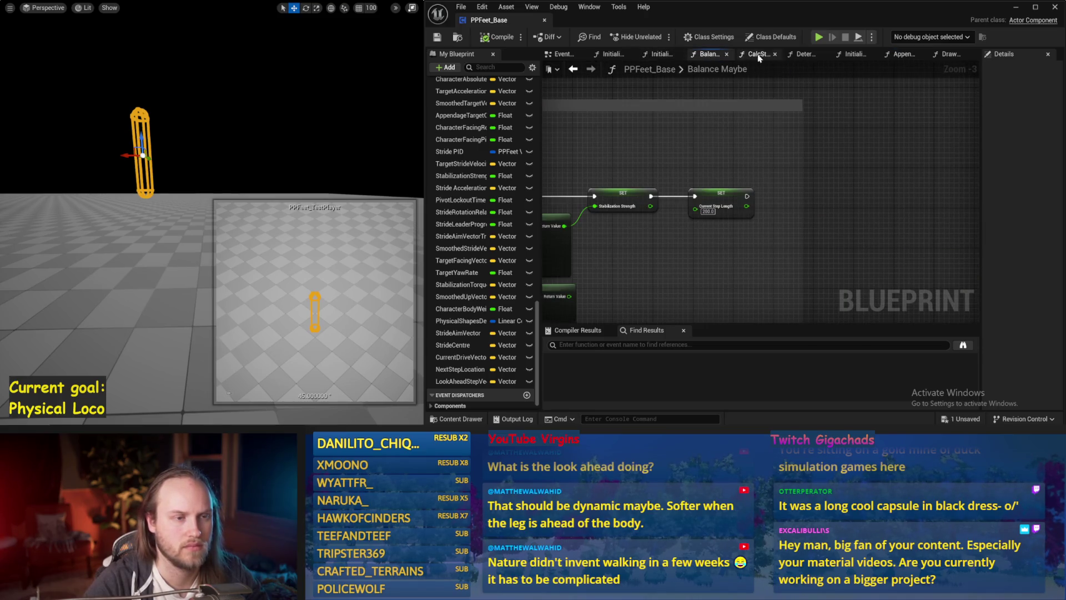
click(800, 55)
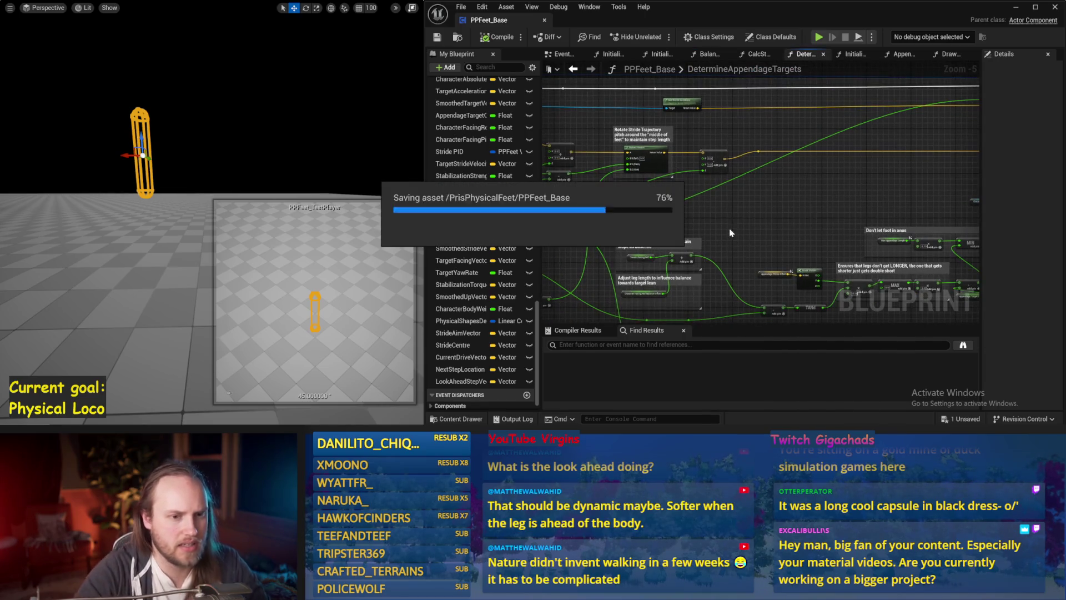
drag(689, 199, 688, 166)
drag(618, 174, 625, 190)
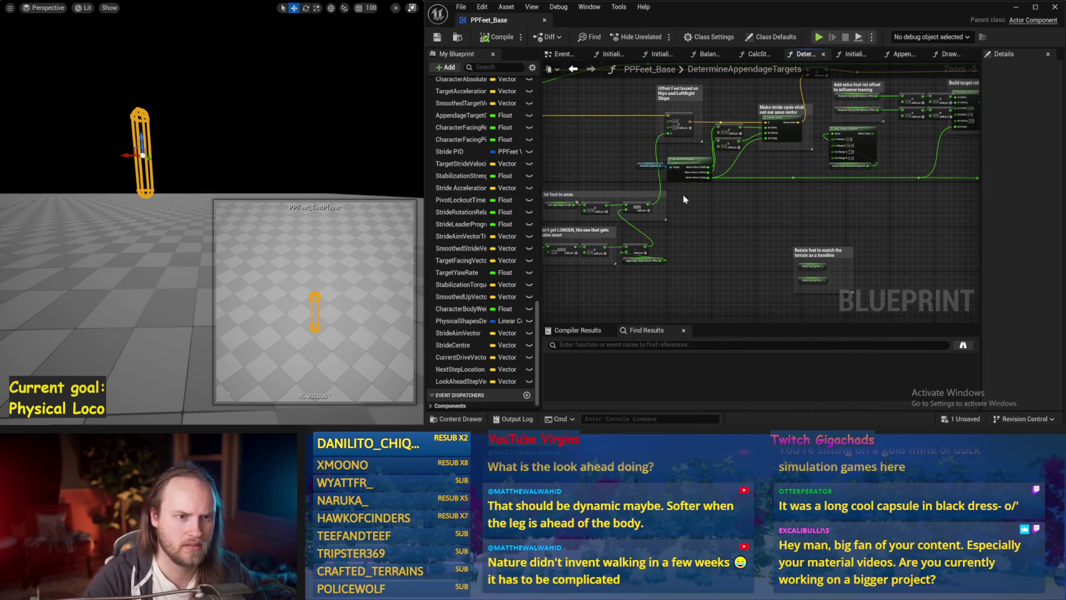
scroll(719, 195, up, 1)
scroll(715, 140, up, 1)
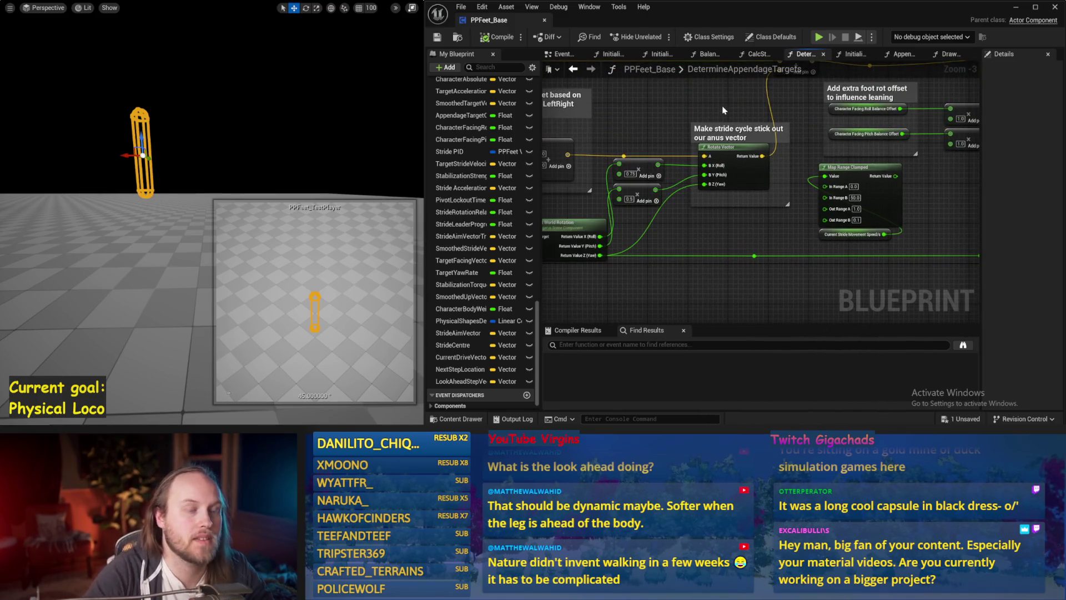
scroll(723, 110, up, 1)
drag(763, 124, 773, 171)
click(704, 131)
drag(708, 133, 839, 125)
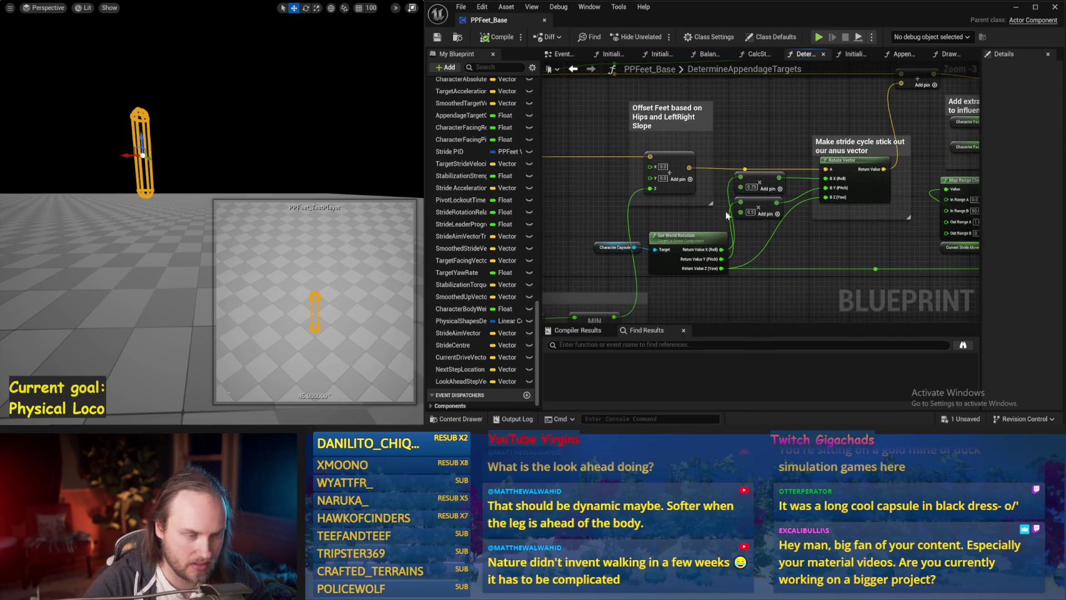
mouse_move(725, 212)
mouse_down()
mouse_move(658, 216)
mouse_move(880, 208)
mouse_move(793, 204)
mouse_up()
scroll(854, 205, down, 1)
drag(656, 182, 791, 208)
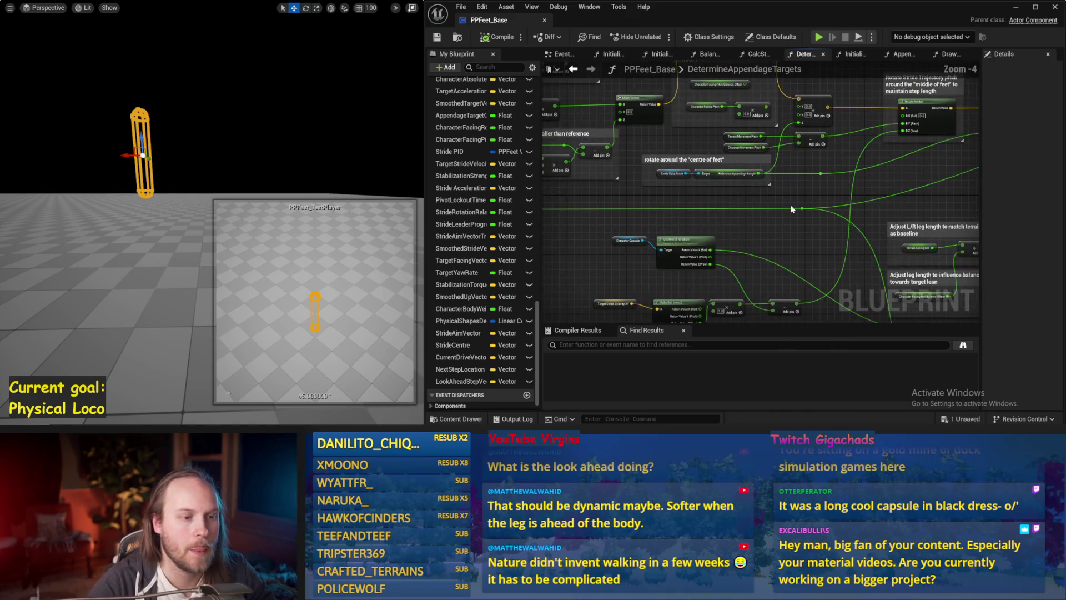
mouse_move(792, 246)
mouse_down()
mouse_move(705, 186)
mouse_move(721, 216)
mouse_up()
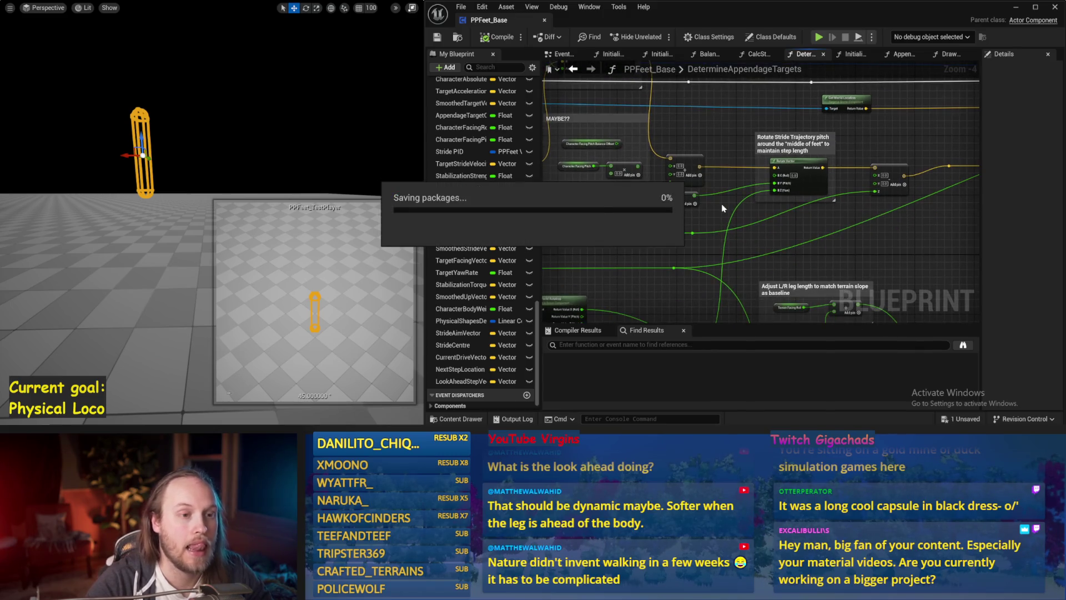
scroll(778, 140, up, 2)
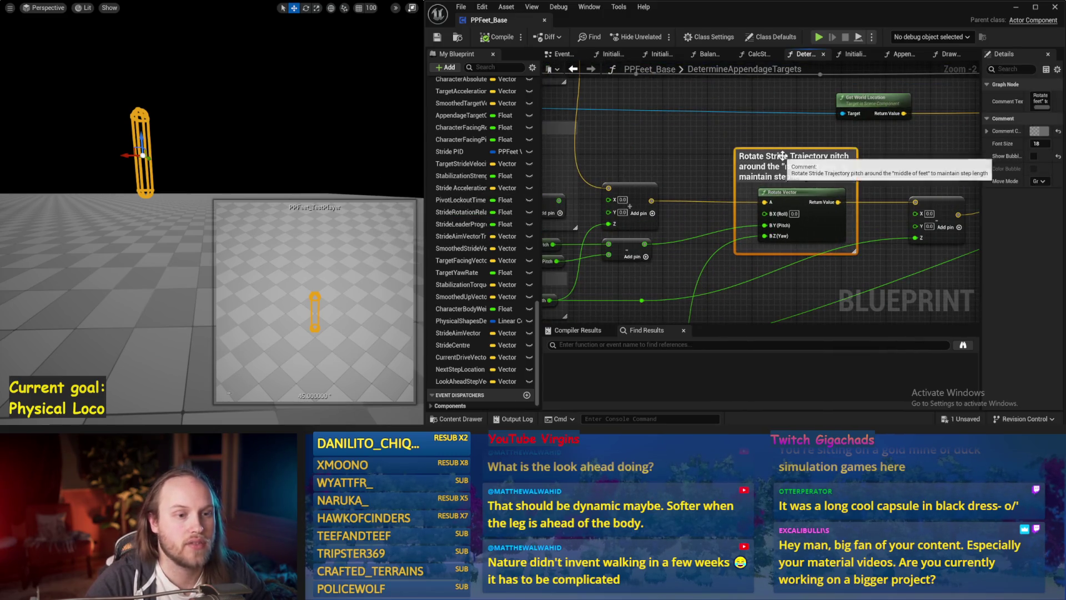
mouse_move(805, 168)
mouse_down()
mouse_move(791, 137)
mouse_move(829, 219)
mouse_up()
scroll(724, 139, down, 1)
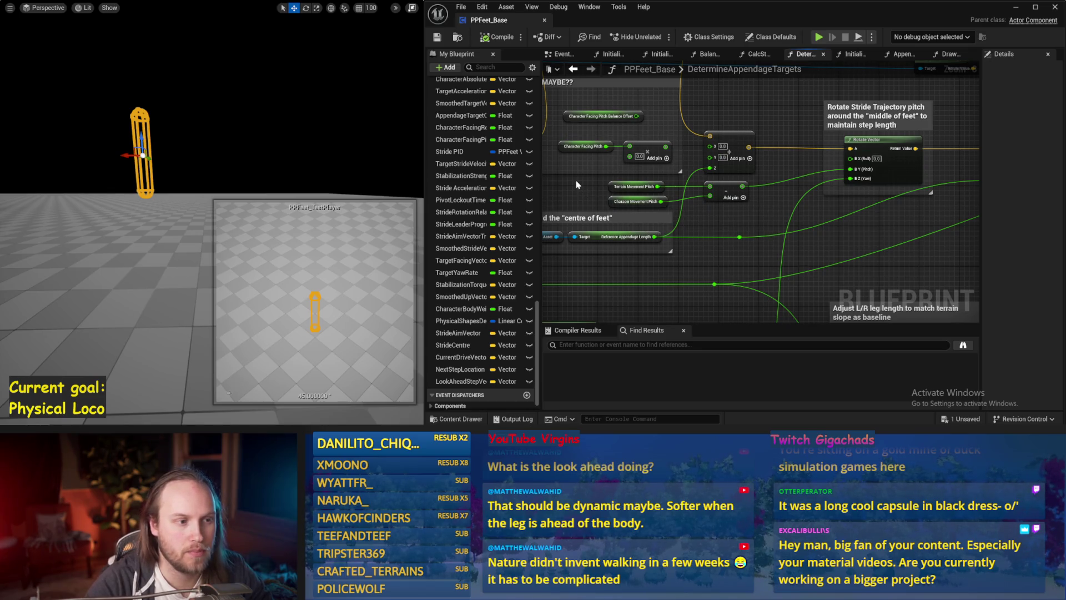
drag(576, 180, 736, 196)
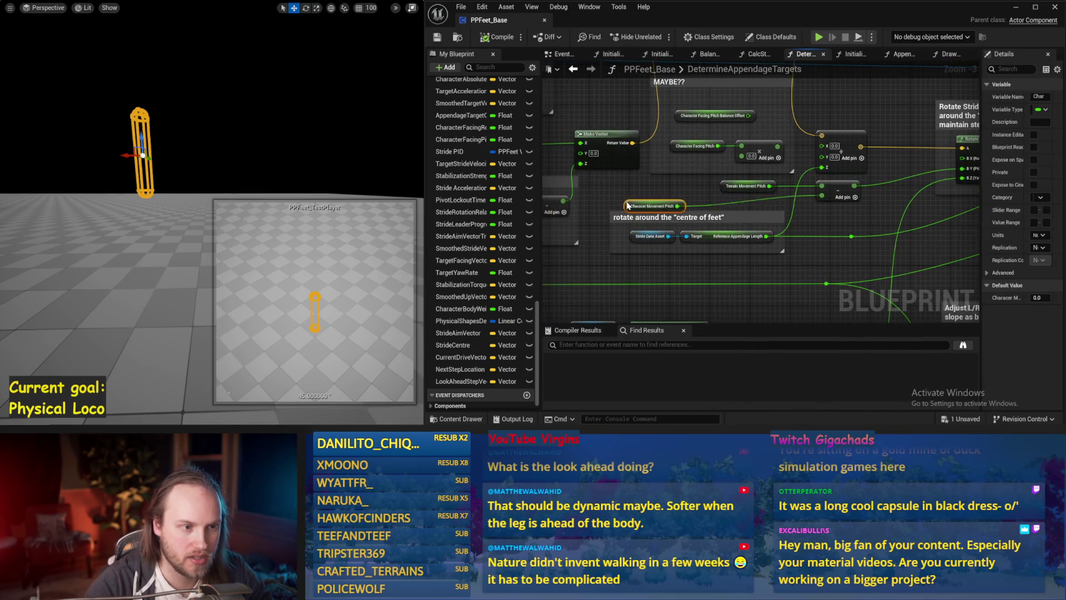
Reposition the Character Movement Pitch getter and add nodes lower in the graph and save
click(730, 203)
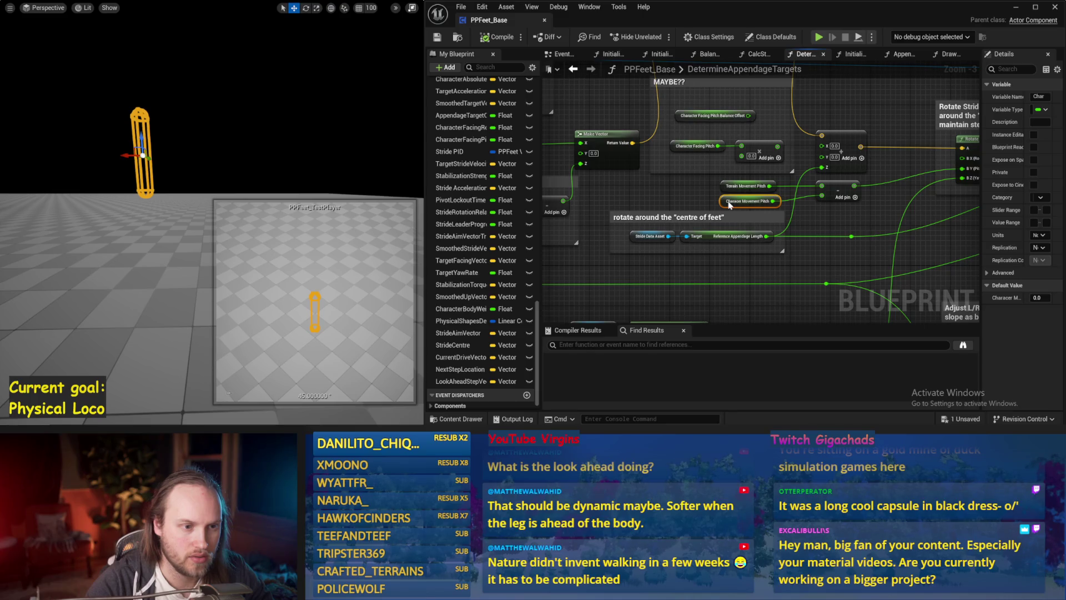
mouse_move(729, 204)
mouse_down()
mouse_move(655, 203)
mouse_move(706, 205)
mouse_up()
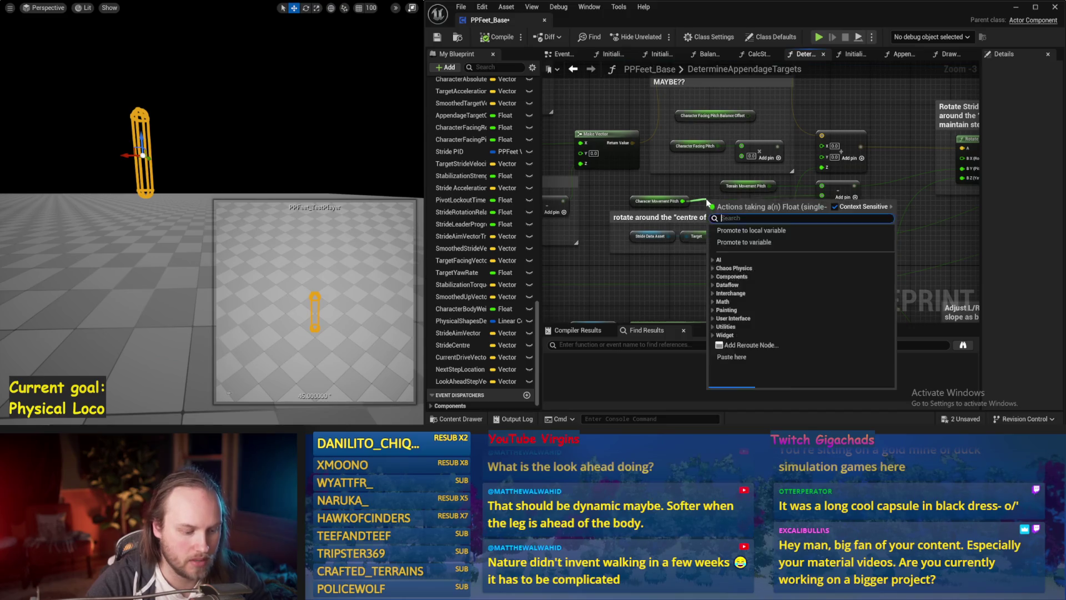
key(Escape)
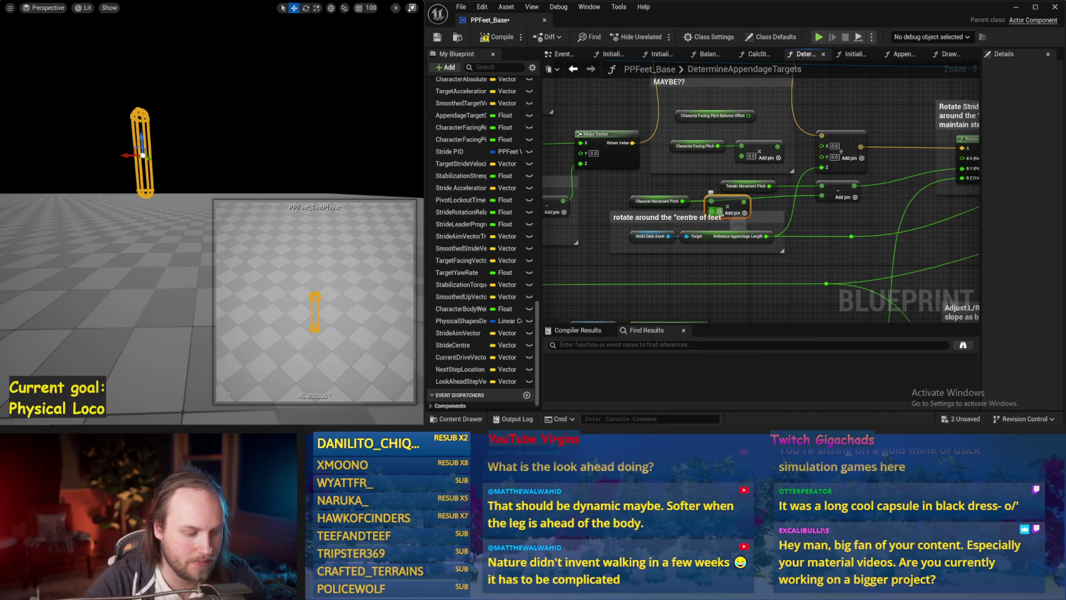
drag(755, 207, 776, 225)
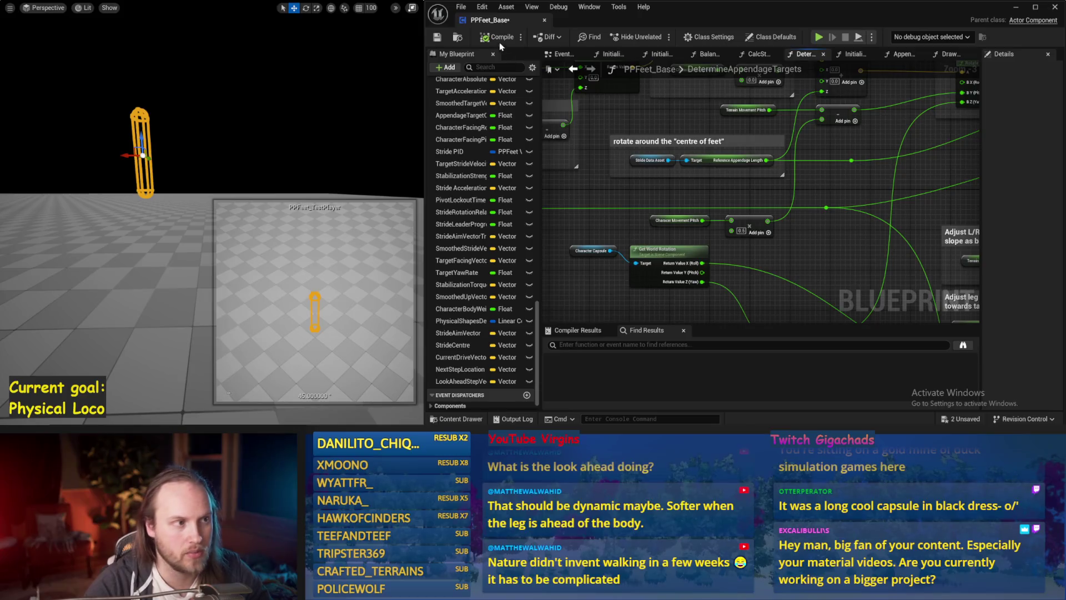
drag(777, 279, 774, 227)
key(ctrl+s)
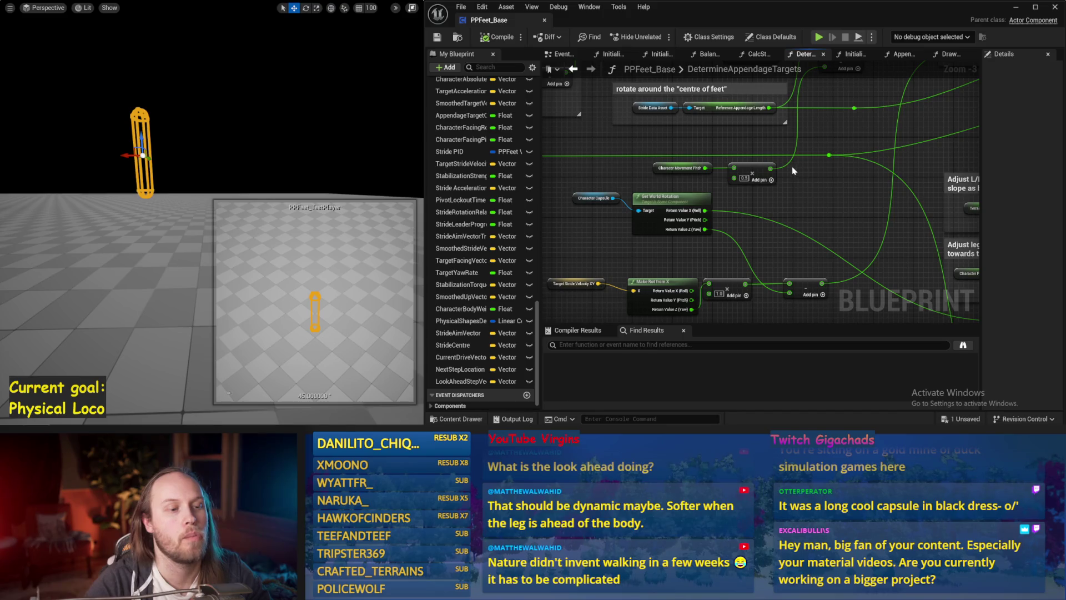
Gather the pitch and multiply nodes into place together and save the blueprint
drag(793, 170, 651, 185)
drag(754, 177, 759, 229)
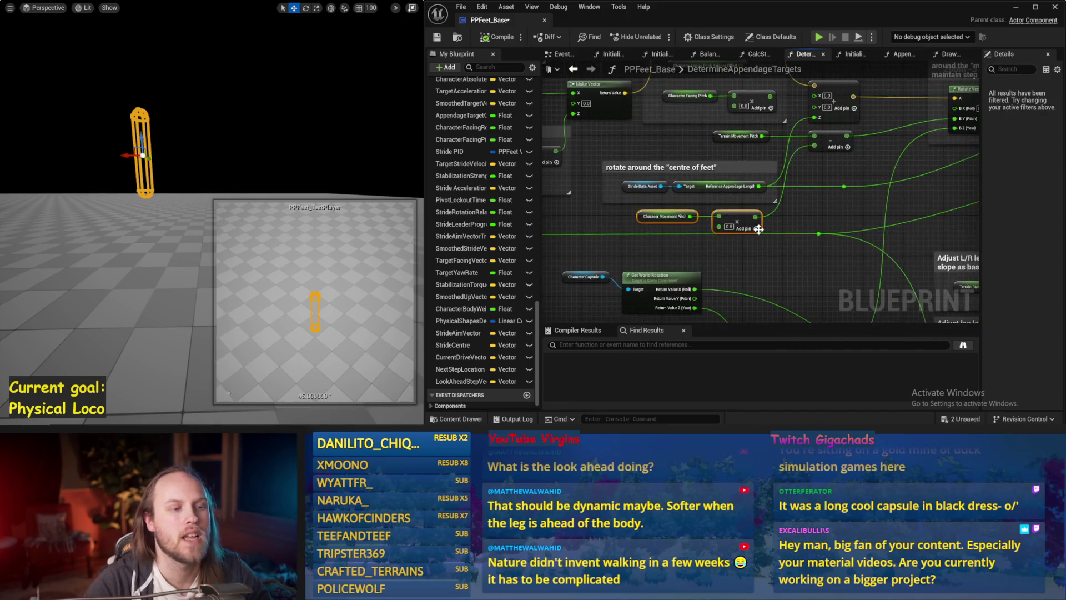
key(ctrl+s)
click(661, 242)
scroll(661, 242, up, 1)
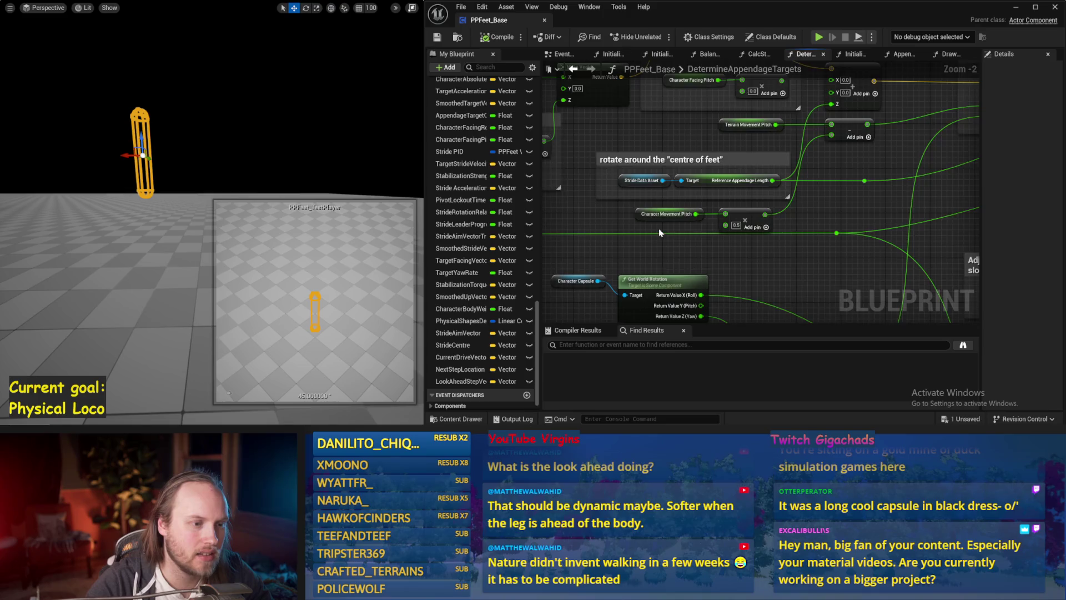
scroll(659, 232, up, 1)
Rename the misspelled CharacerMovementPitch variable to CharacterMovementPitch and compile
click(670, 210)
scroll(670, 211, up, 1)
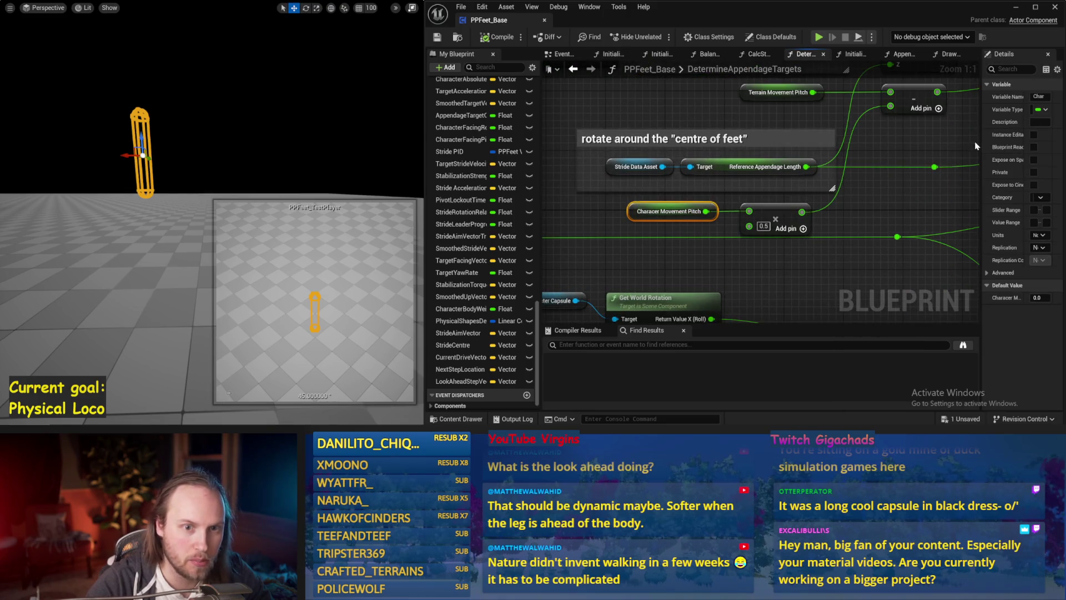
drag(981, 146, 874, 146)
click(1009, 97)
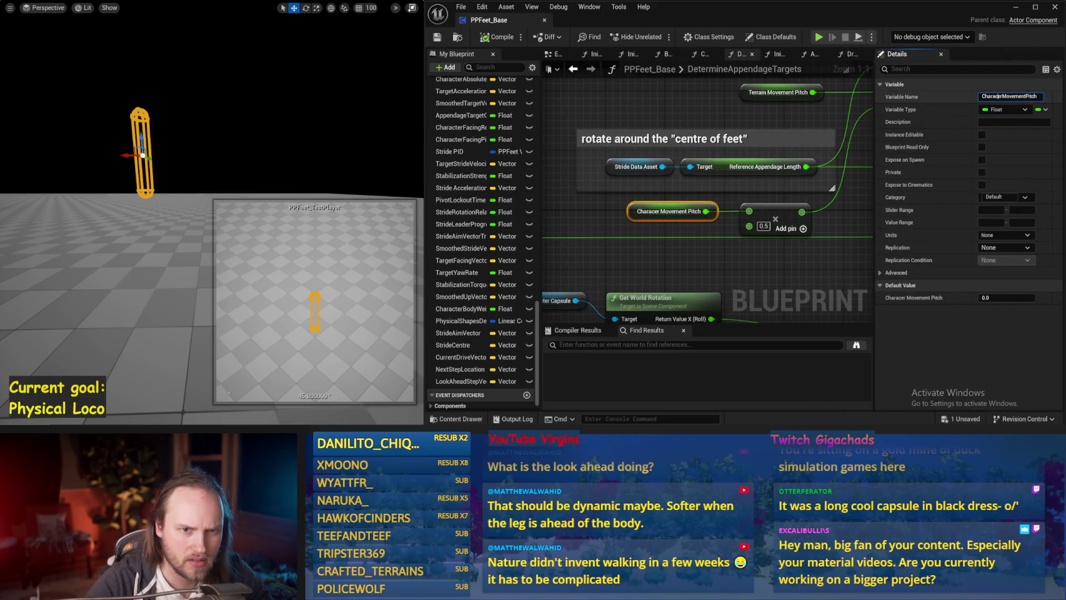
text(t)
key(Return)
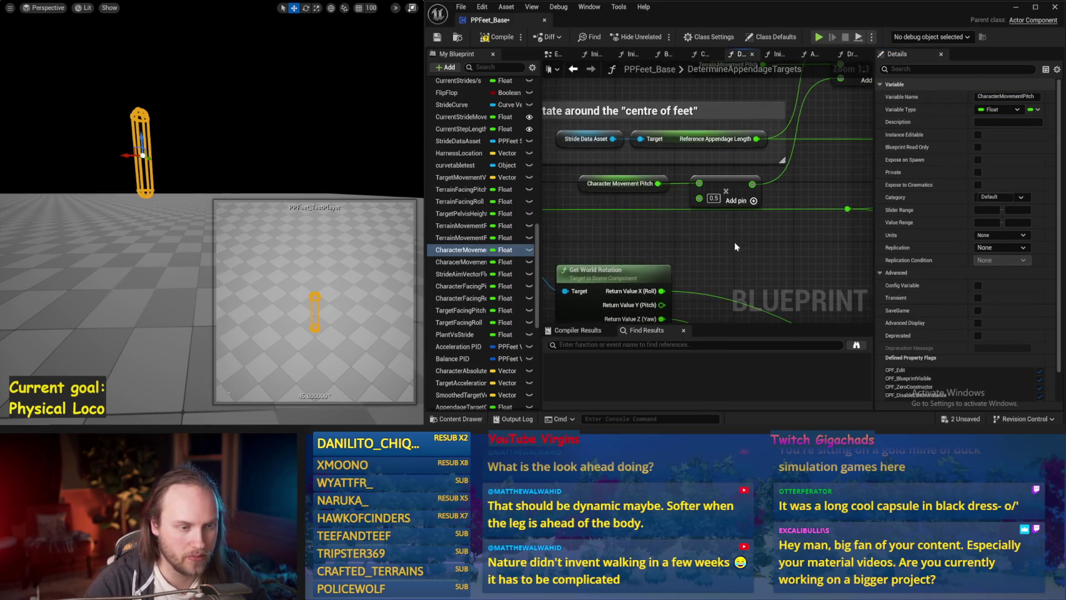
click(498, 38)
scroll(729, 201, down, 1)
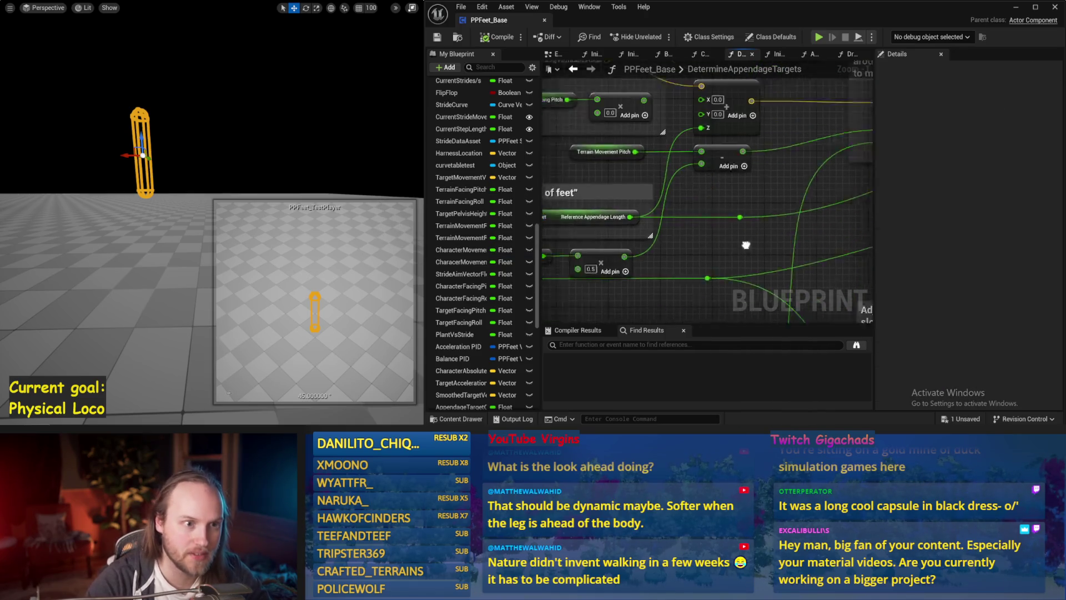
scroll(670, 181, down, 1)
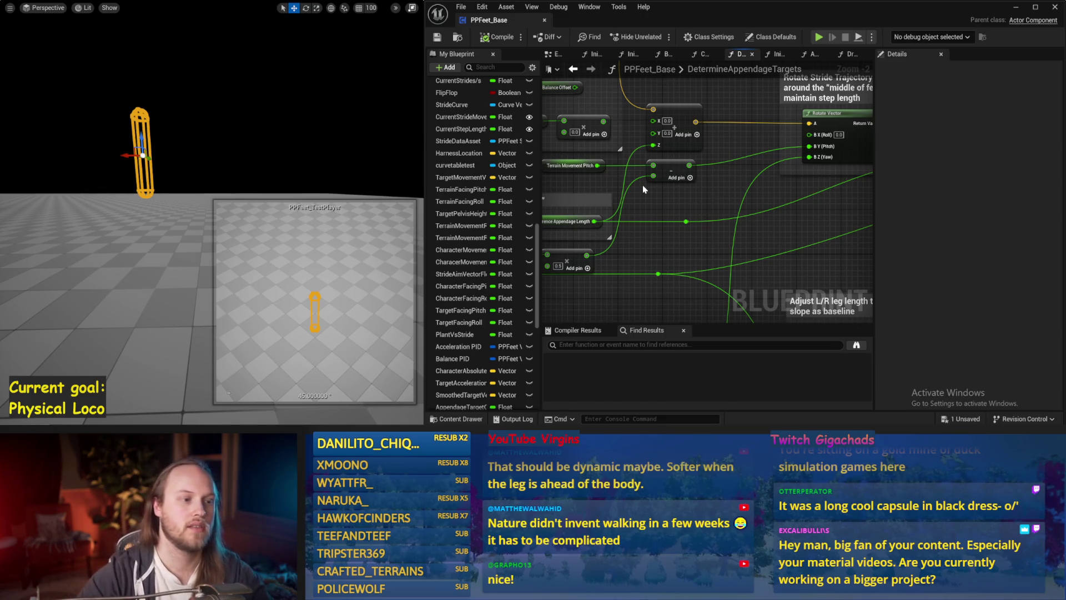
Review the neighbouring rotate-around-centre-of-feet and pitch nodes
mouse_move(627, 281)
mouse_down()
mouse_move(682, 253)
mouse_move(692, 193)
mouse_move(782, 200)
mouse_move(676, 231)
mouse_move(761, 240)
mouse_move(739, 247)
mouse_move(821, 244)
mouse_move(710, 251)
mouse_move(722, 310)
mouse_up()
scroll(611, 200, down, 1)
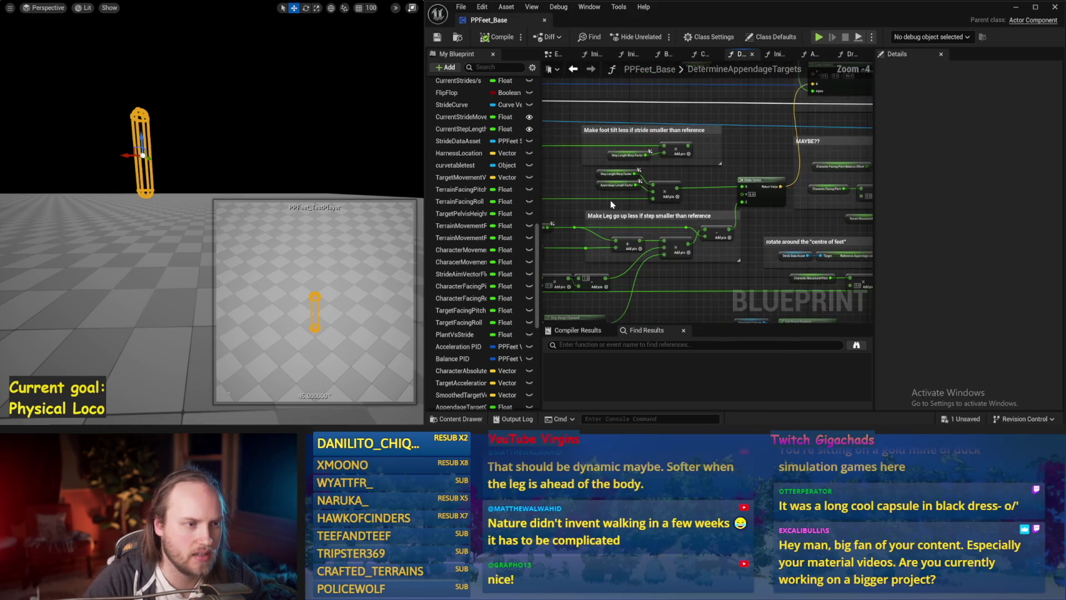
drag(610, 200, 682, 211)
drag(792, 269, 727, 235)
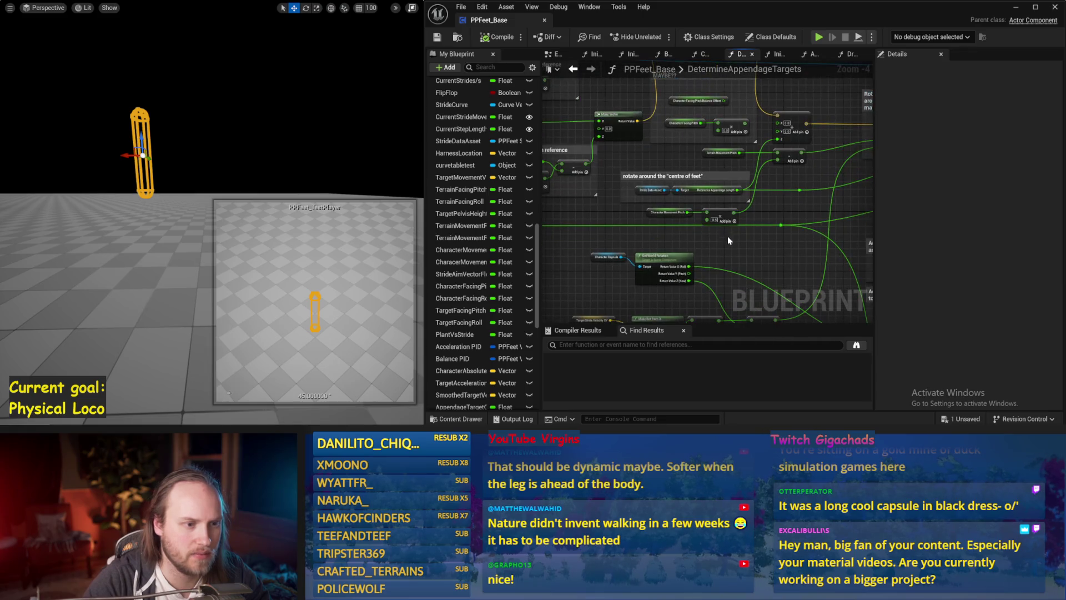
text(cTOD)
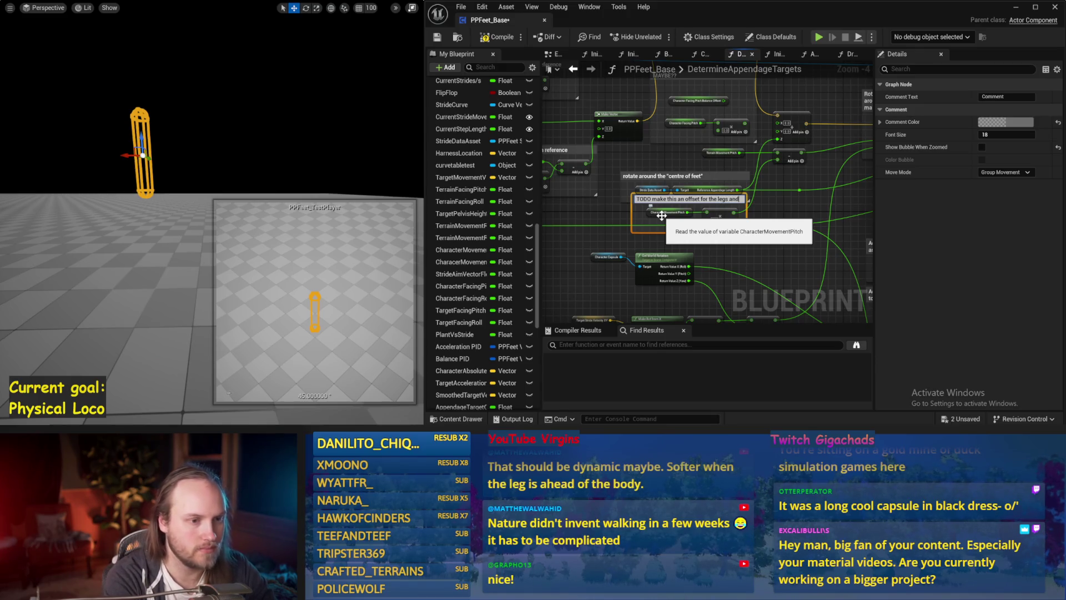
text(shir)
Commit the TODO comment about making the pitch an offset for the legs and save
key(Return)
scroll(745, 241, up, 1)
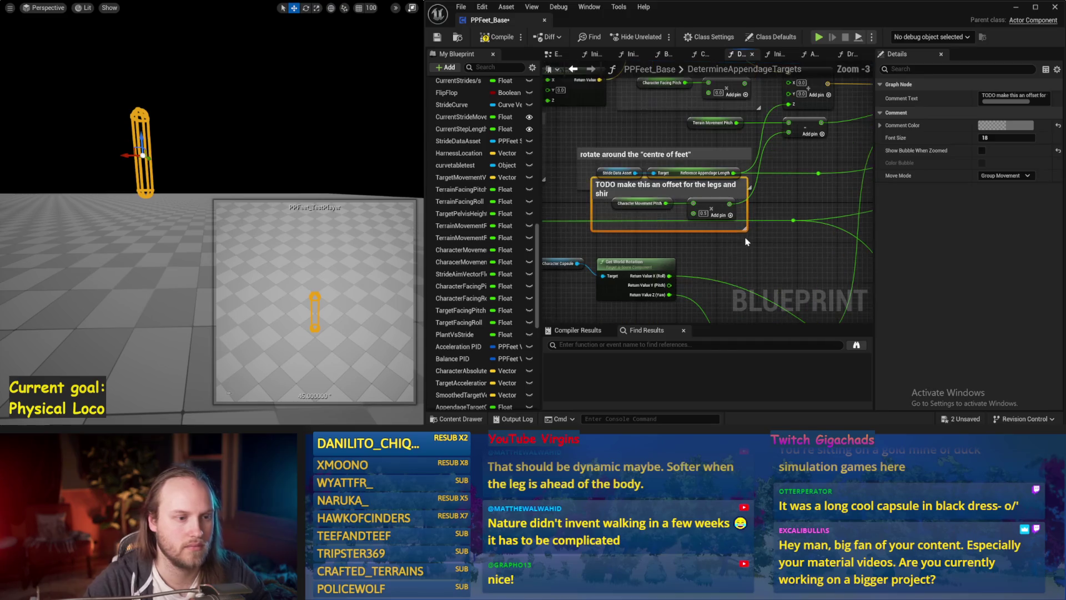
click(746, 242)
scroll(804, 199, down, 2)
click(782, 135)
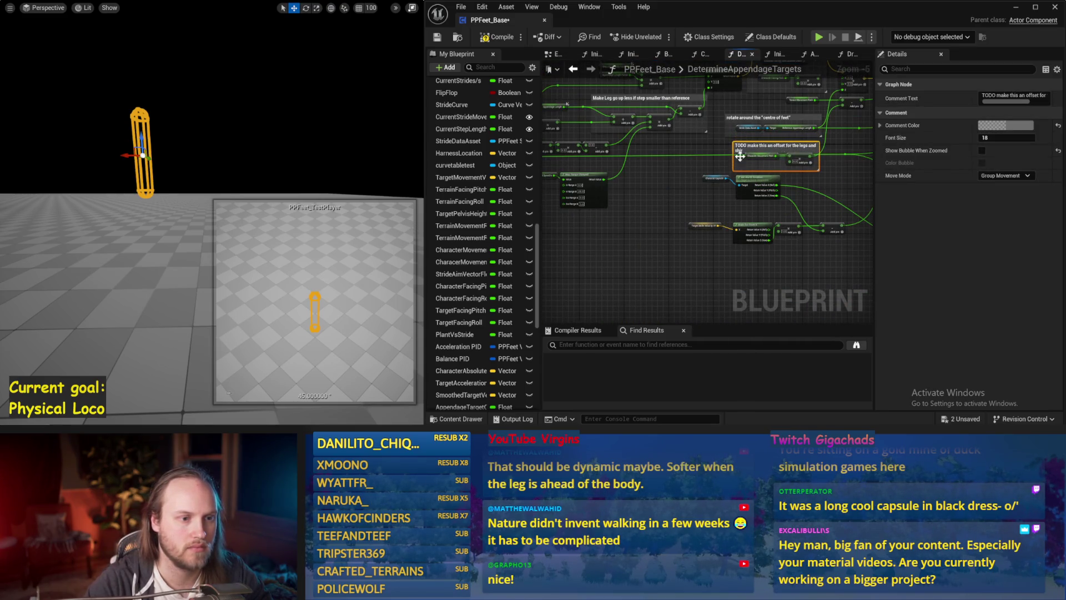
click(708, 215)
scroll(708, 216, up, 1)
key(ctrl+s)
scroll(683, 229, up, 1)
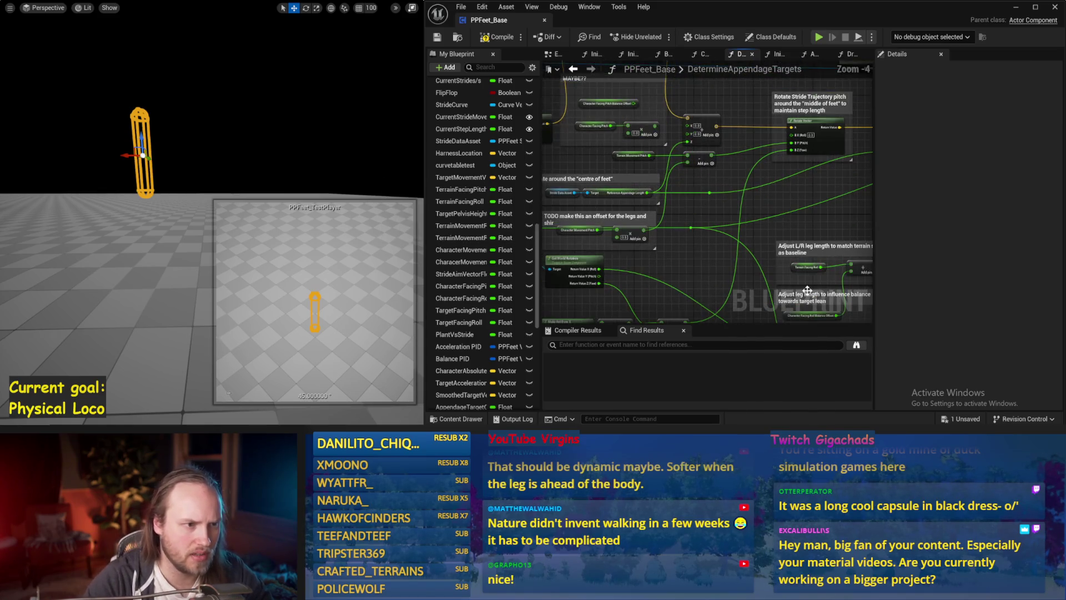
drag(647, 244, 801, 176)
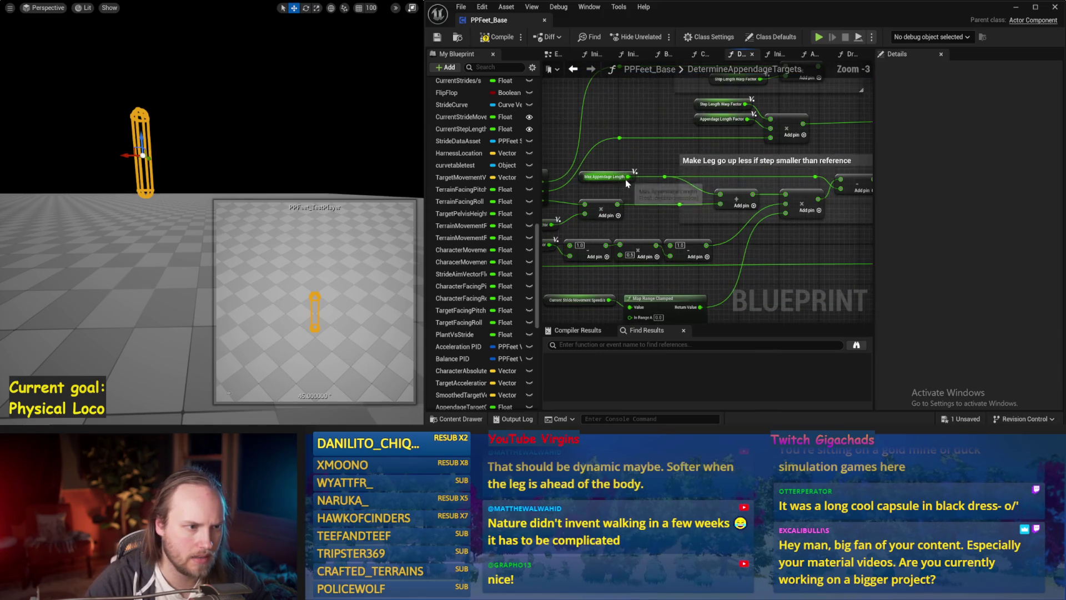
scroll(666, 191, up, 1)
mouse_move(708, 179)
mouse_down()
mouse_move(797, 182)
mouse_move(751, 223)
mouse_up()
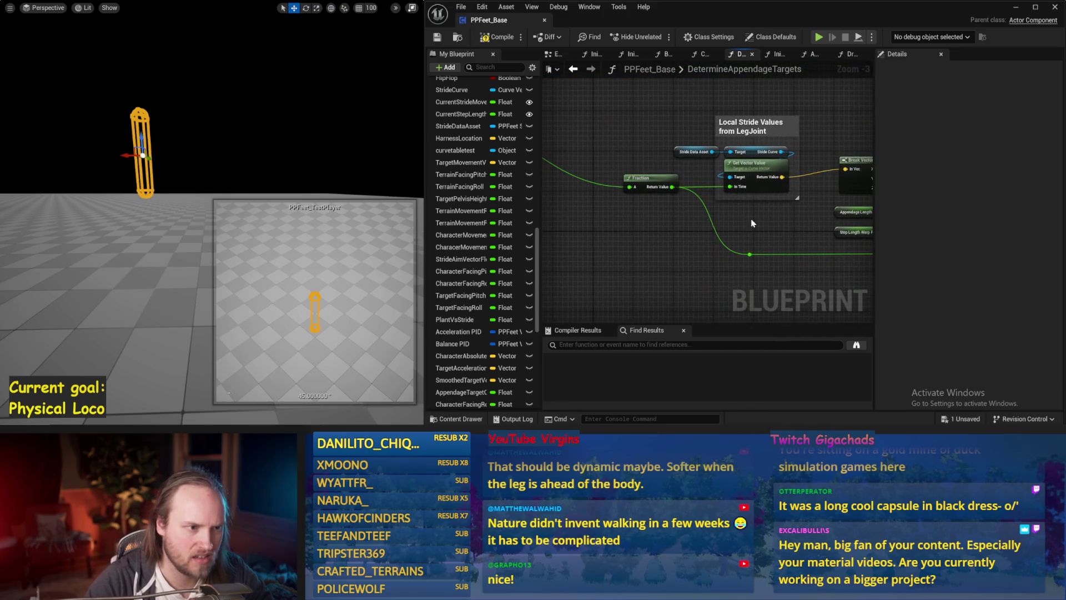
scroll(636, 176, down, 1)
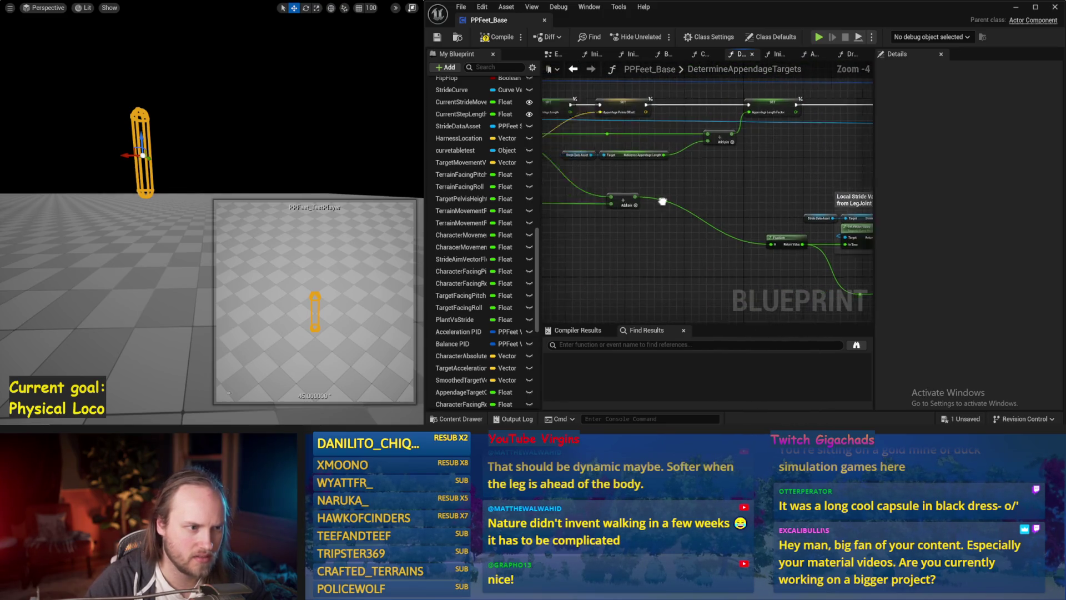
mouse_move(637, 175)
mouse_down()
mouse_move(759, 255)
mouse_move(610, 210)
mouse_up()
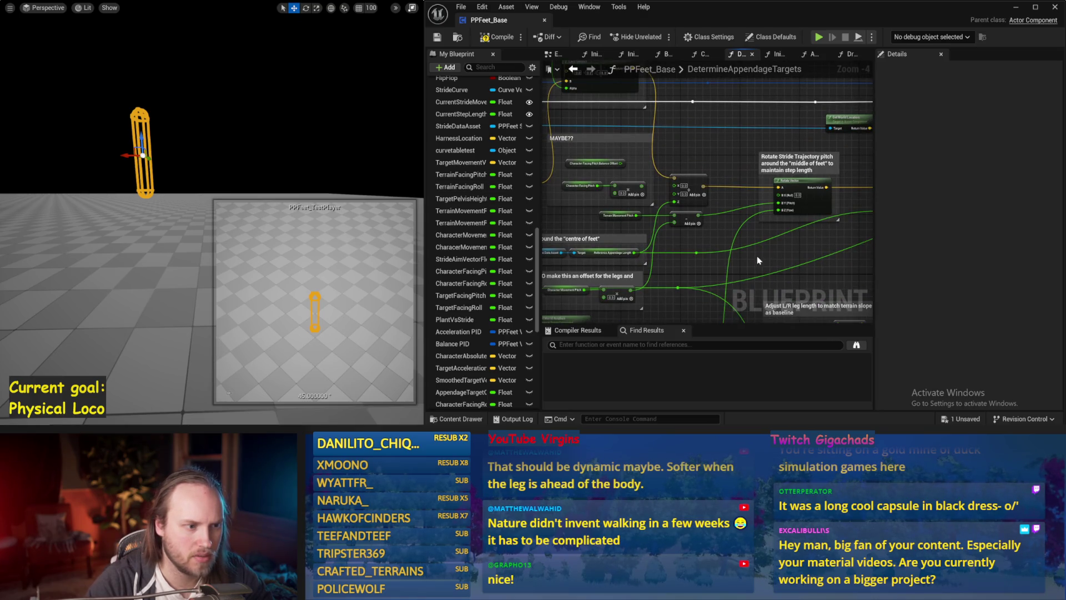
drag(757, 261, 756, 143)
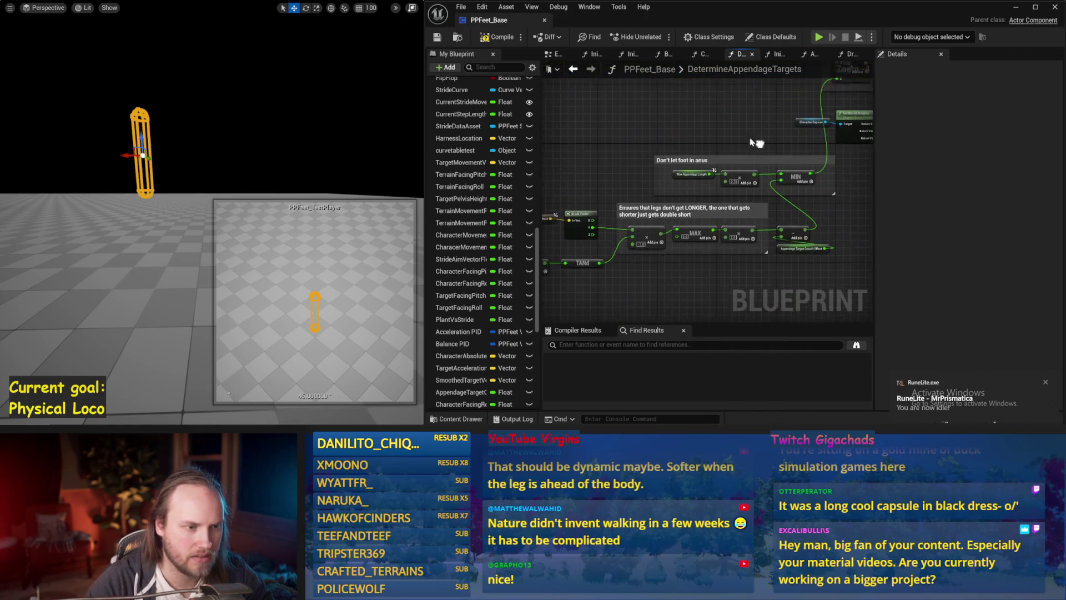
mouse_move(756, 144)
mouse_down()
mouse_move(662, 152)
mouse_move(713, 178)
mouse_up()
scroll(685, 190, up, 1)
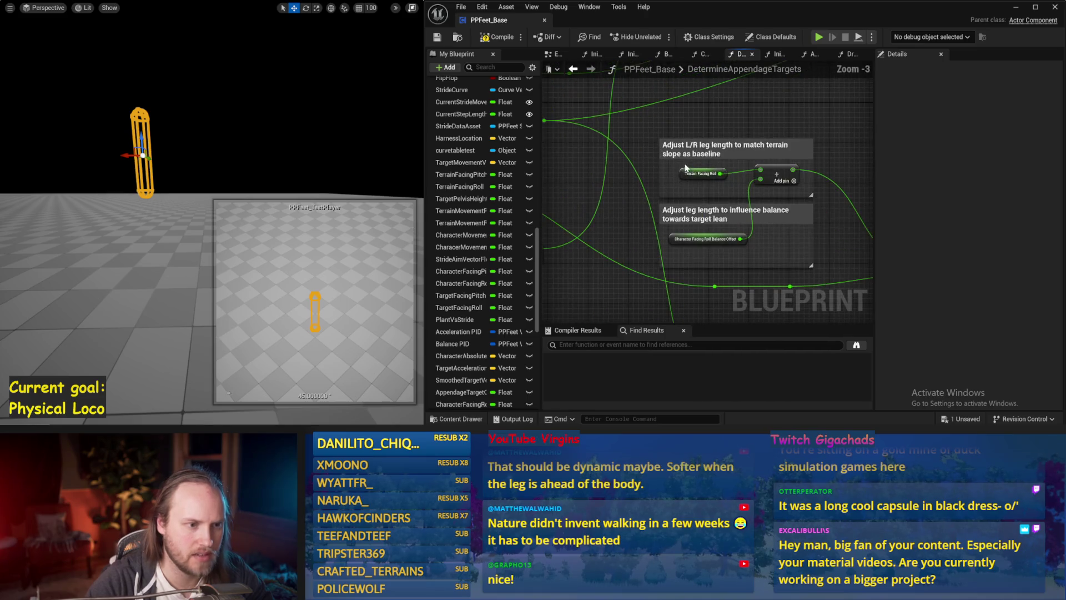
drag(762, 248, 694, 227)
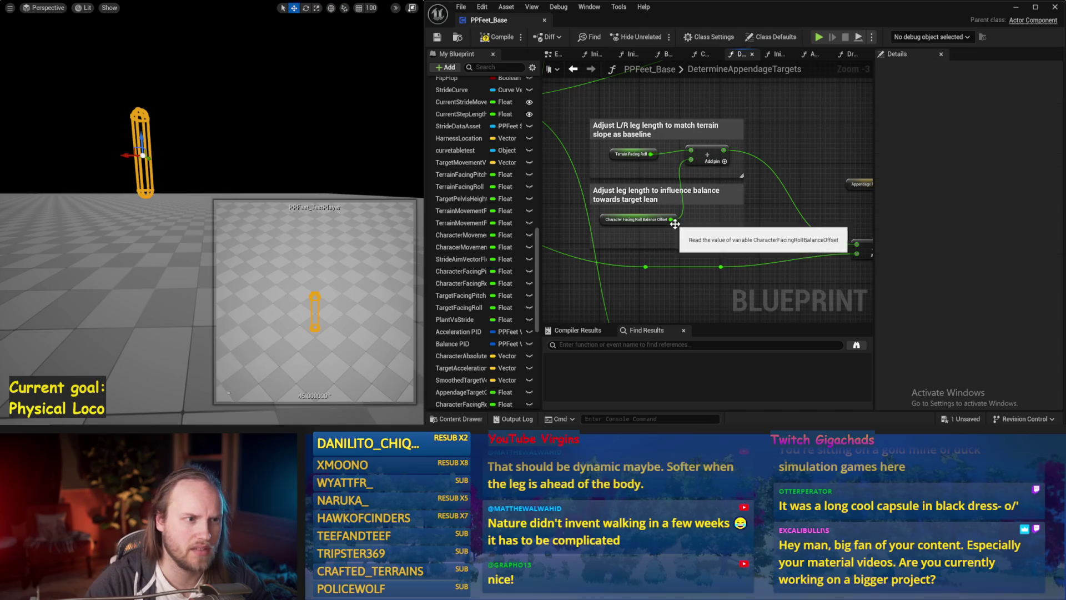
scroll(626, 122, down, 1)
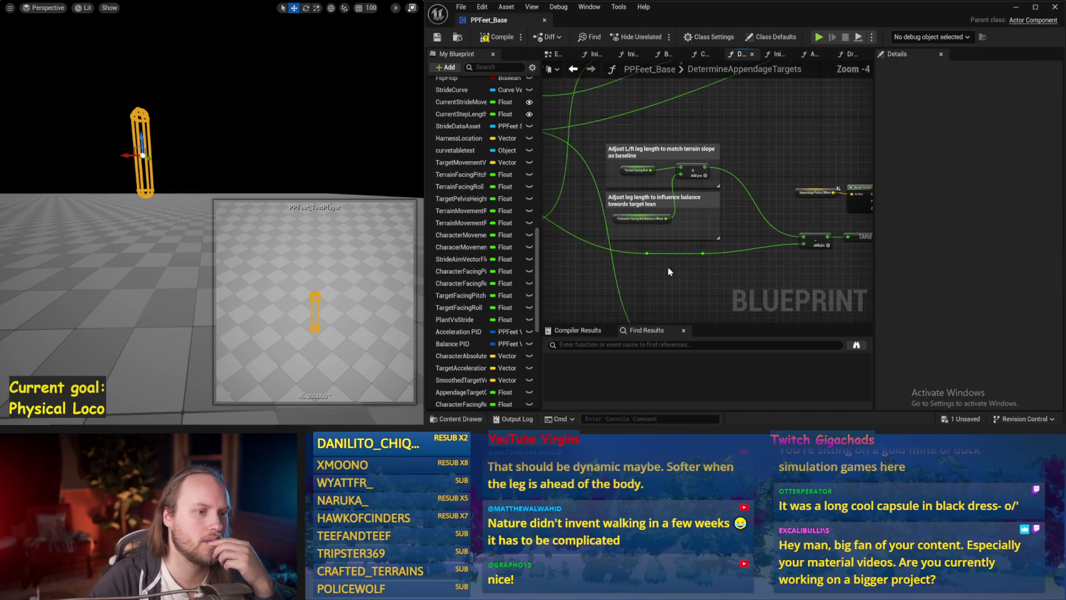
mouse_move(545, 250)
mouse_down()
mouse_move(620, 272)
mouse_move(764, 273)
mouse_up()
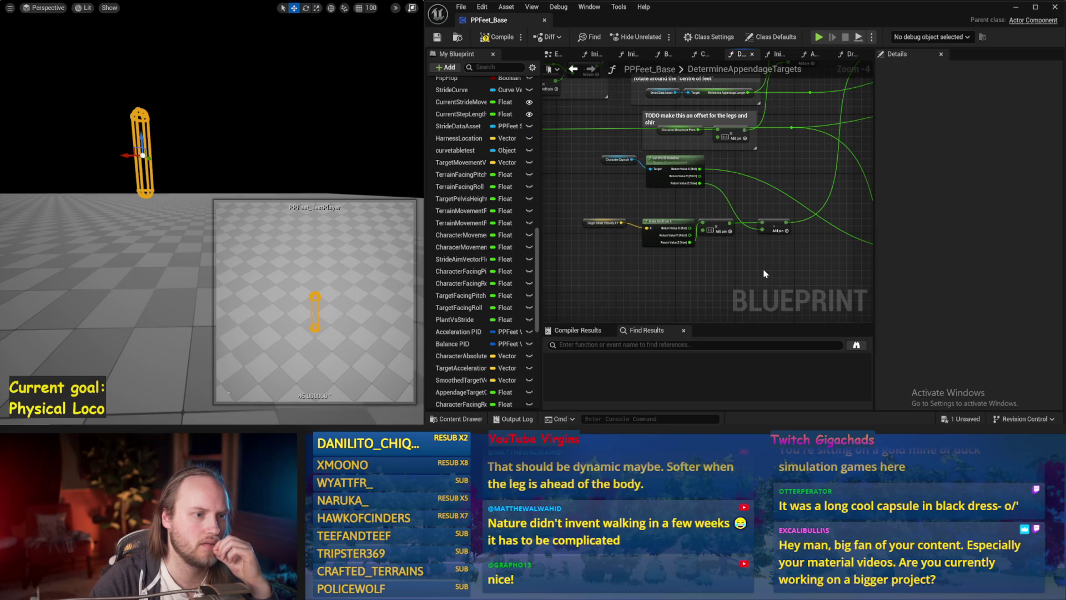
mouse_move(593, 234)
mouse_down()
mouse_move(676, 270)
mouse_move(654, 276)
mouse_up()
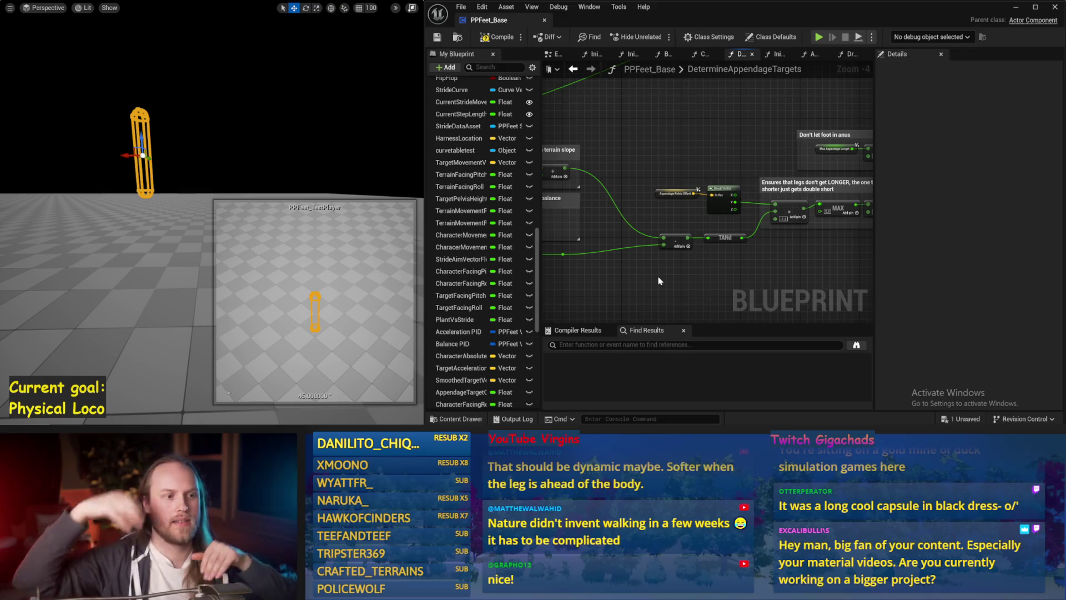
drag(658, 280, 756, 255)
scroll(757, 255, up, 1)
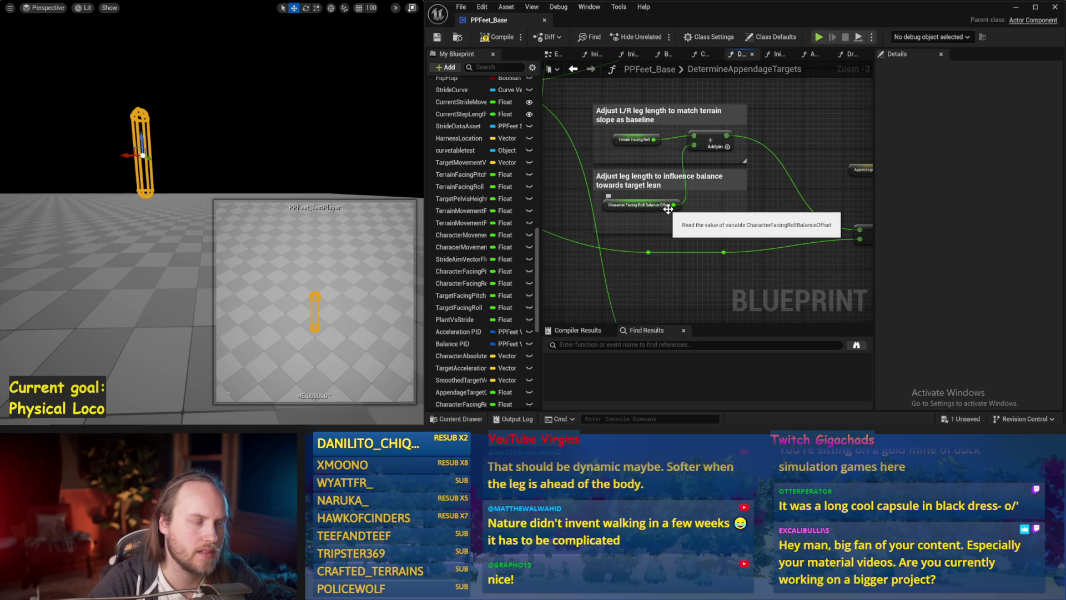
Check the Roll Balance Offset and Terrain Facing Roll nodes, then compile and save the blueprint
click(668, 207)
click(631, 141)
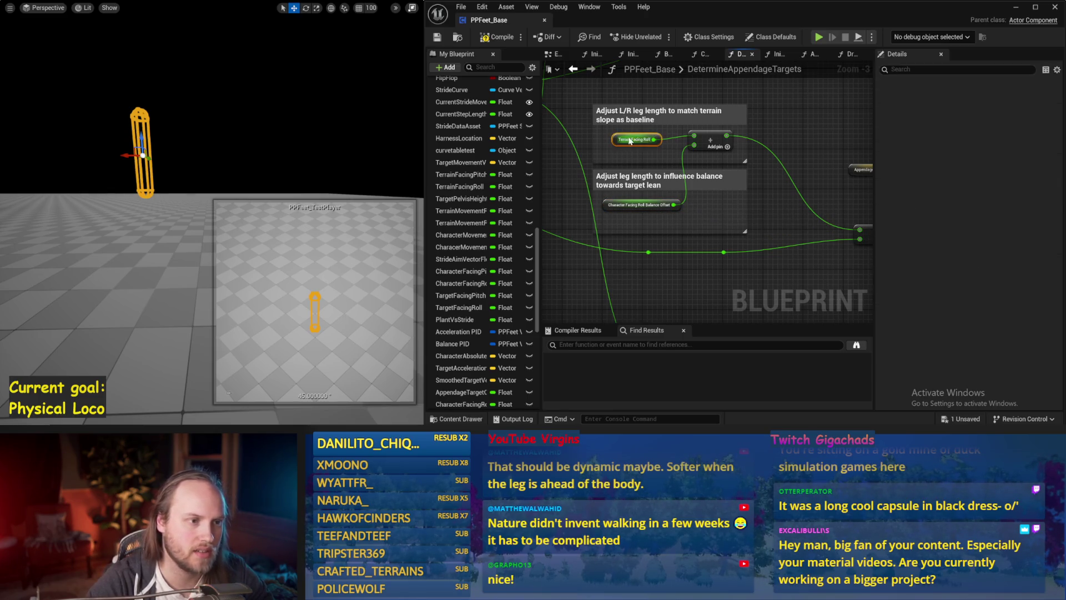
drag(809, 147, 710, 164)
key(ctrl+s)
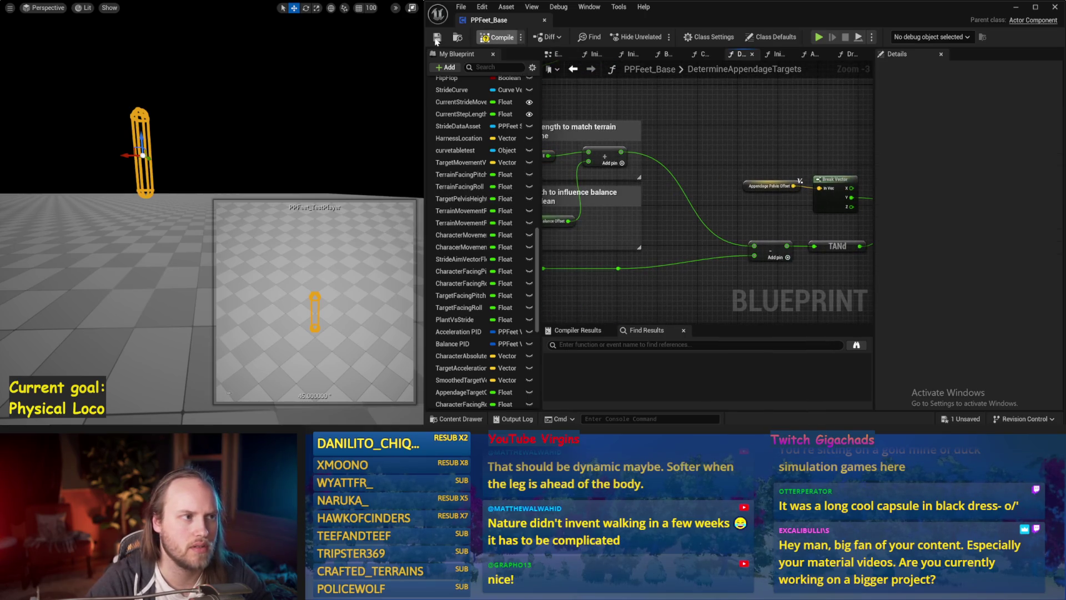
click(436, 40)
scroll(811, 141, down, 1)
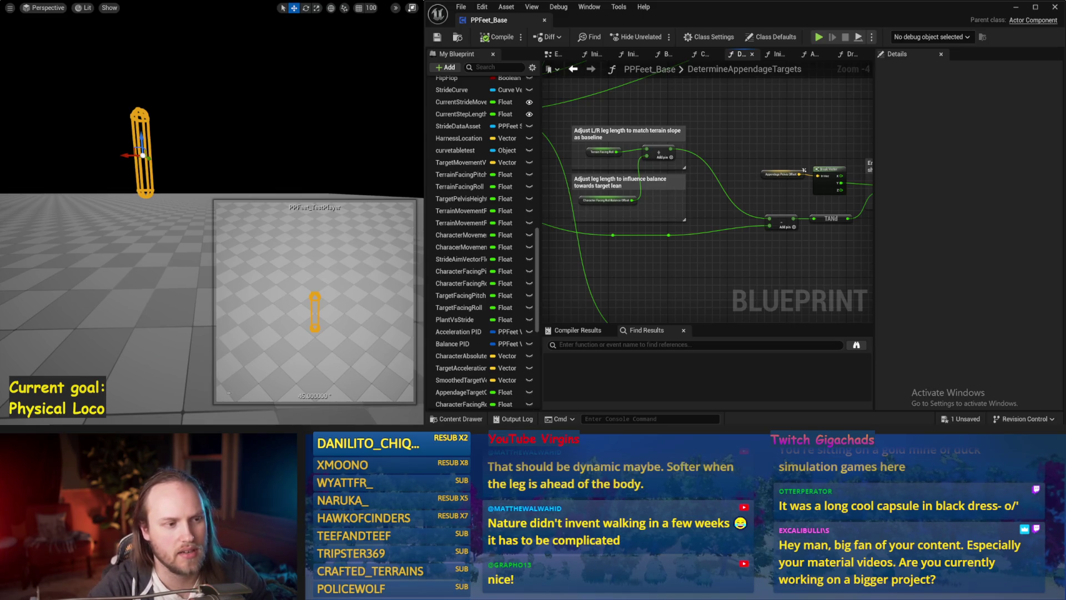
key(ctrl+s)
Review the target calculation and leg-length clamping node groups, then focus the level view
mouse_move(803, 169)
mouse_down()
mouse_move(826, 188)
mouse_move(927, 190)
mouse_up()
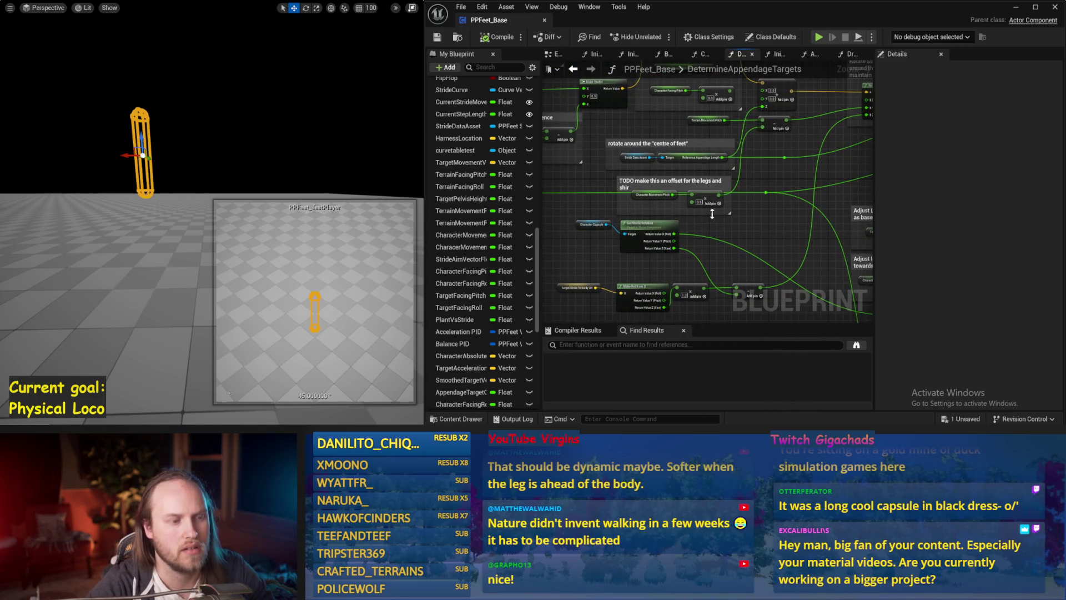
drag(720, 221, 545, 177)
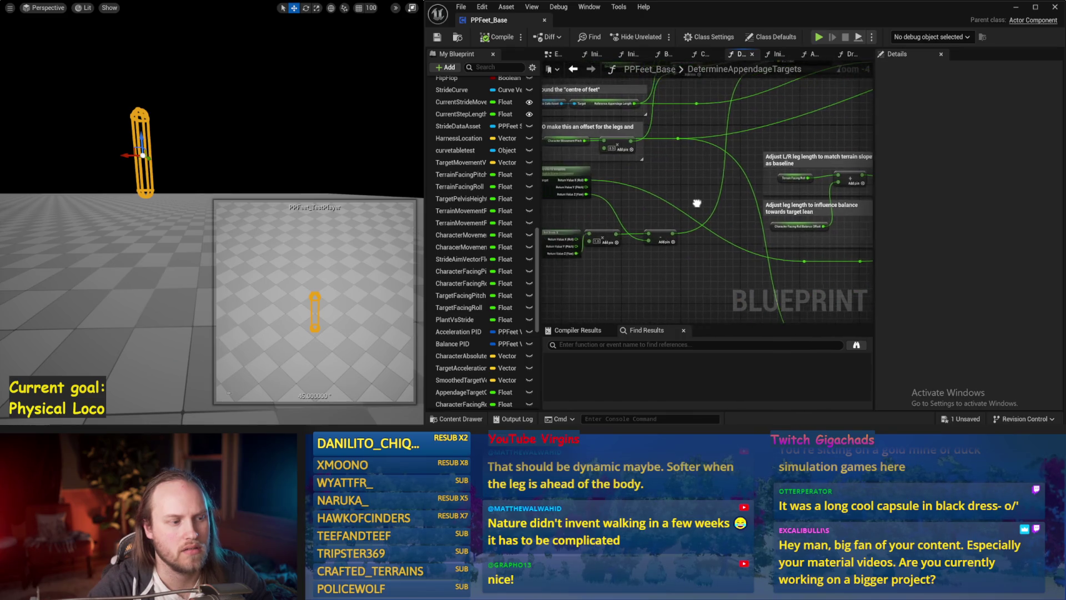
scroll(694, 200, up, 2)
scroll(634, 215, up, 1)
scroll(634, 215, down, 2)
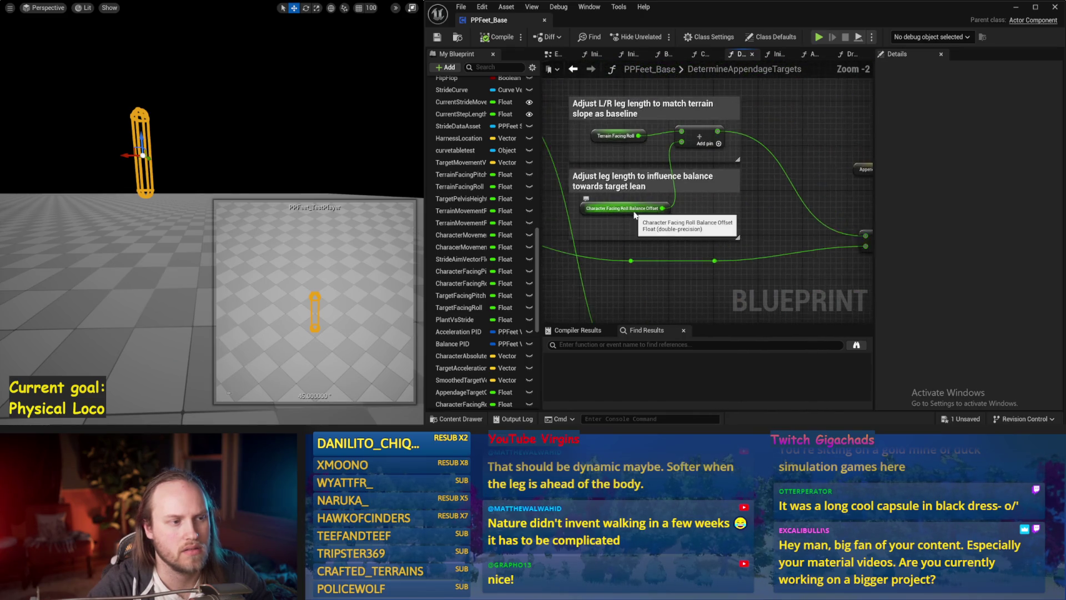
scroll(630, 160, down, 1)
drag(630, 160, 708, 200)
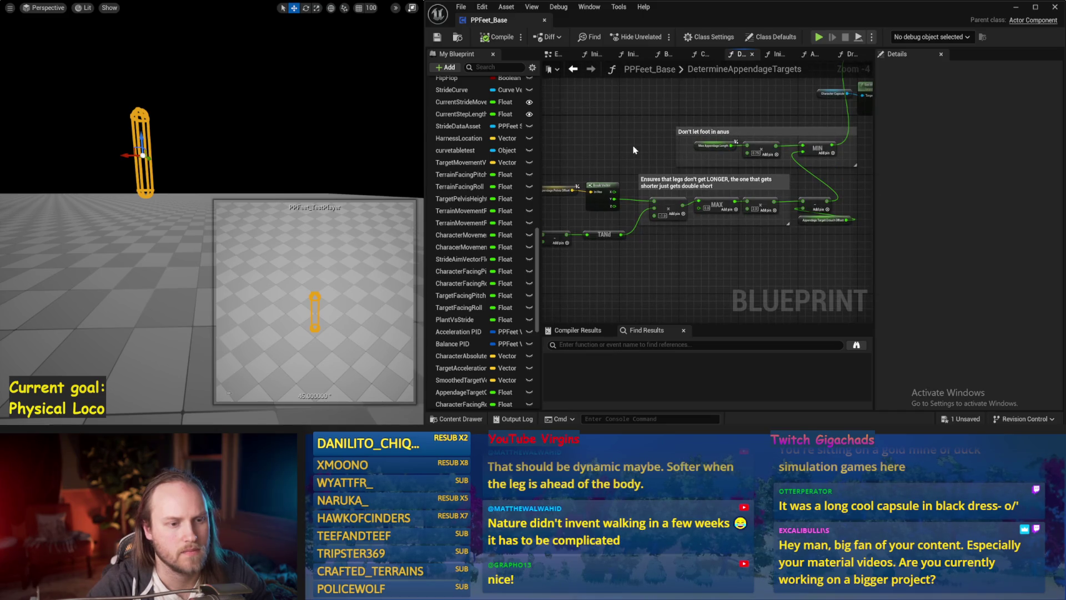
drag(636, 152, 710, 176)
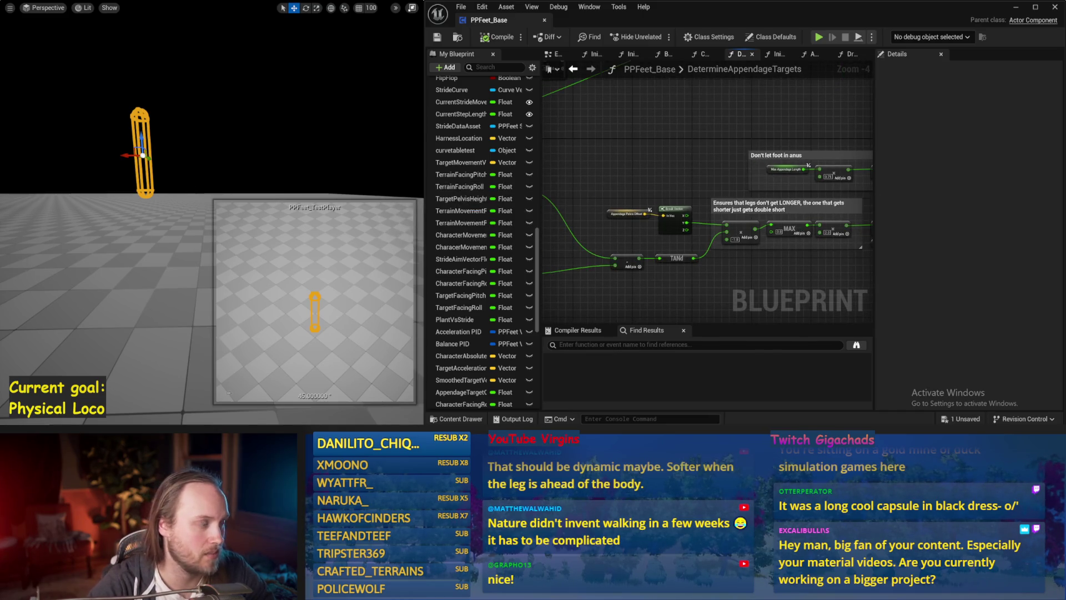
click(97, 281)
Simulate the level, pitch the character forward past upright and roll it to strong angles, then stop
key(alt+s)
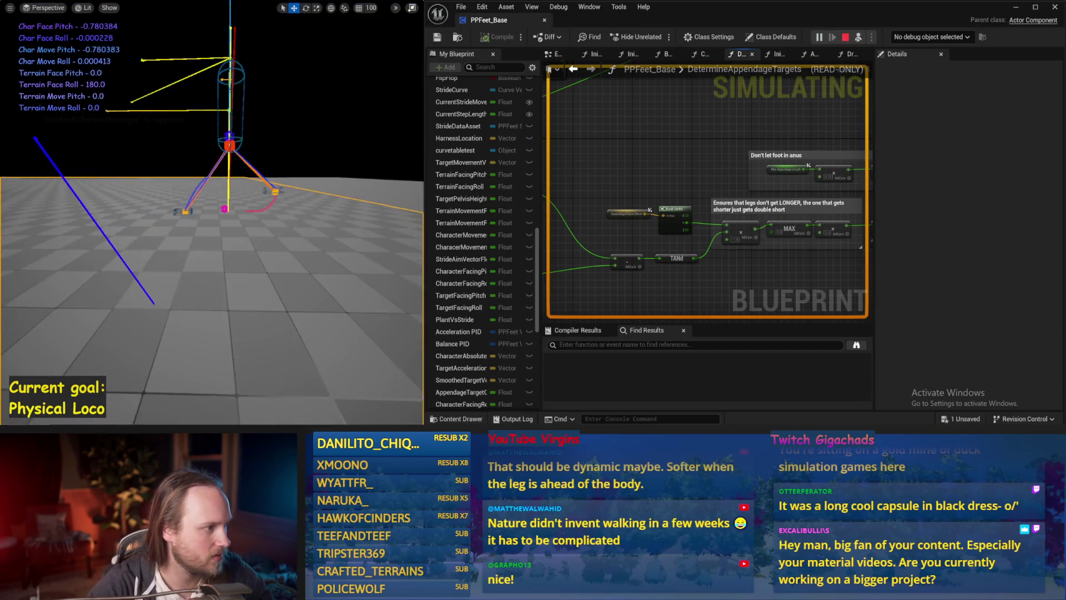
key(e)
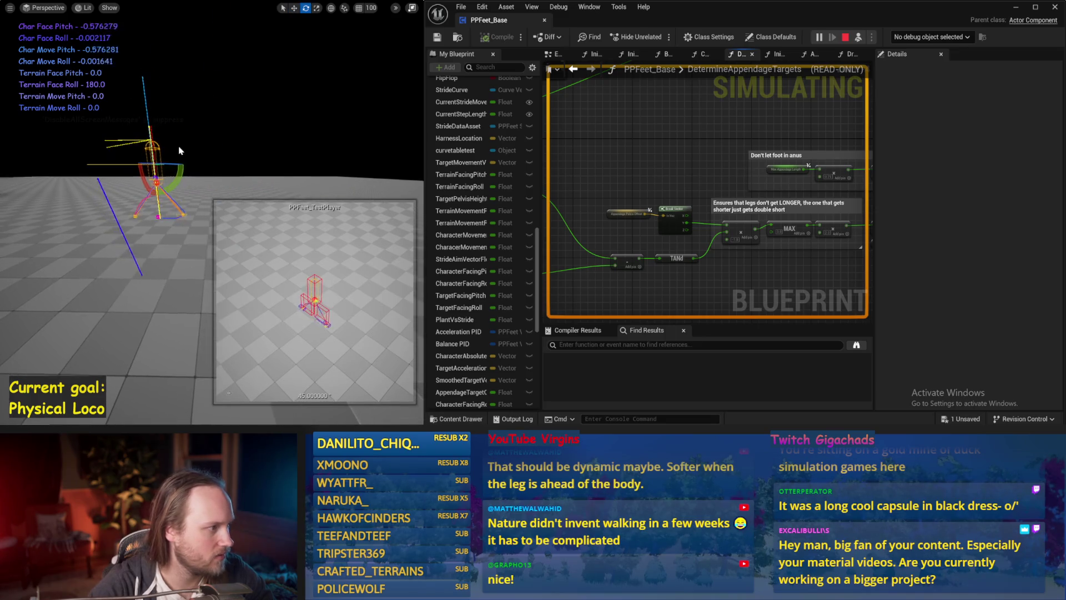
mouse_move(178, 155)
mouse_down()
mouse_move(125, 167)
mouse_move(159, 200)
mouse_up()
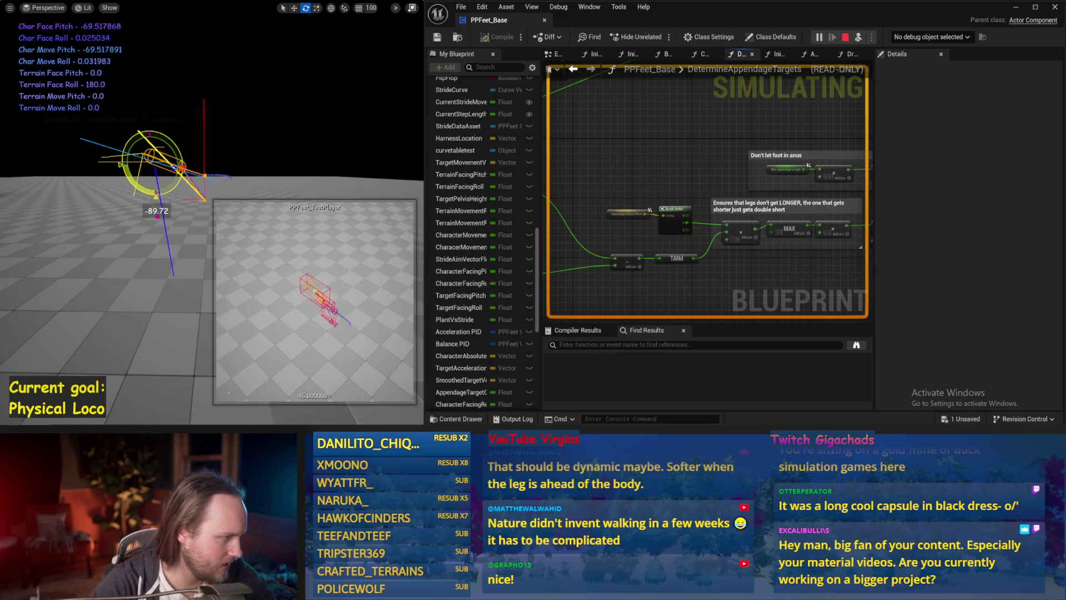
mouse_move(155, 191)
mouse_down()
mouse_move(125, 158)
mouse_move(170, 175)
mouse_move(150, 159)
mouse_move(179, 167)
mouse_up()
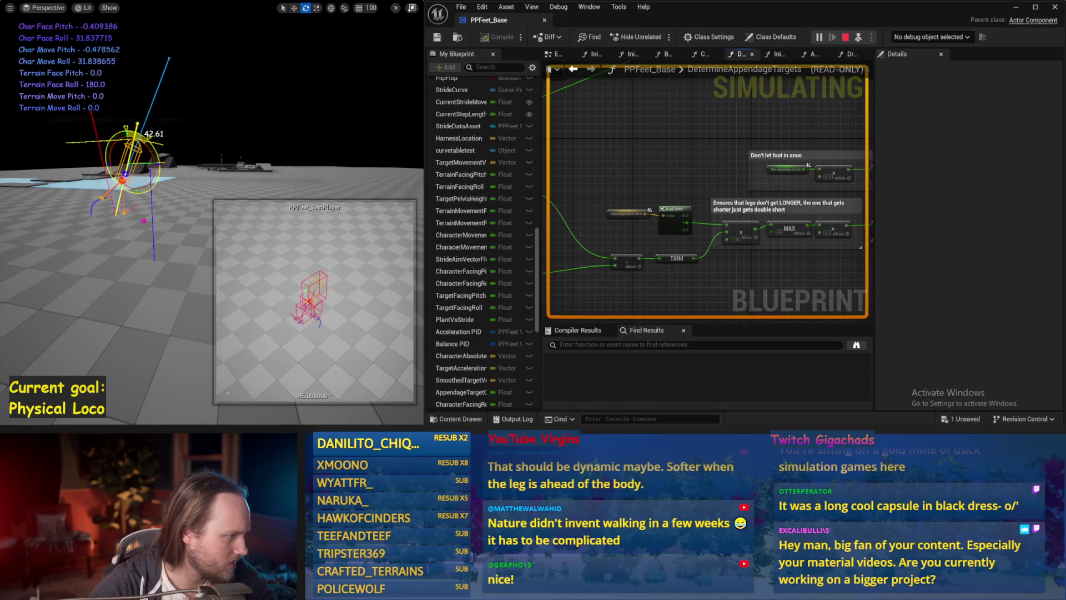
drag(144, 135, 167, 158)
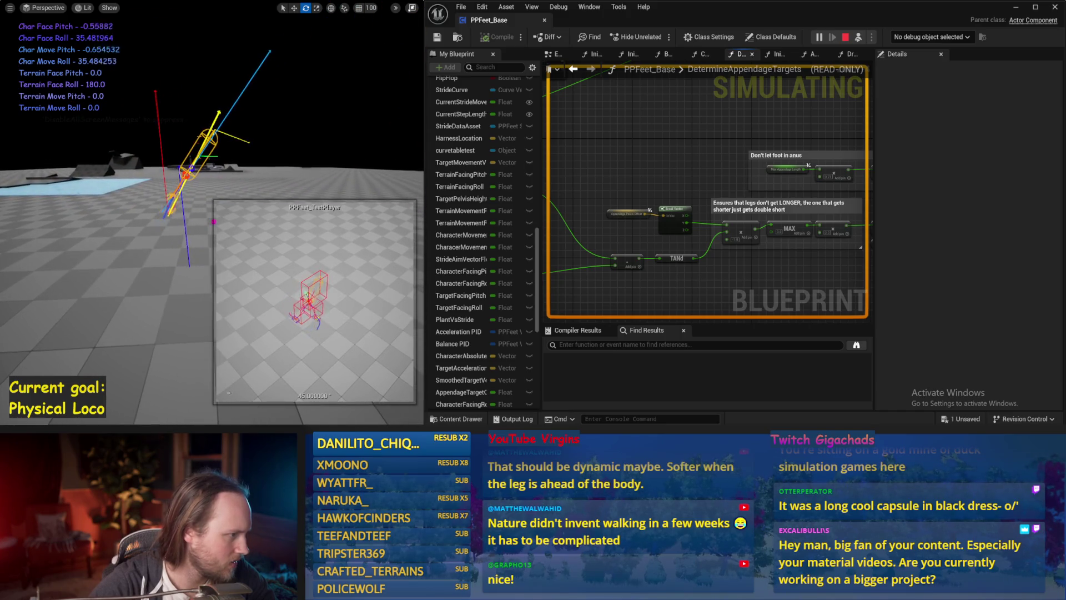
drag(226, 171, 221, 171)
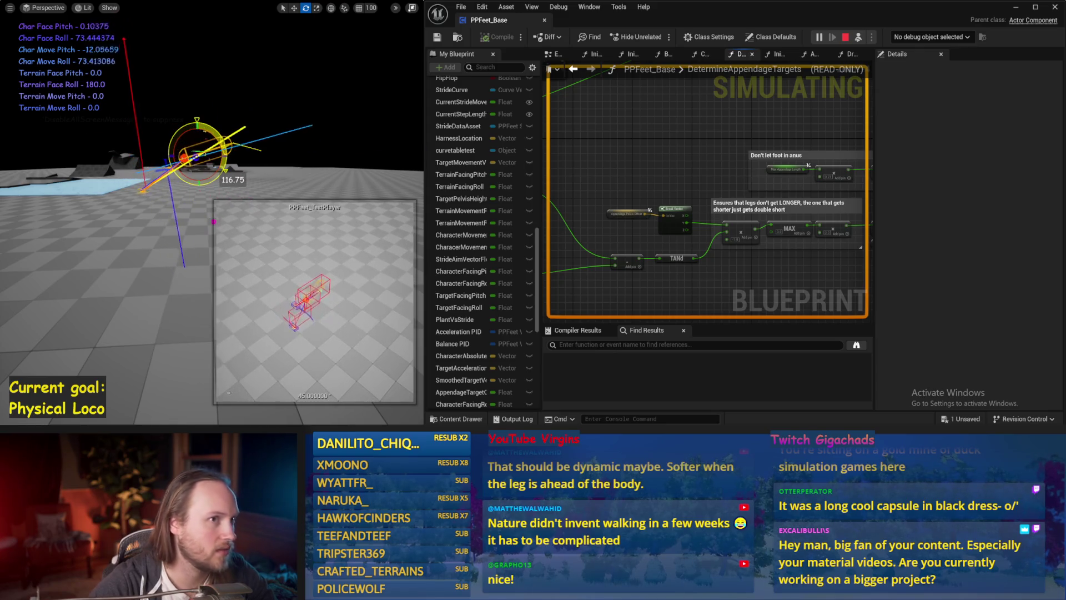
key(Escape)
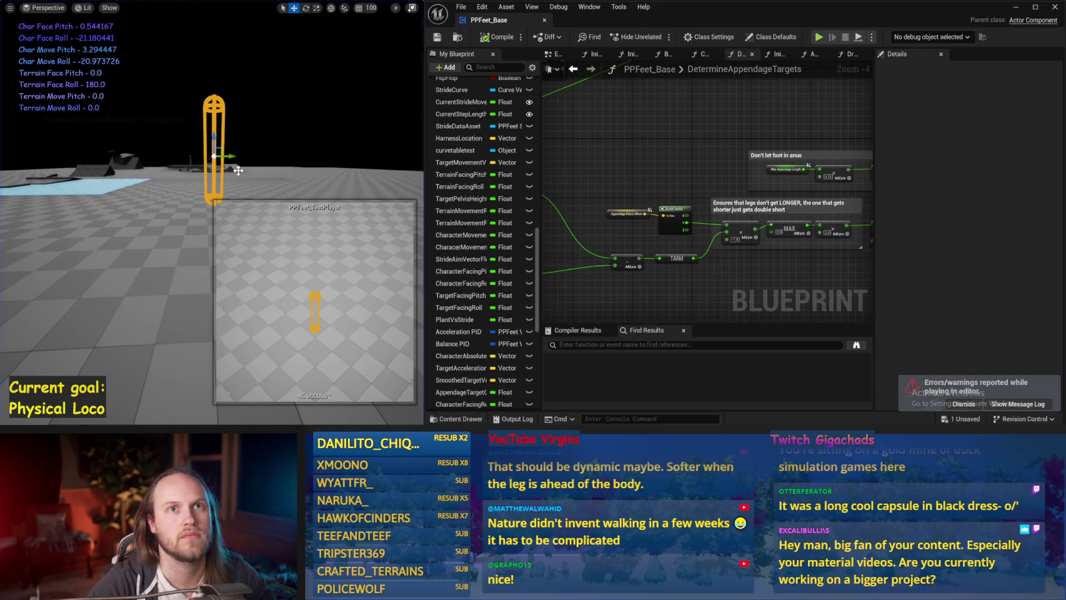
Save all modified packages and dismiss the play-session errors and warnings notice
key(ctrl+s)
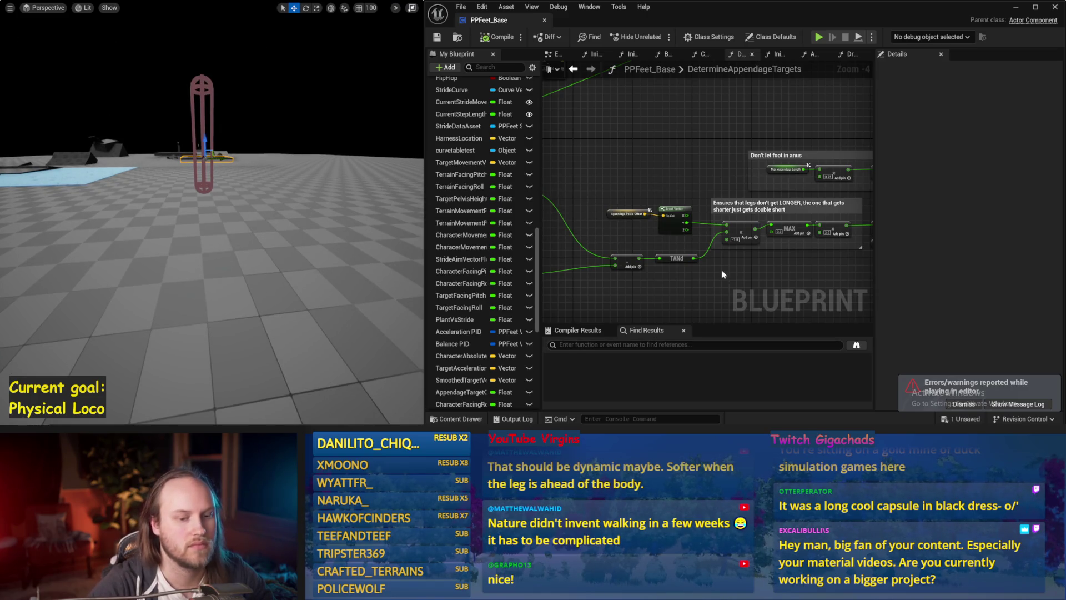
drag(749, 250, 739, 227)
click(964, 403)
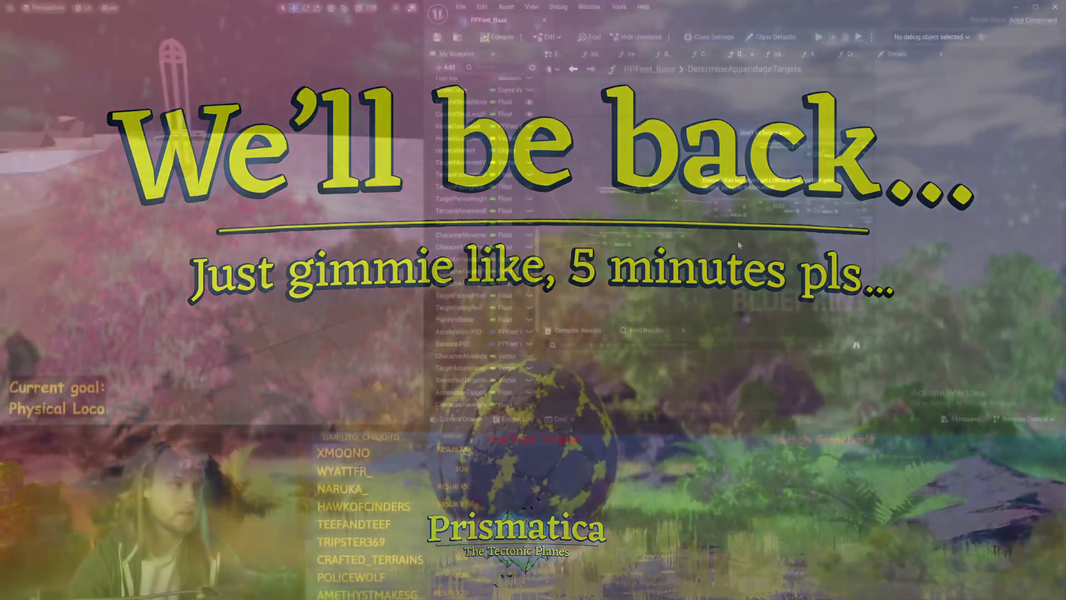
Start simulating the test level with Alt+P to watch the foot-locomotion debug drawing
key(alt+p)
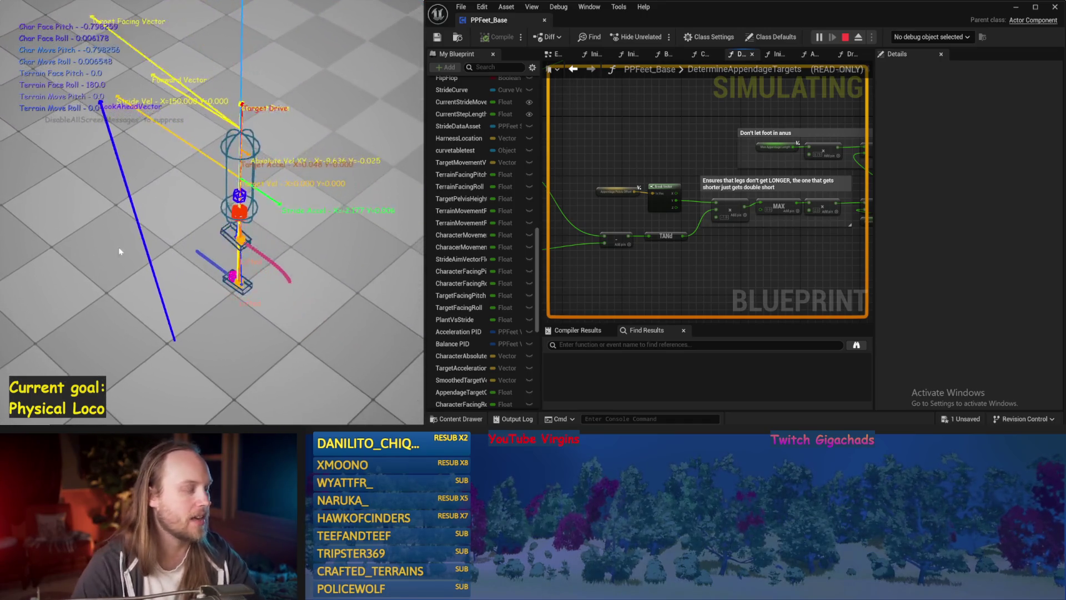
Stop the simulation, glance over AppendageStrideTraces, widen the graph and switch to InitializeAllAppendages
key(Escape)
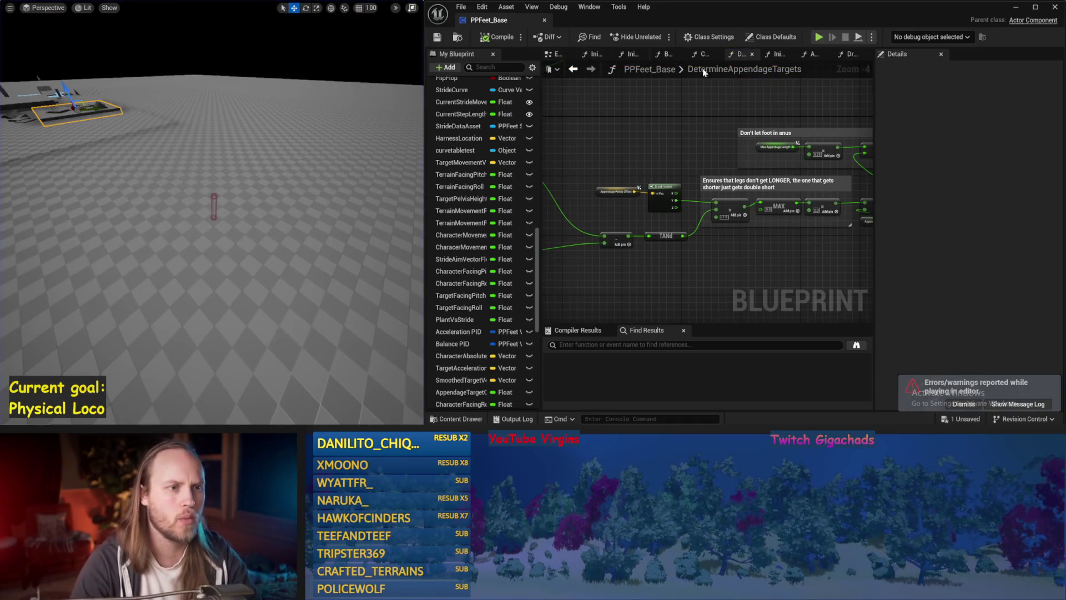
click(810, 54)
scroll(742, 138, down, 1)
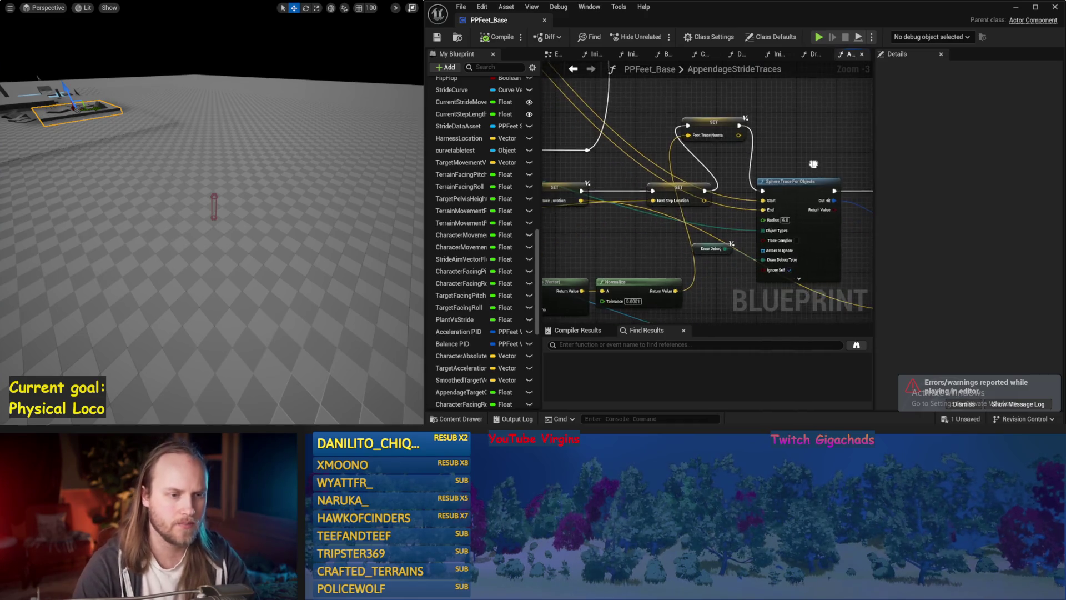
scroll(716, 158, down, 1)
mouse_move(708, 168)
mouse_down()
mouse_move(764, 260)
mouse_move(721, 272)
mouse_move(695, 303)
mouse_move(624, 288)
mouse_move(721, 230)
mouse_move(713, 285)
mouse_up()
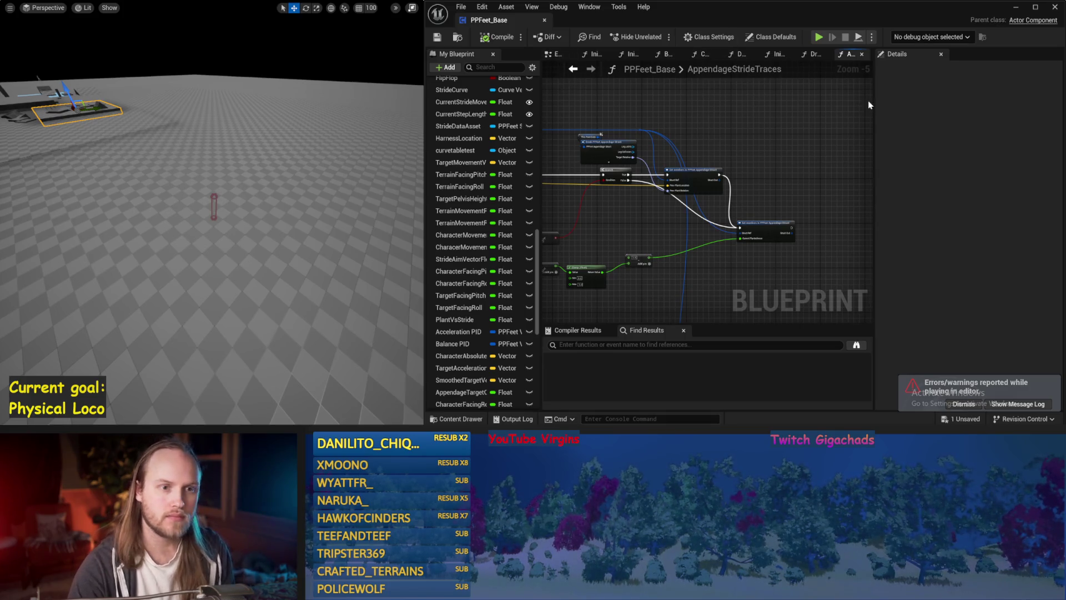
drag(882, 104, 963, 104)
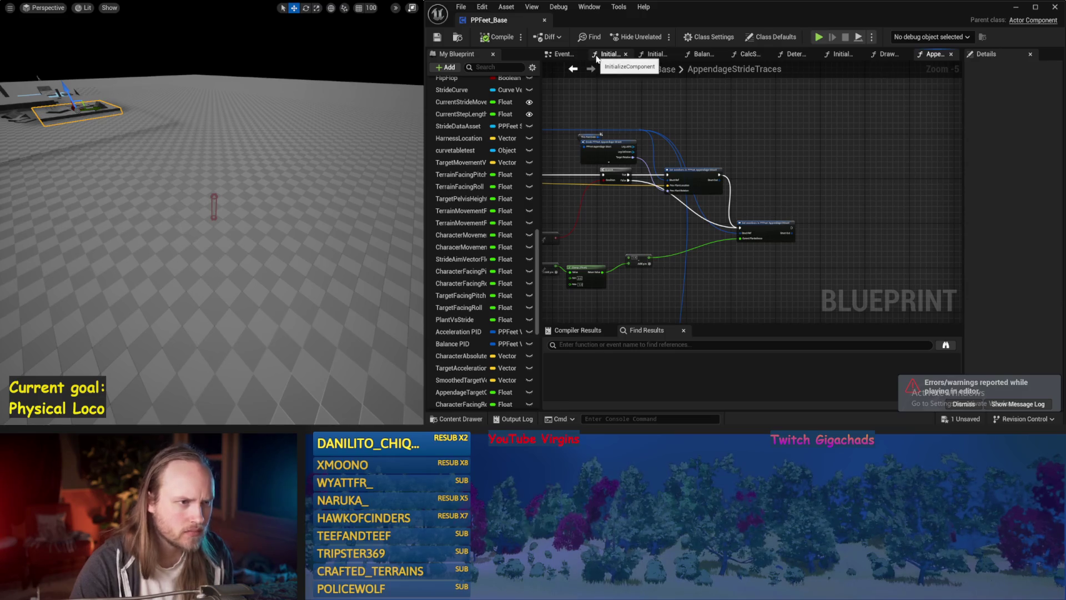
click(648, 55)
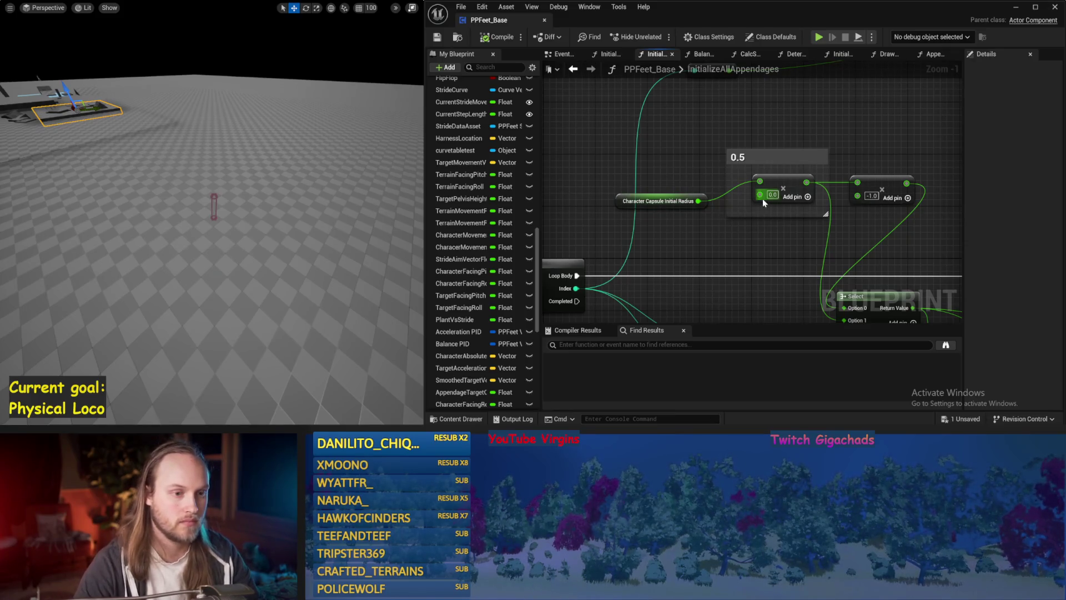
scroll(187, 188, up, 2)
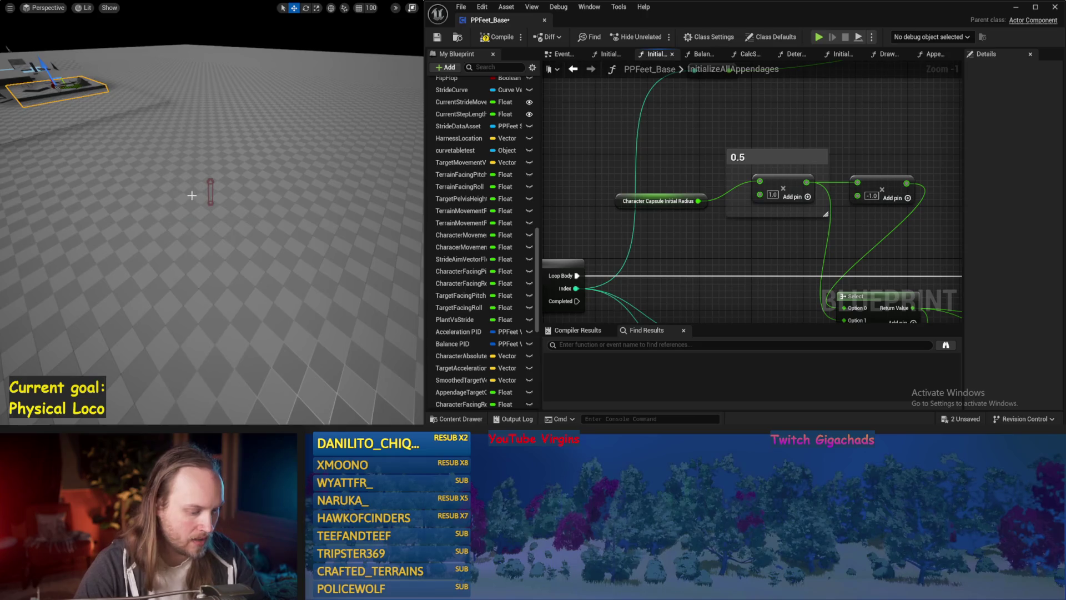
Simulate the test level, fly in to select and rotate the character for inspection, then stop
key(alt+s)
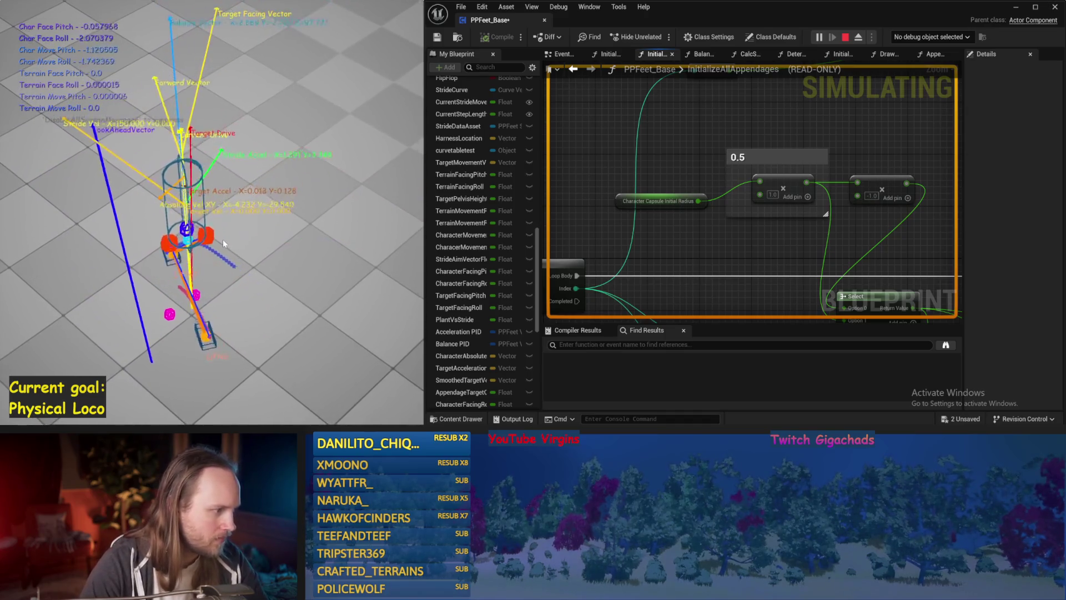
key(F8)
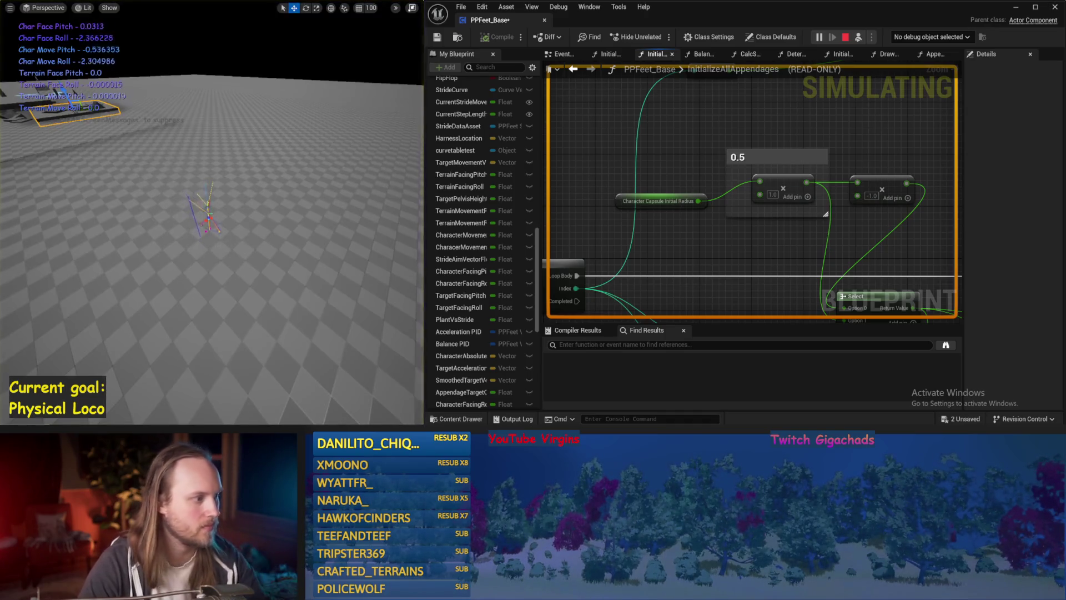
key(w)
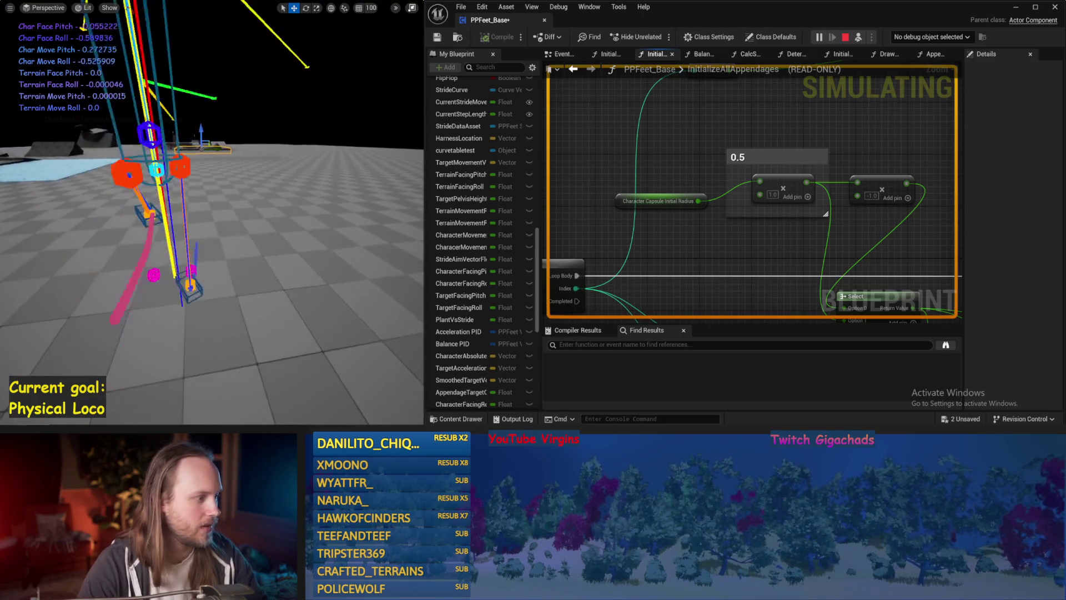
scroll(206, 208, down, 3)
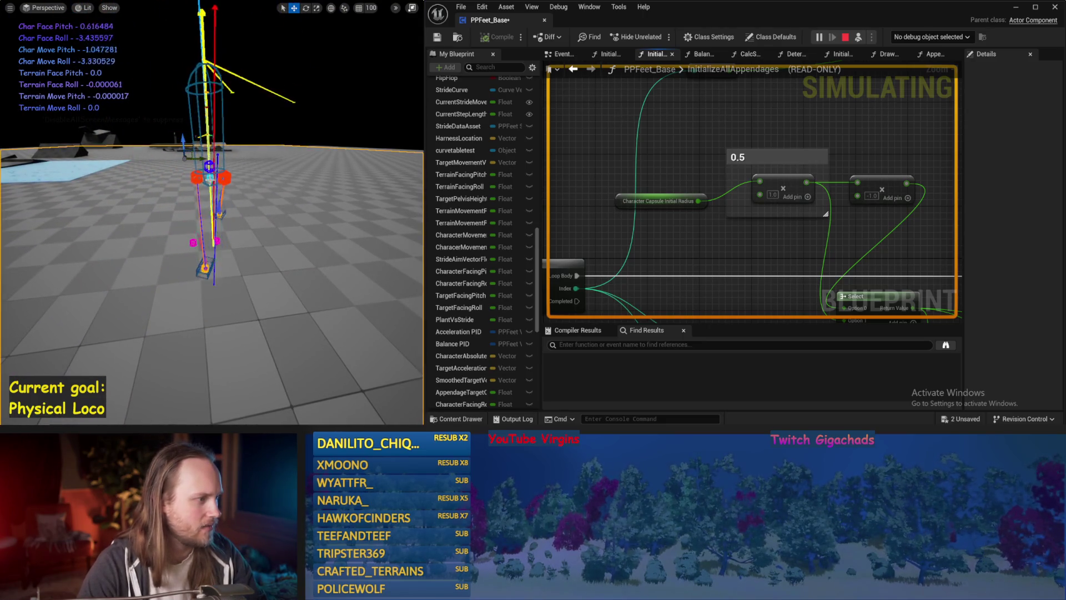
click(209, 176)
key(e)
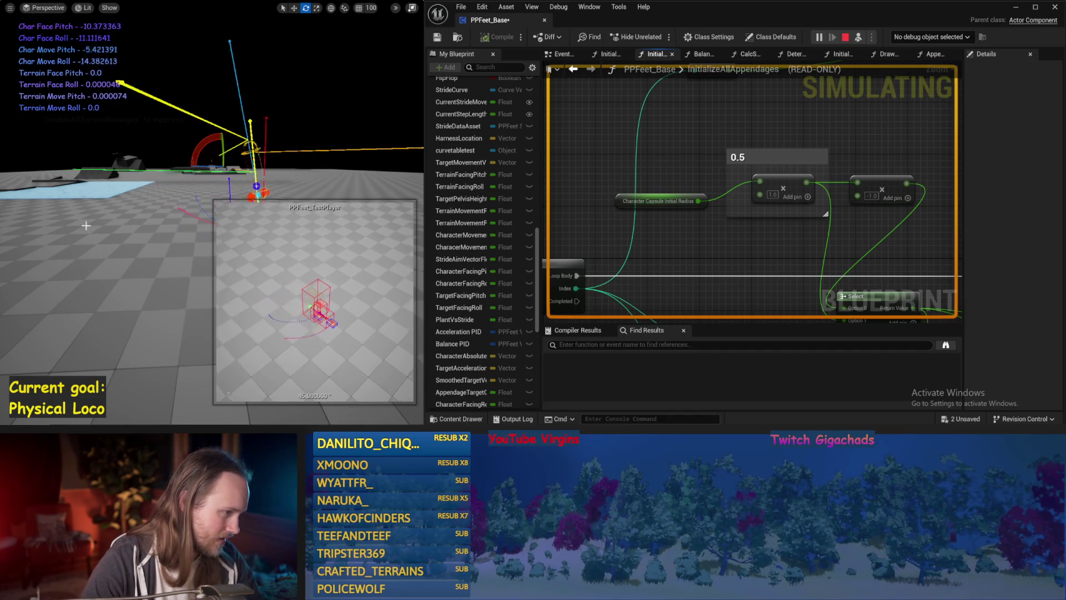
key(Escape)
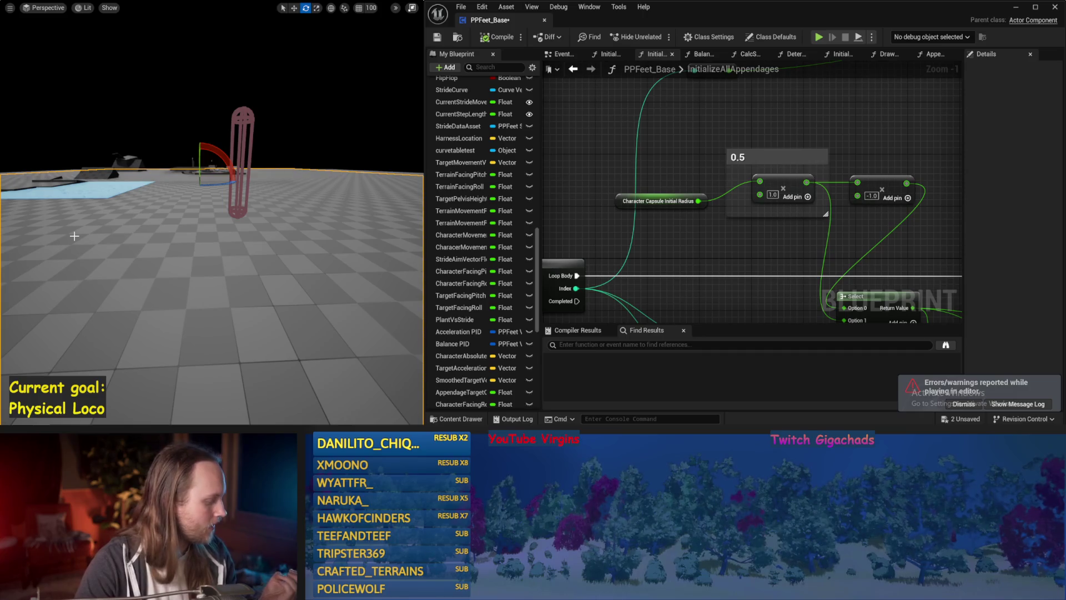
Save the PPFeet_Base blueprint and switch back to its Event Graph
click(437, 38)
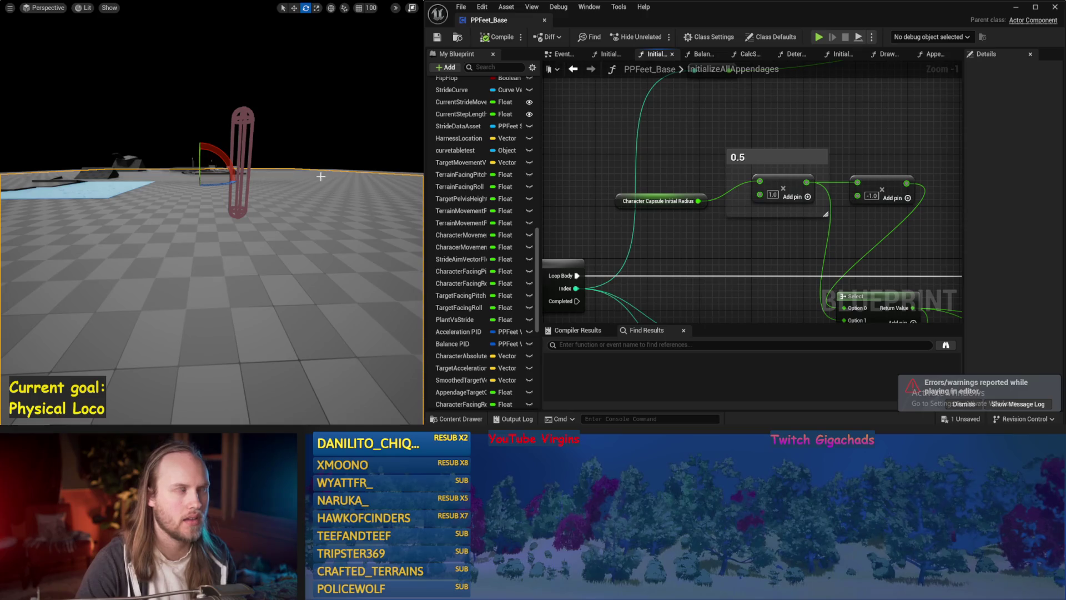
mouse_move(648, 119)
mouse_down()
mouse_move(614, 153)
mouse_move(715, 157)
mouse_up()
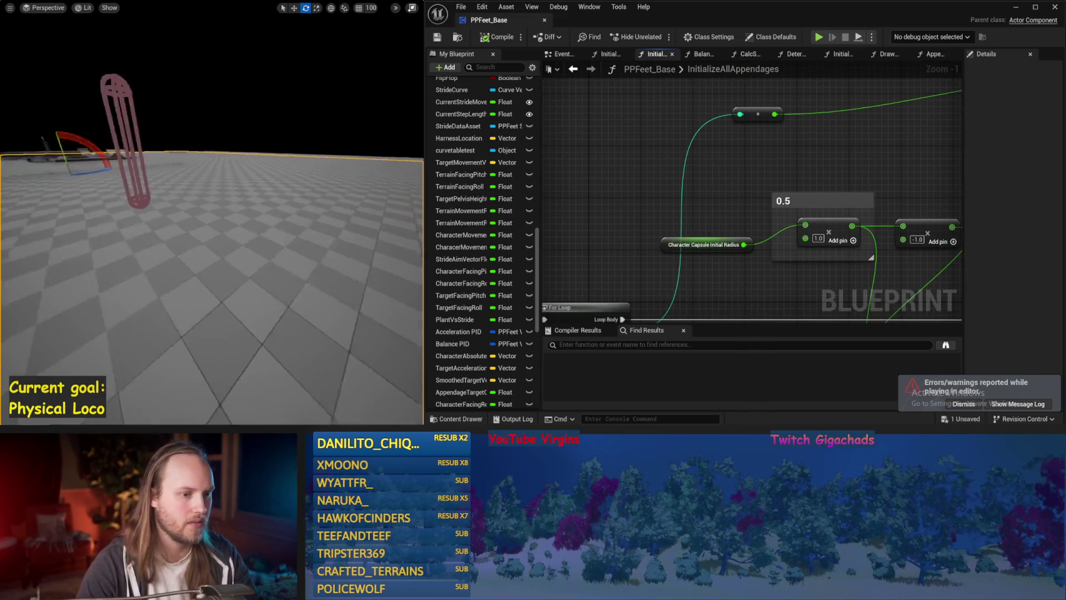
click(566, 55)
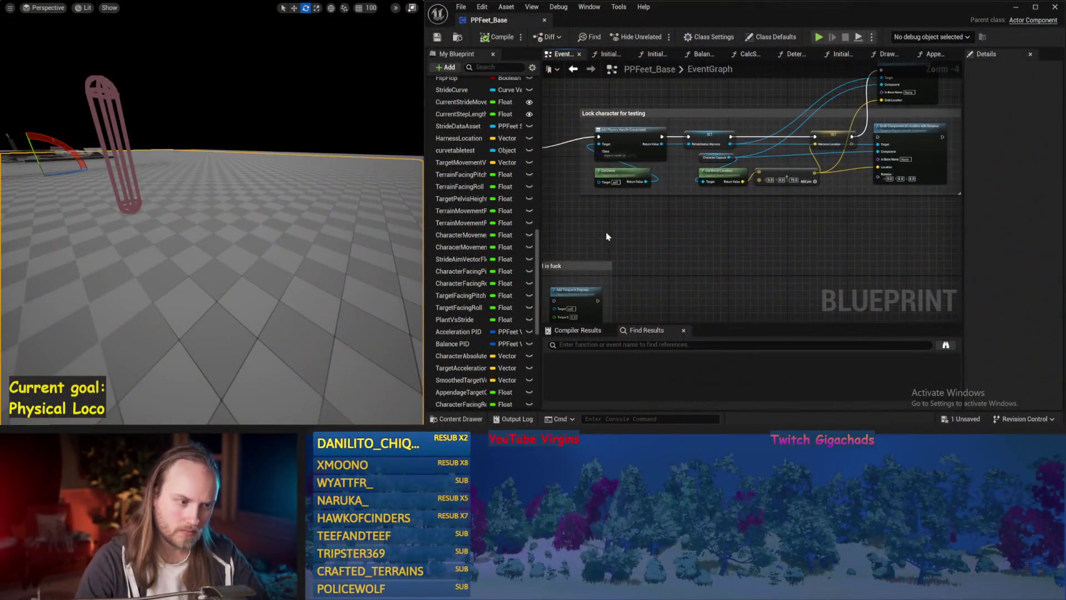
Run a brief simulation from the event graph's physics-awake section and stop it
mouse_move(619, 228)
mouse_down()
mouse_move(591, 276)
mouse_move(728, 161)
mouse_move(666, 169)
mouse_up()
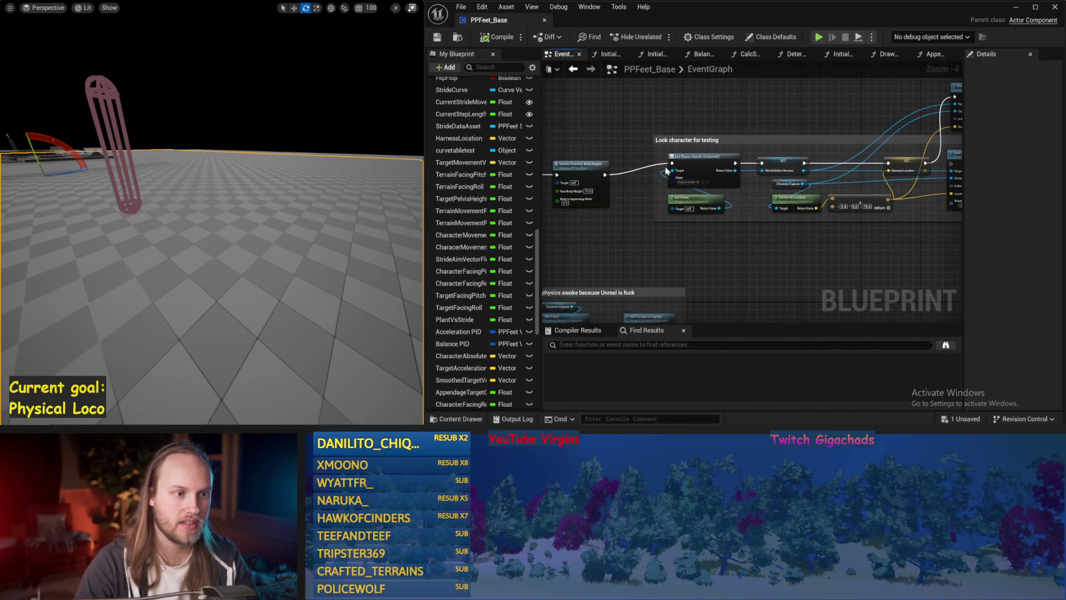
drag(300, 199, 279, 199)
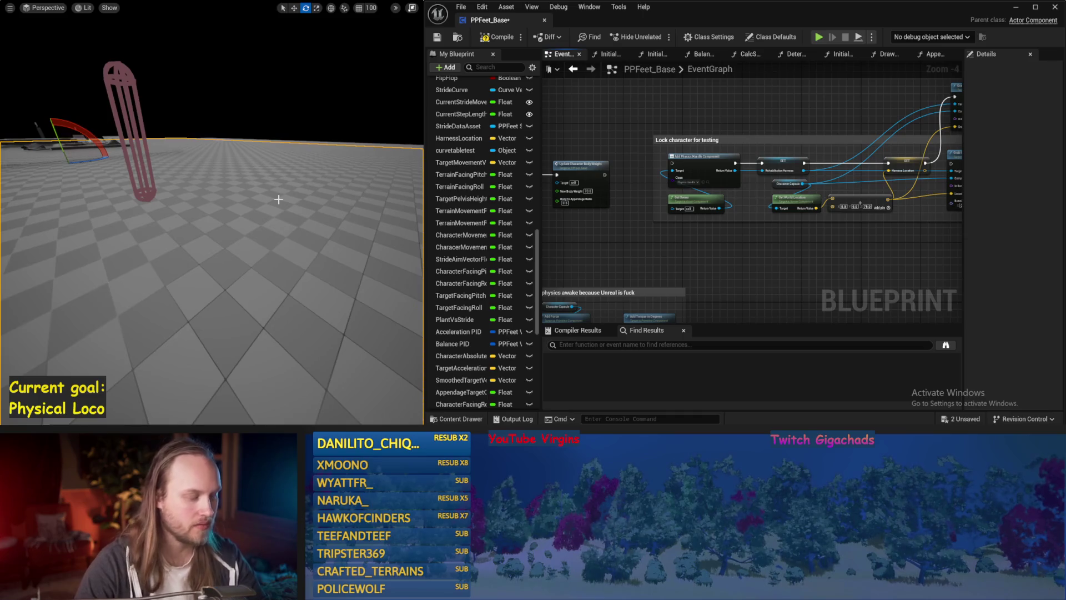
key(alt+s)
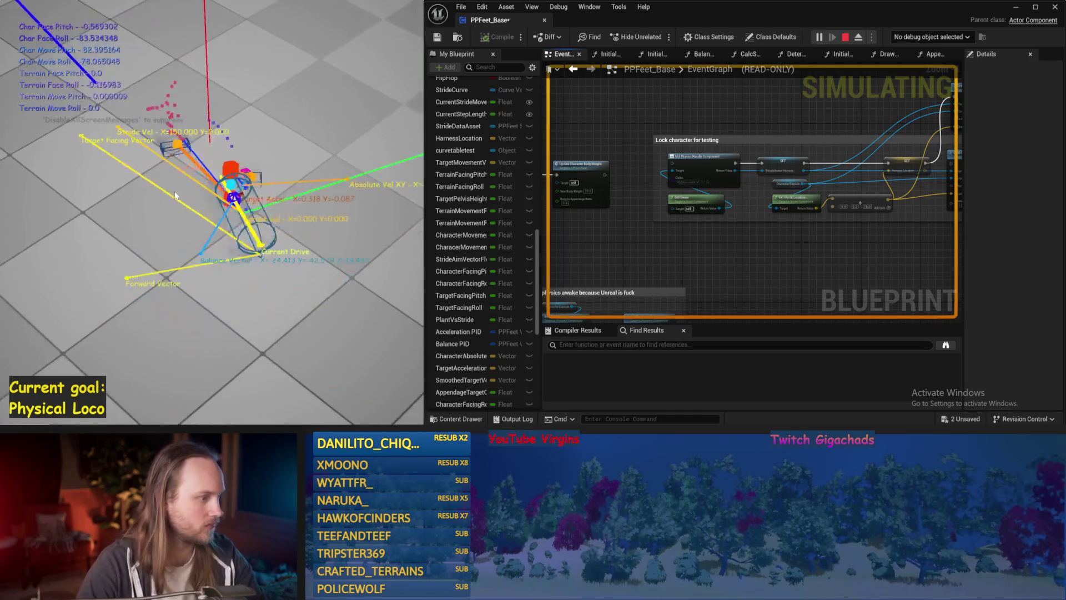
key(Escape)
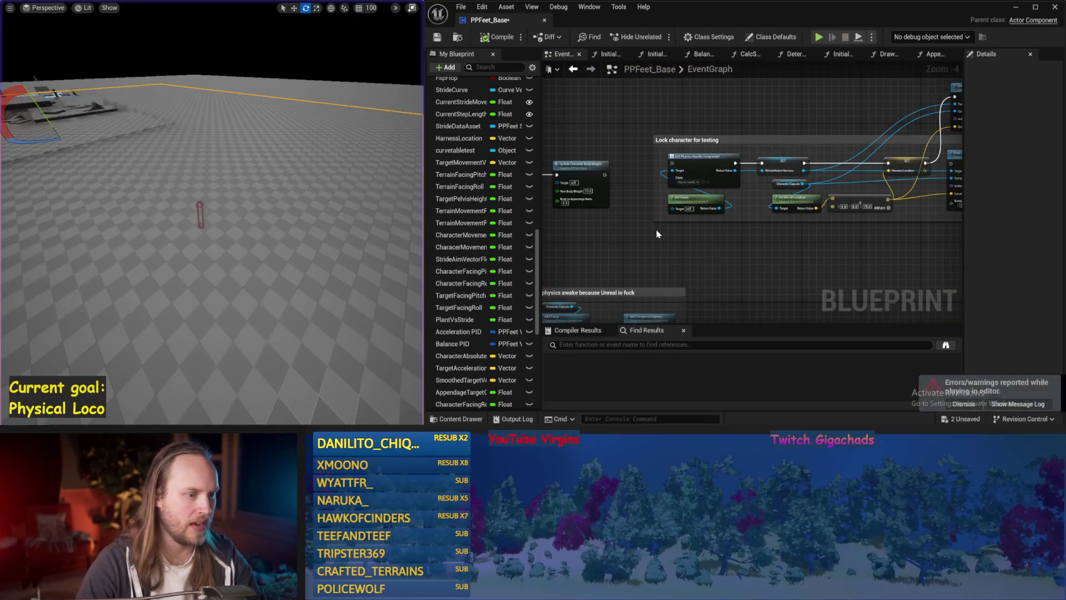
scroll(671, 247, down, 3)
scroll(729, 161, down, 1)
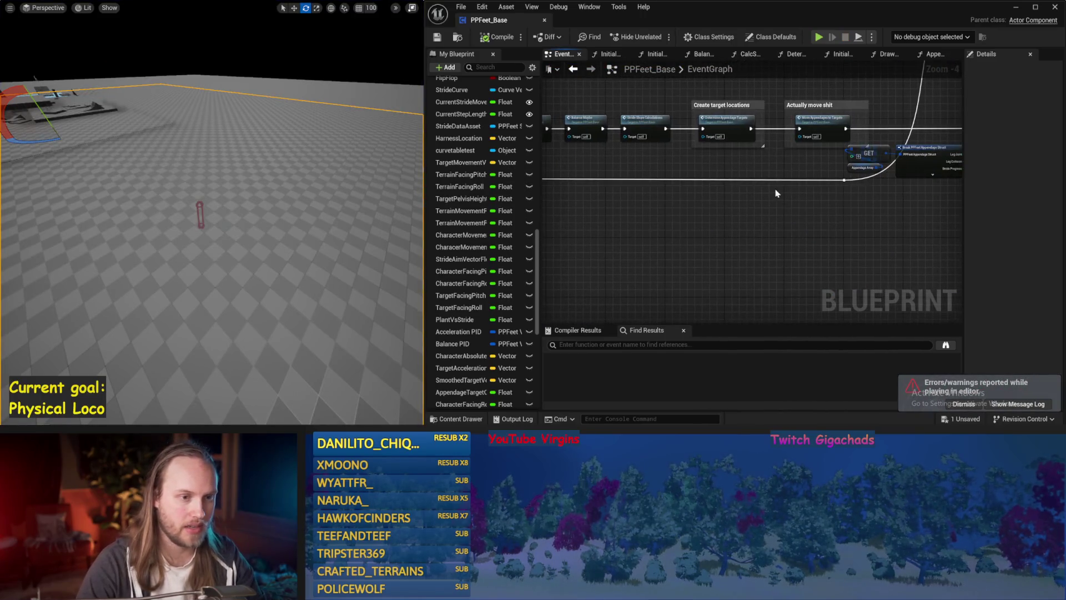
In Balance Maybe, wire a value into Set Current Step Length, test it in simulation and save
double_click(594, 125)
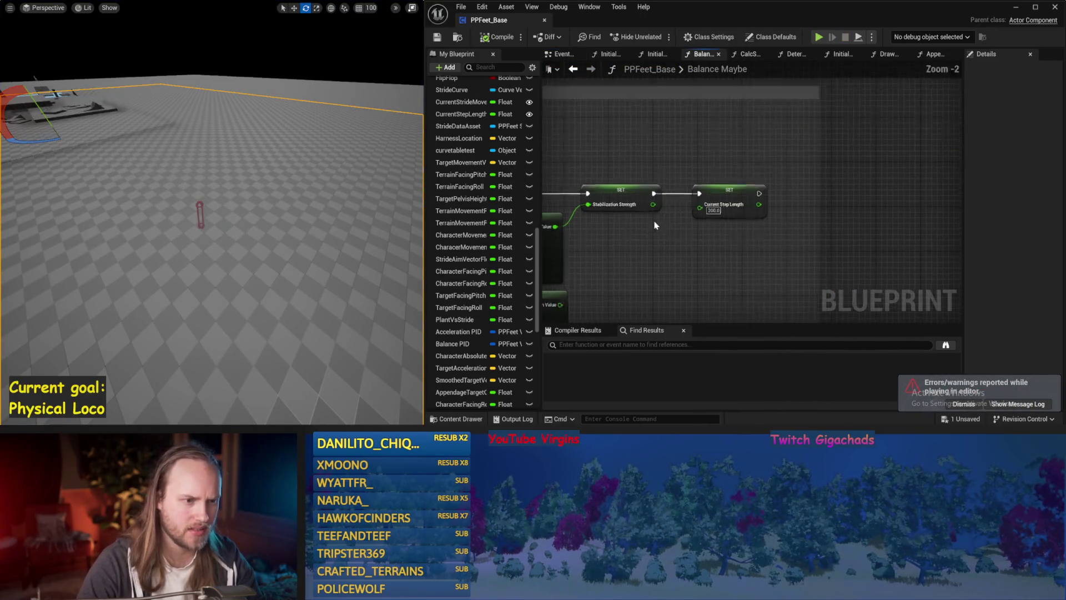
drag(692, 248, 799, 183)
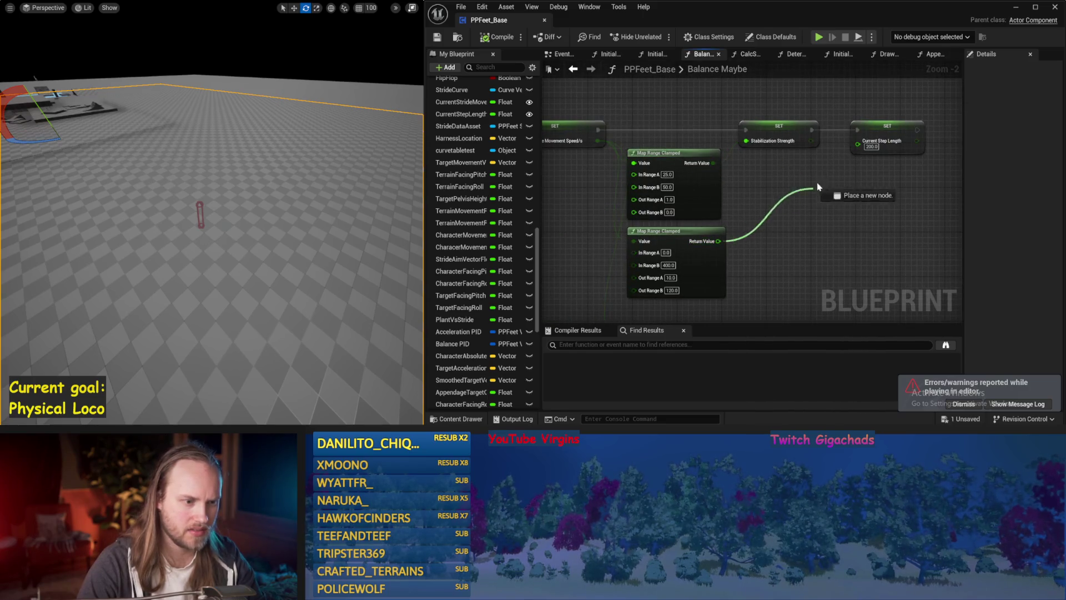
drag(860, 147, 860, 146)
drag(617, 226, 697, 240)
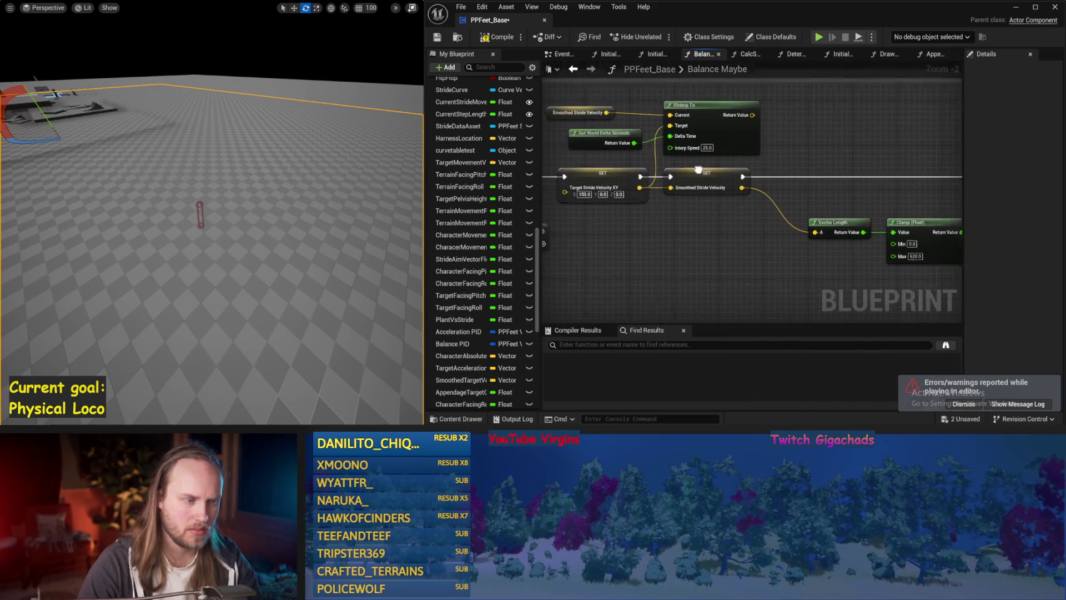
mouse_move(620, 238)
mouse_down()
mouse_move(701, 232)
mouse_move(719, 184)
mouse_up()
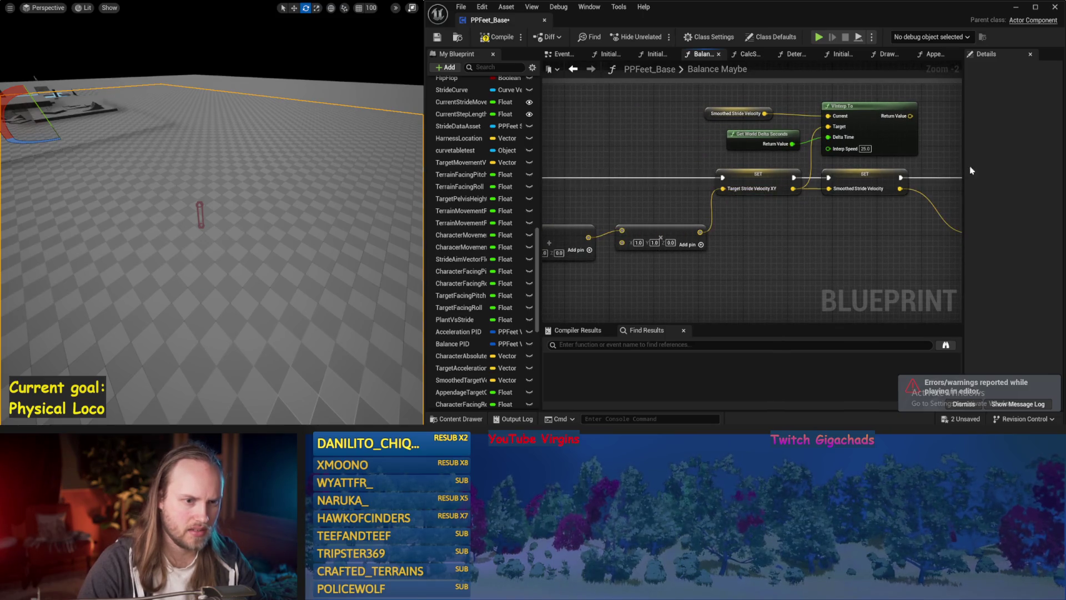
drag(231, 188, 231, 201)
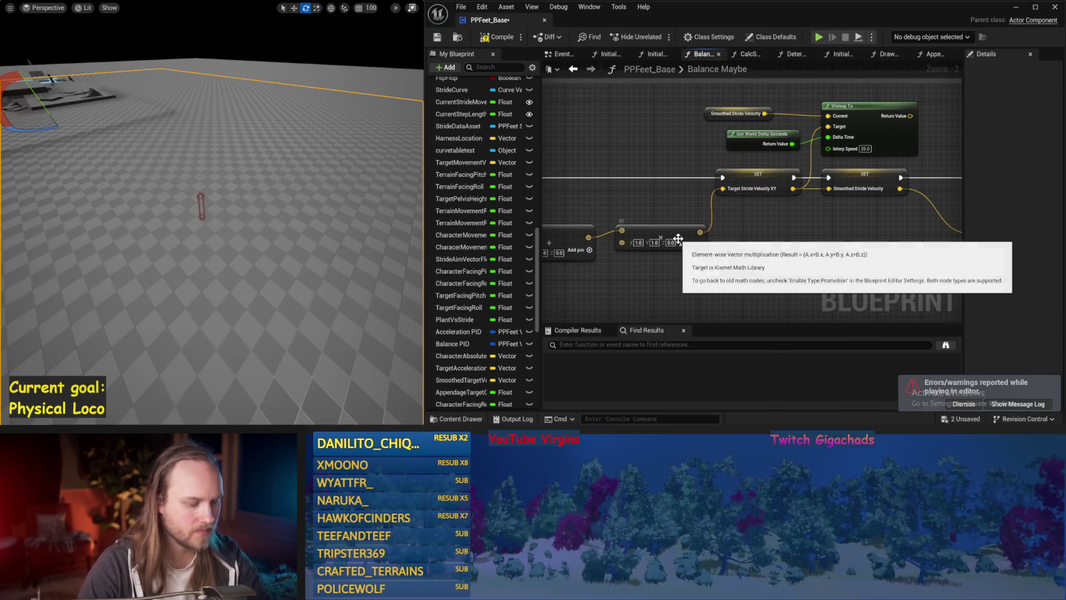
key(alt+p)
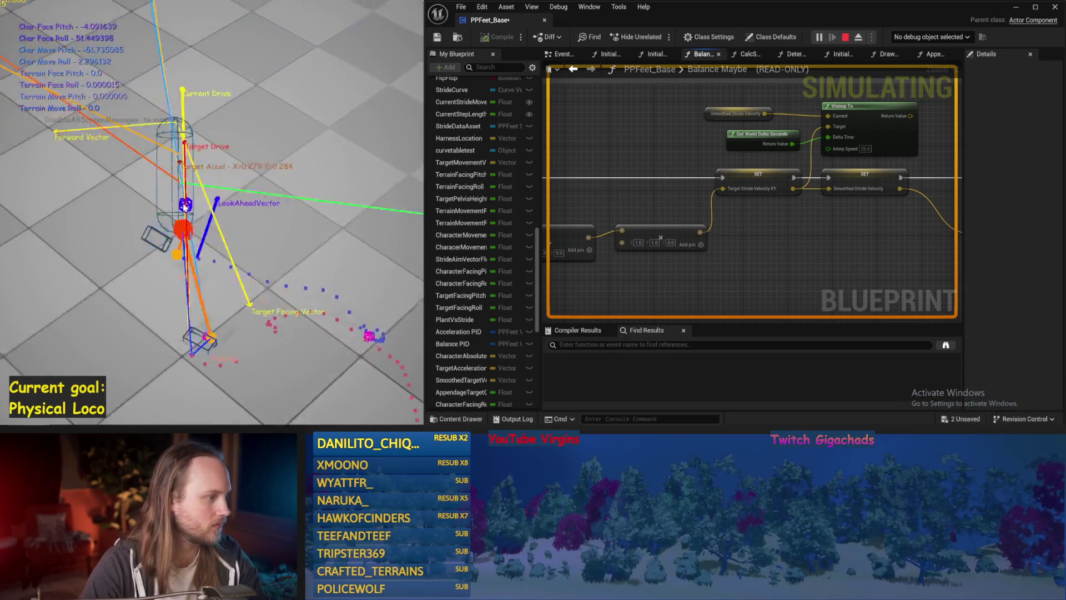
key(Escape)
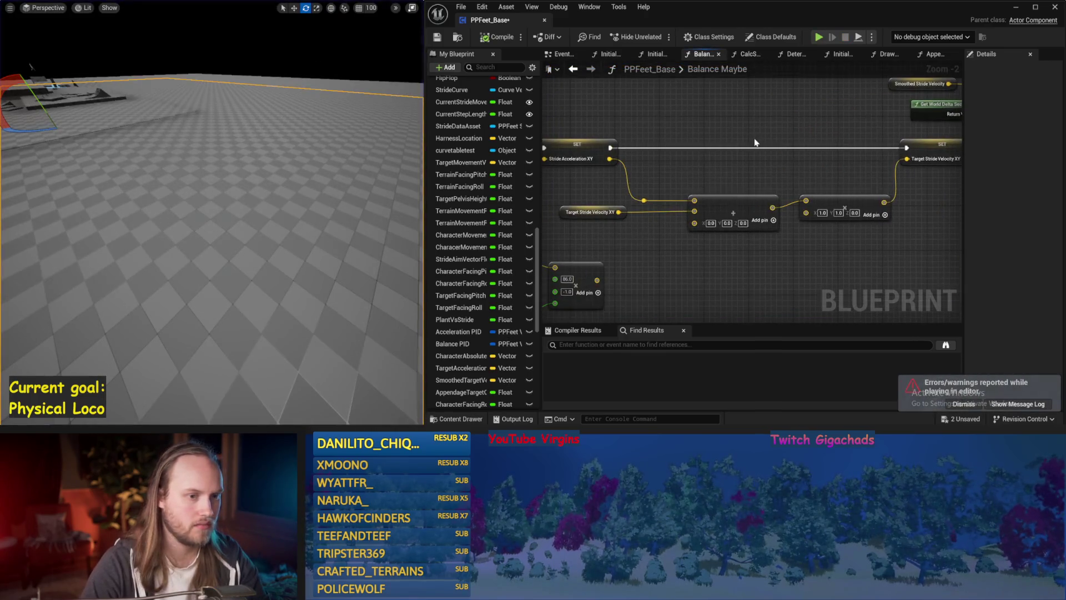
key(ctrl+s)
Set the second Map Range Clamped node's Out Range B to 80.0 and test it in simulation
drag(742, 152, 720, 231)
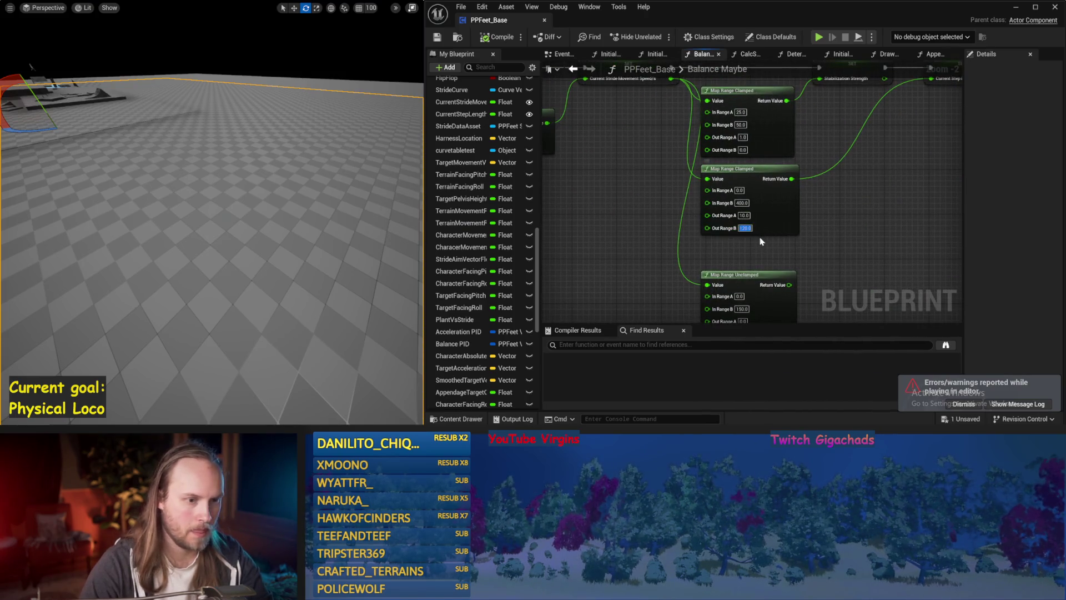
drag(242, 180, 242, 182)
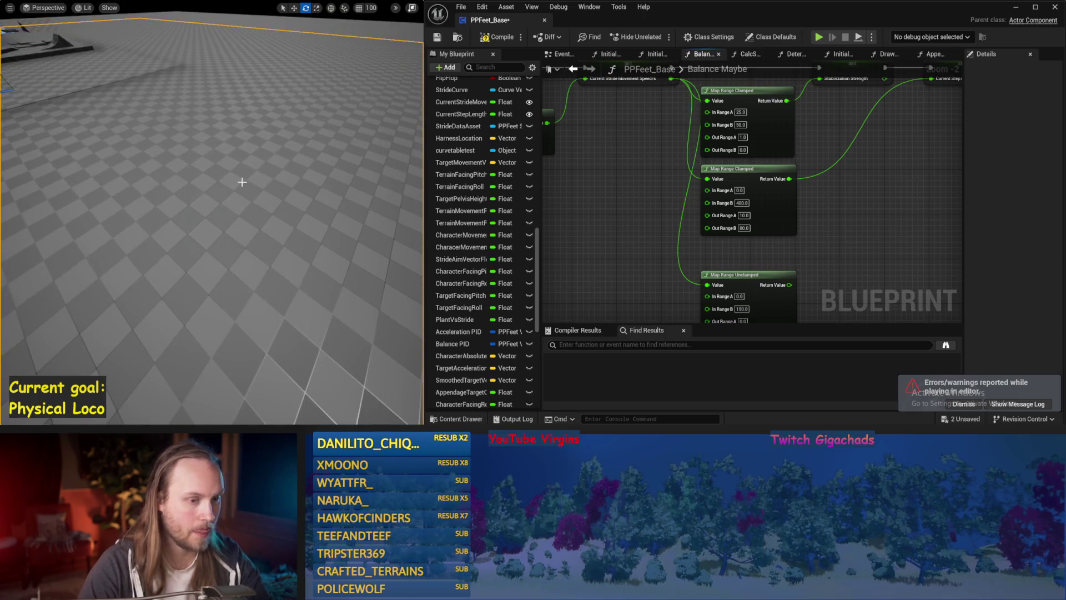
key(alt+p)
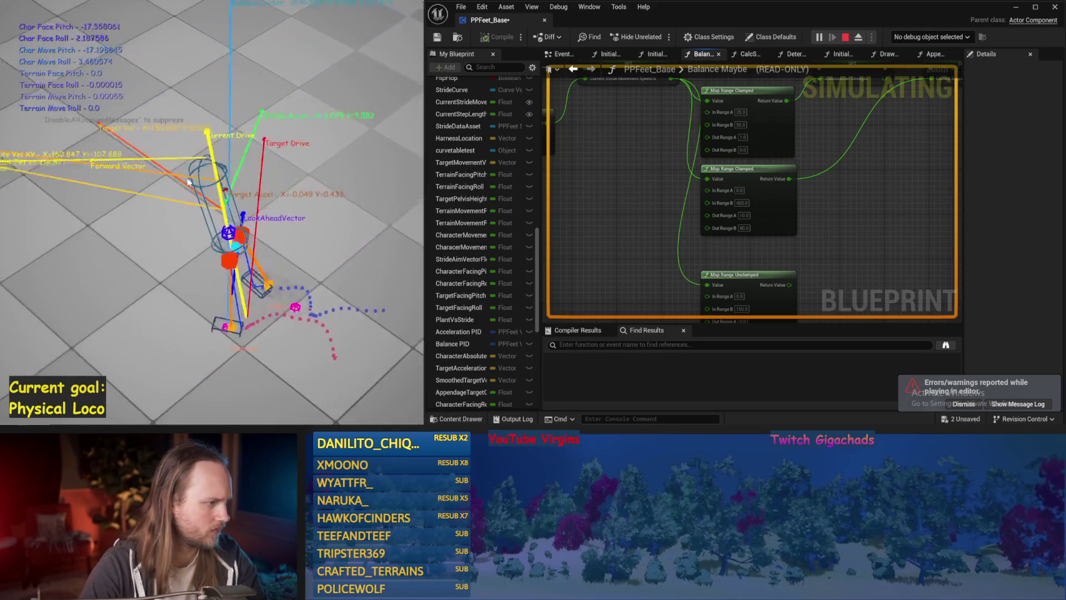
key(Escape)
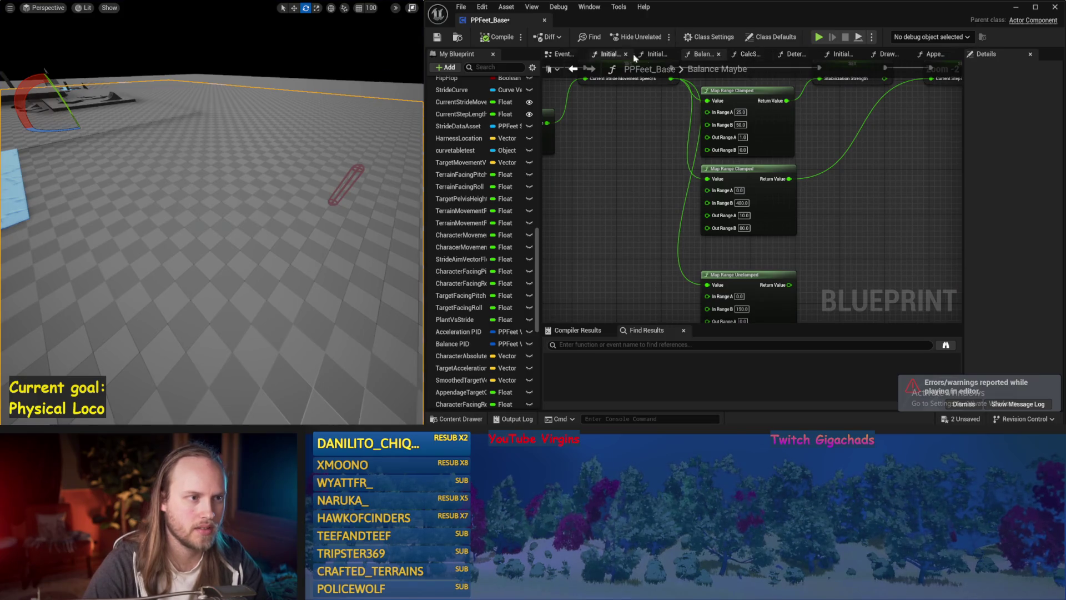
click(648, 55)
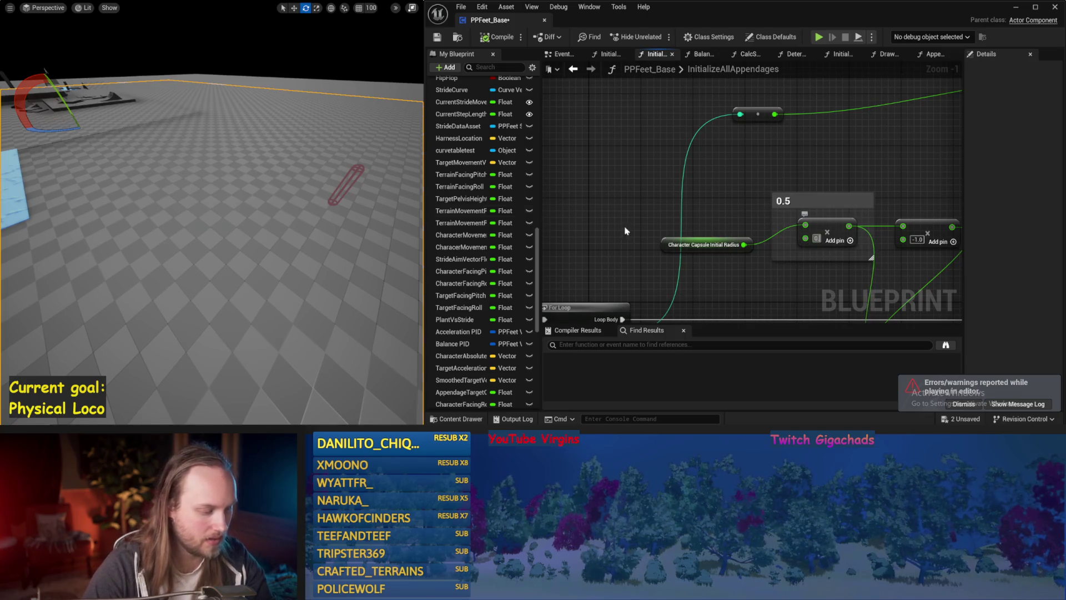
Test Character Capsule Initial Radius multipliers over three simulation runs, saving the blueprint between them
drag(270, 217, 270, 198)
key(alt+p)
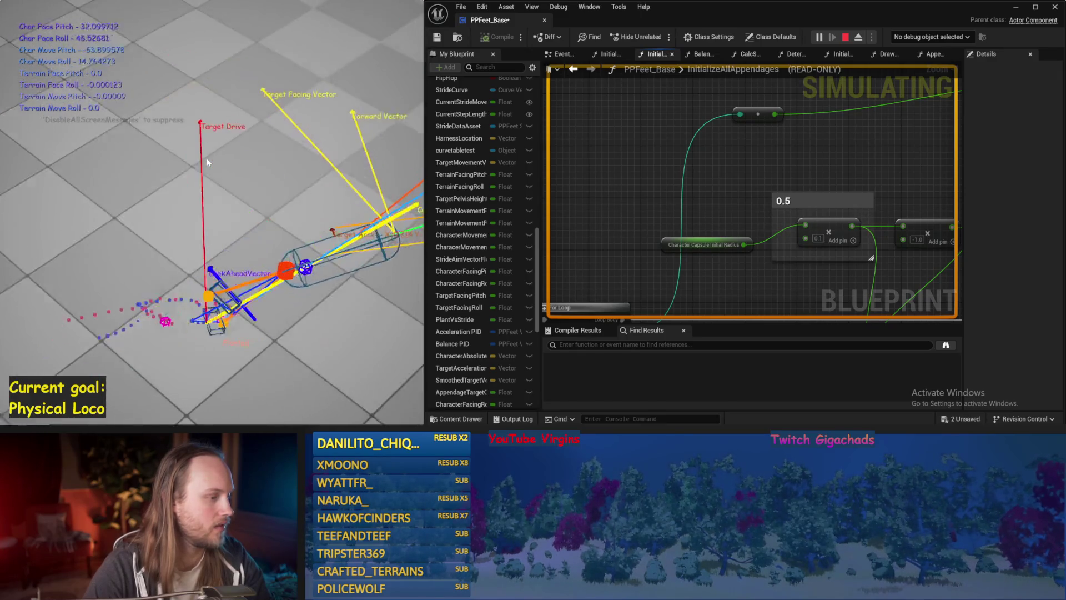
key(Escape)
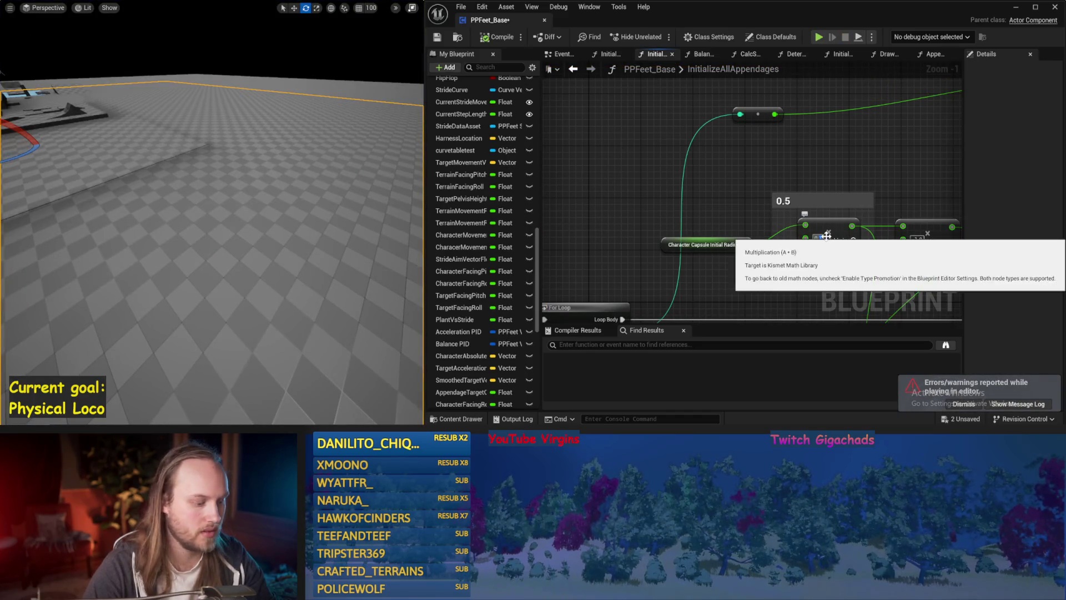
key(alt+p)
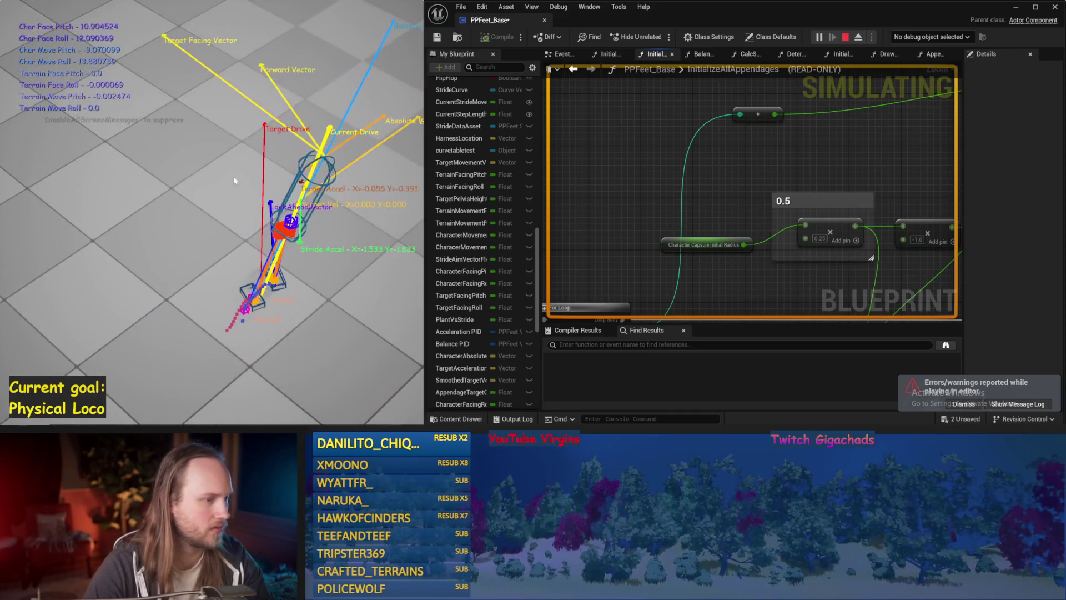
key(Escape)
key(ctrl+s)
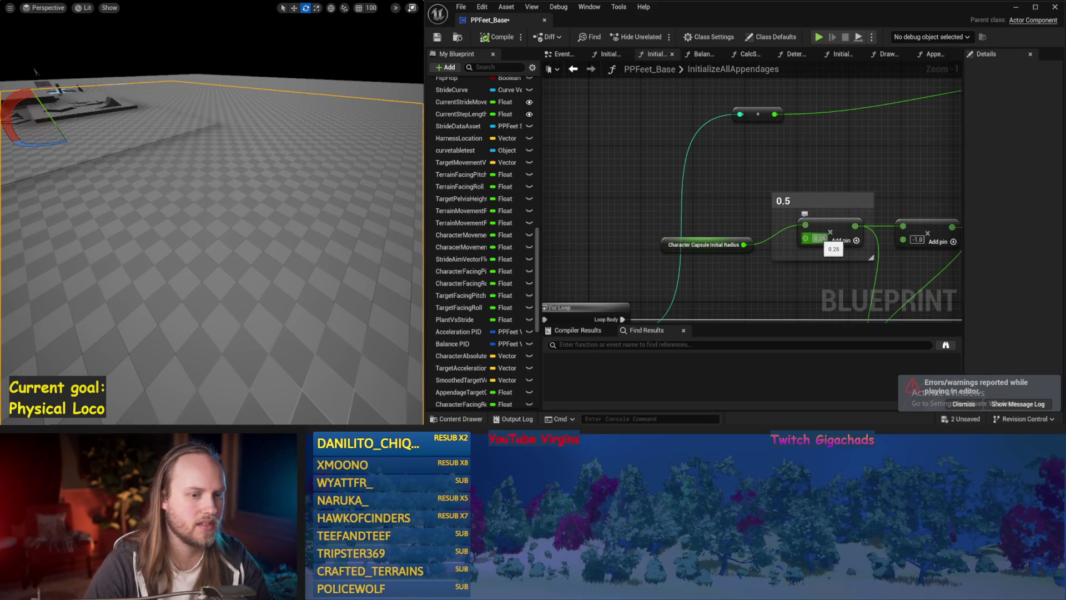
key(alt+p)
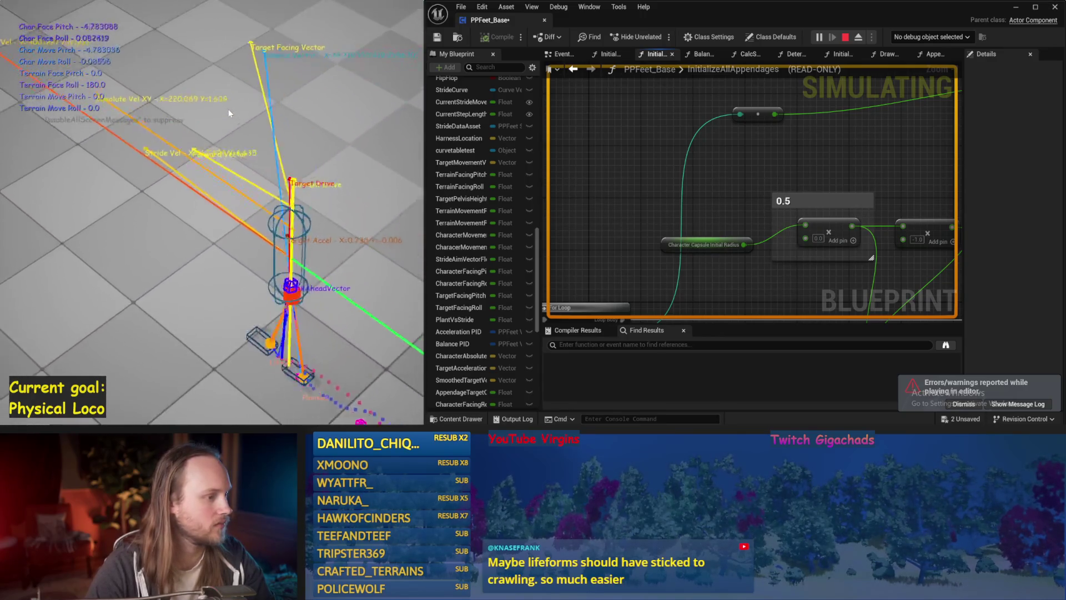
key(Escape)
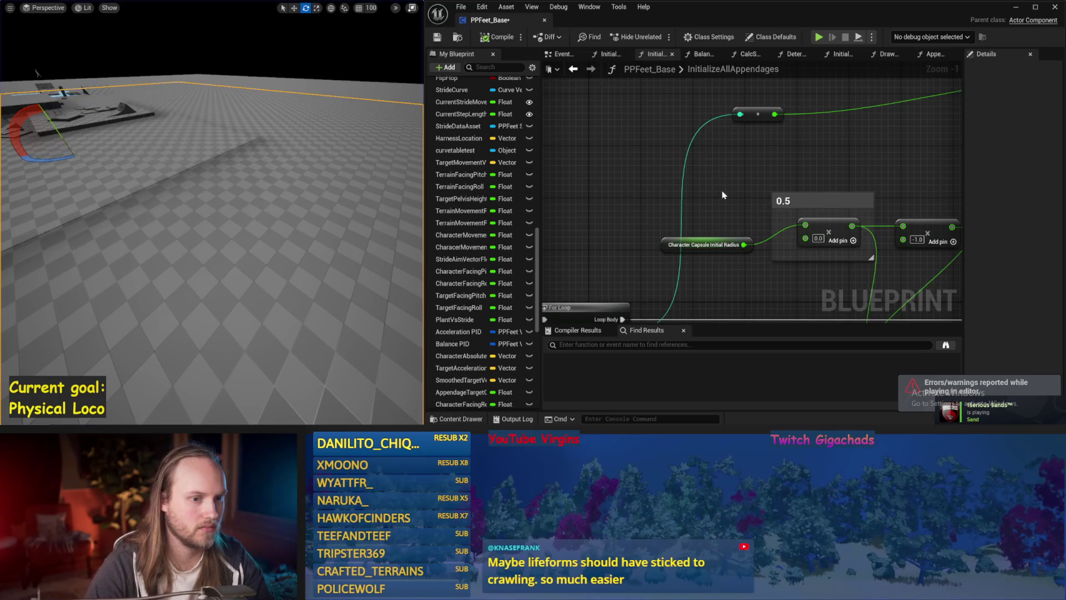
scroll(852, 243, down, 3)
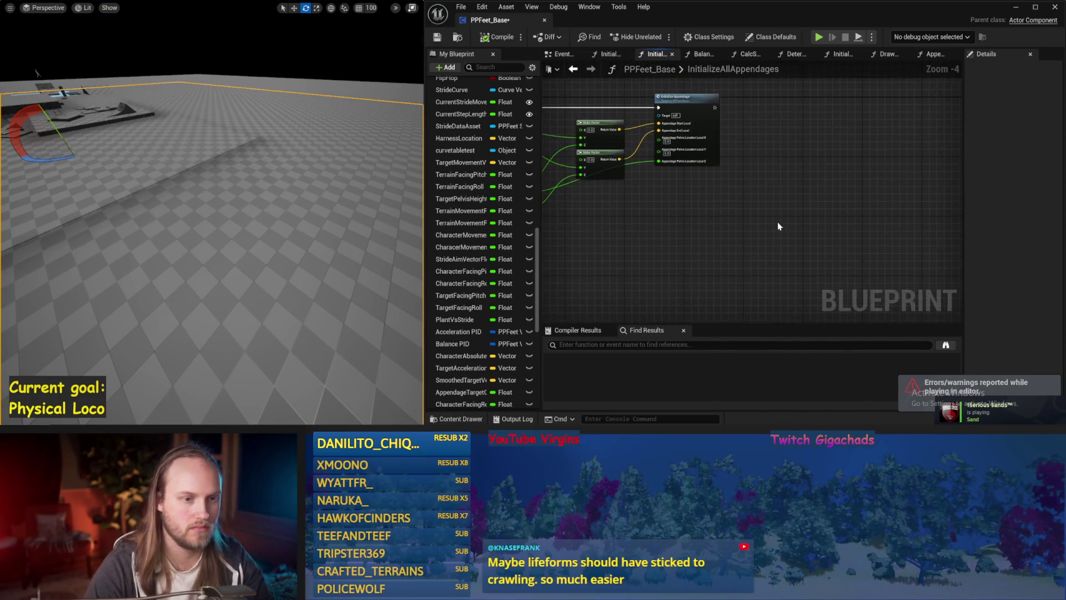
drag(778, 226, 818, 232)
drag(798, 156, 927, 183)
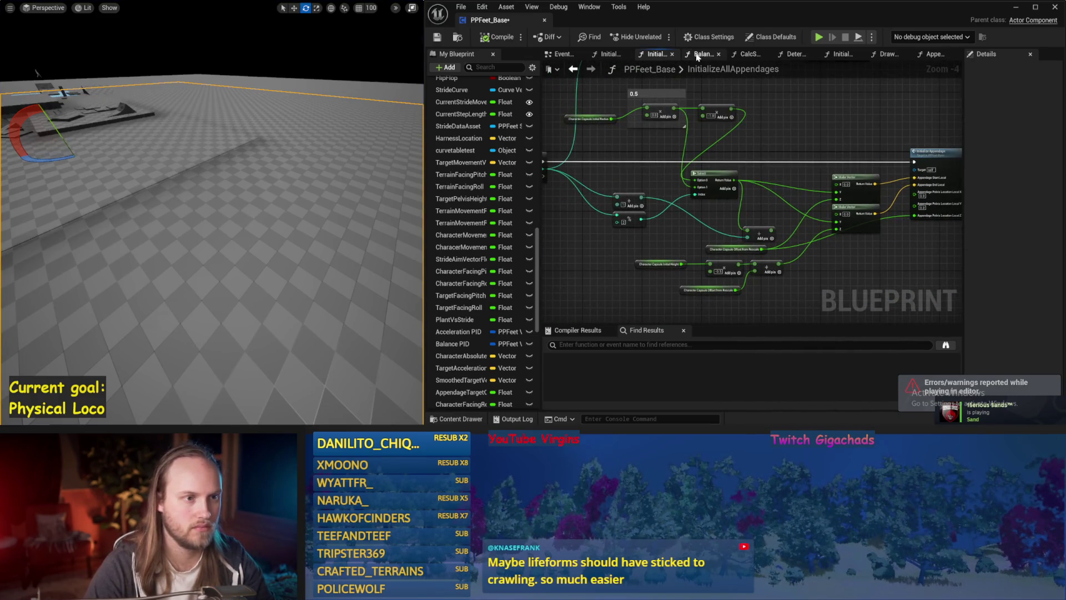
Switch to the Balance Maybe graph and run a simulation to check the foot stabilization
click(697, 56)
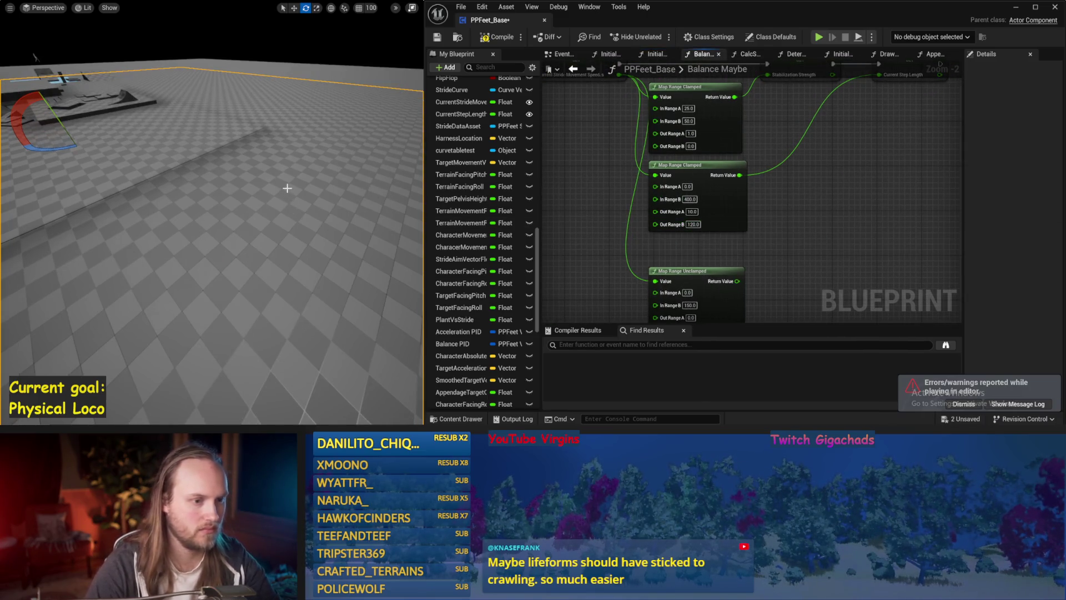
key(alt+p)
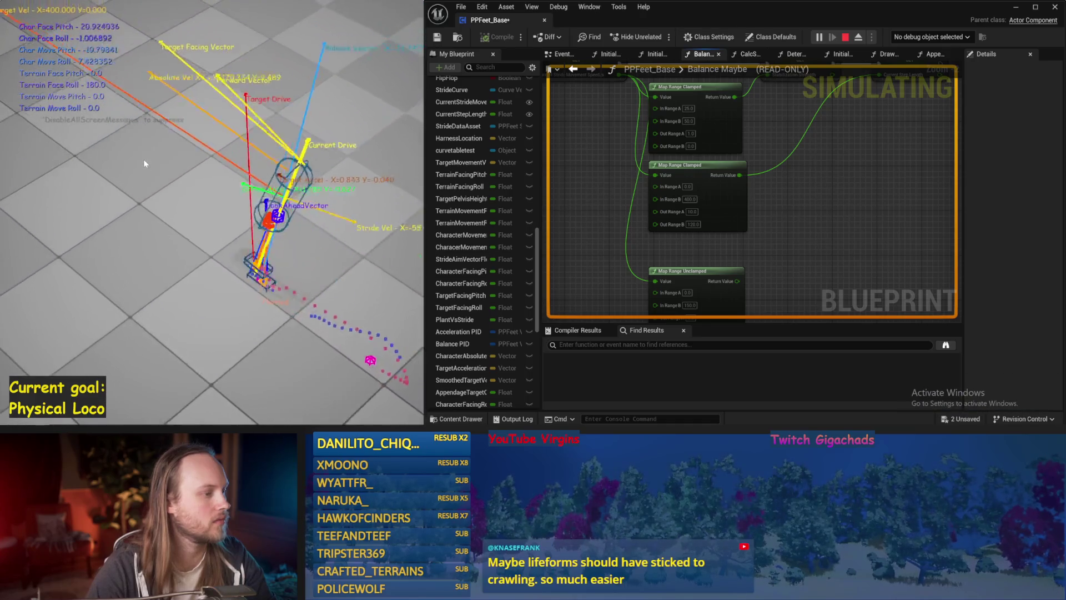
key(Escape)
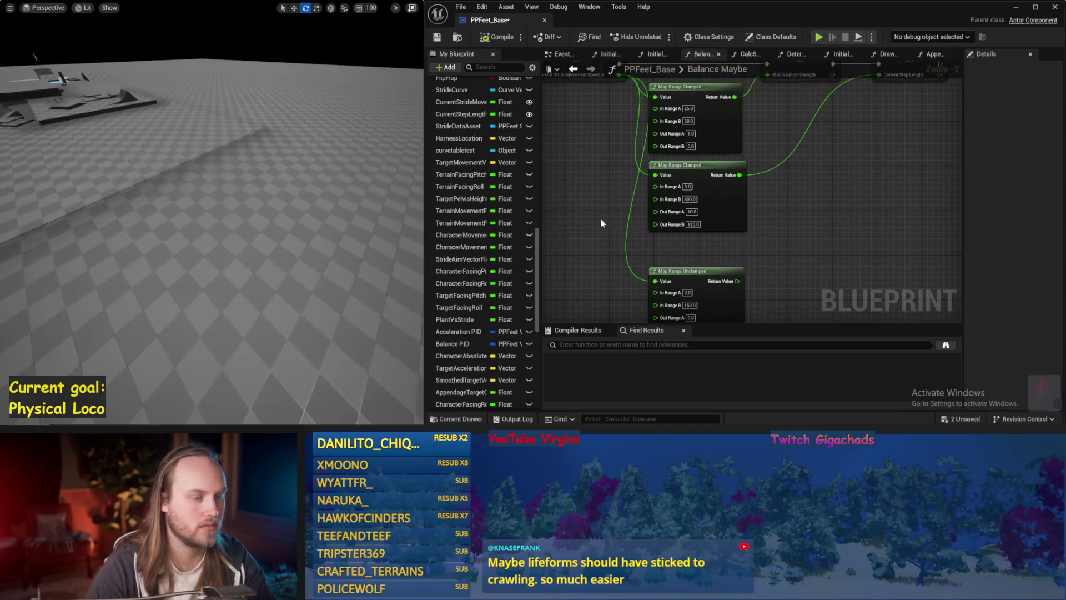
mouse_move(602, 222)
mouse_down()
mouse_move(712, 248)
mouse_move(921, 231)
mouse_move(831, 238)
mouse_move(652, 199)
mouse_move(820, 237)
mouse_up()
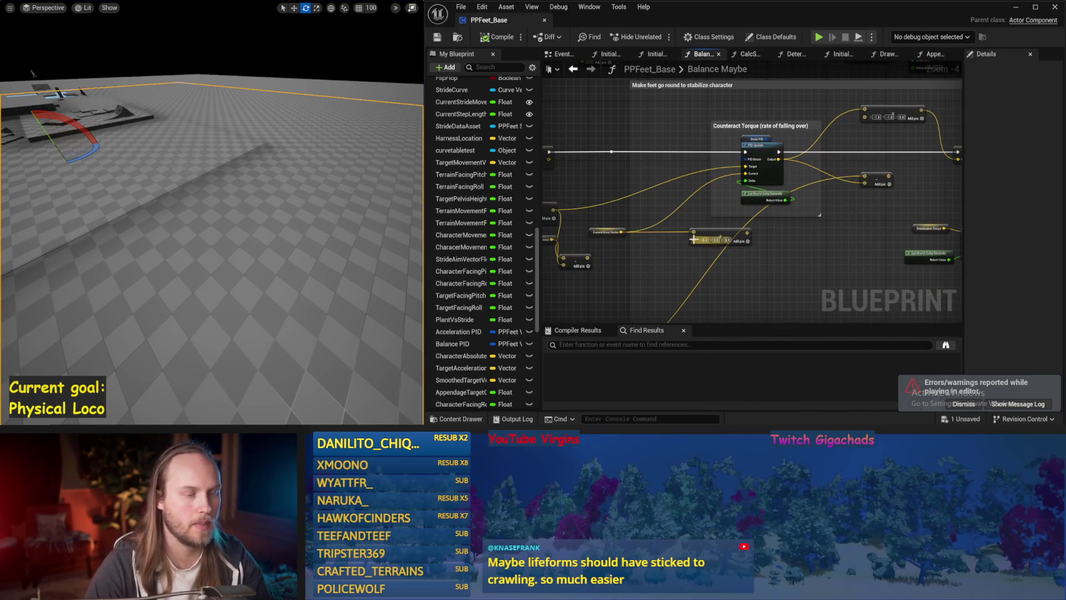
Feed the Counteract Torque subtract result into Set Stride Acceleration XY and test it in two simulation runs
drag(693, 240, 841, 221)
drag(753, 237, 755, 153)
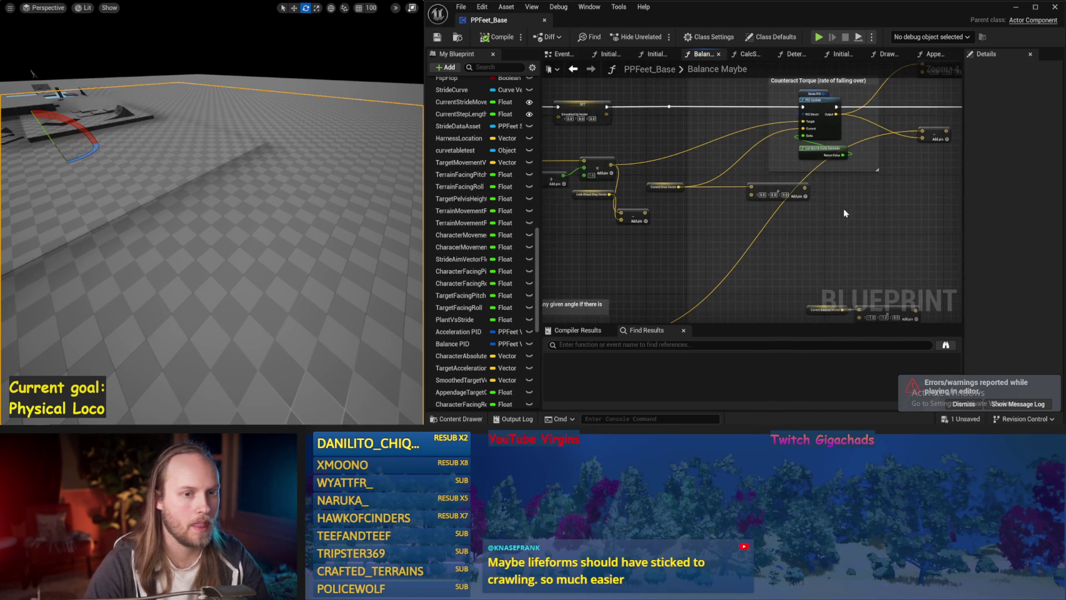
scroll(844, 213, up, 2)
click(736, 189)
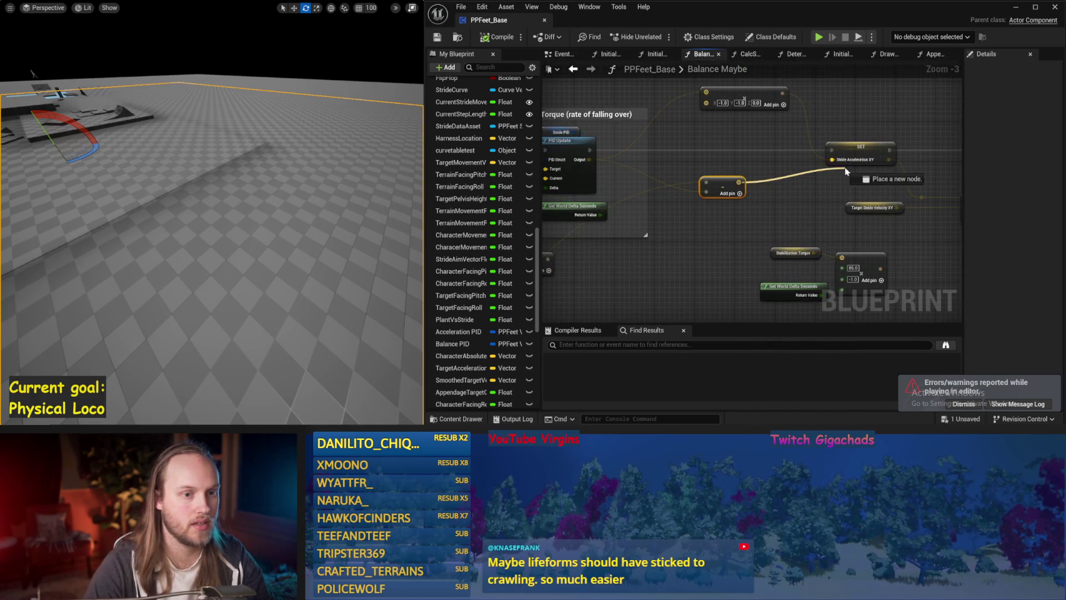
drag(825, 166, 830, 159)
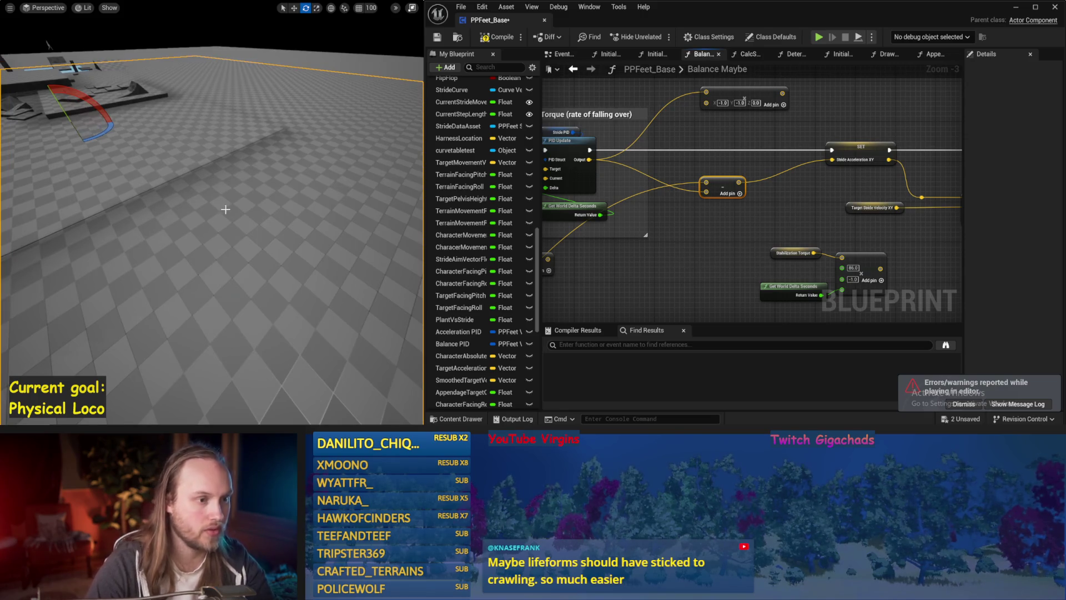
key(alt+p)
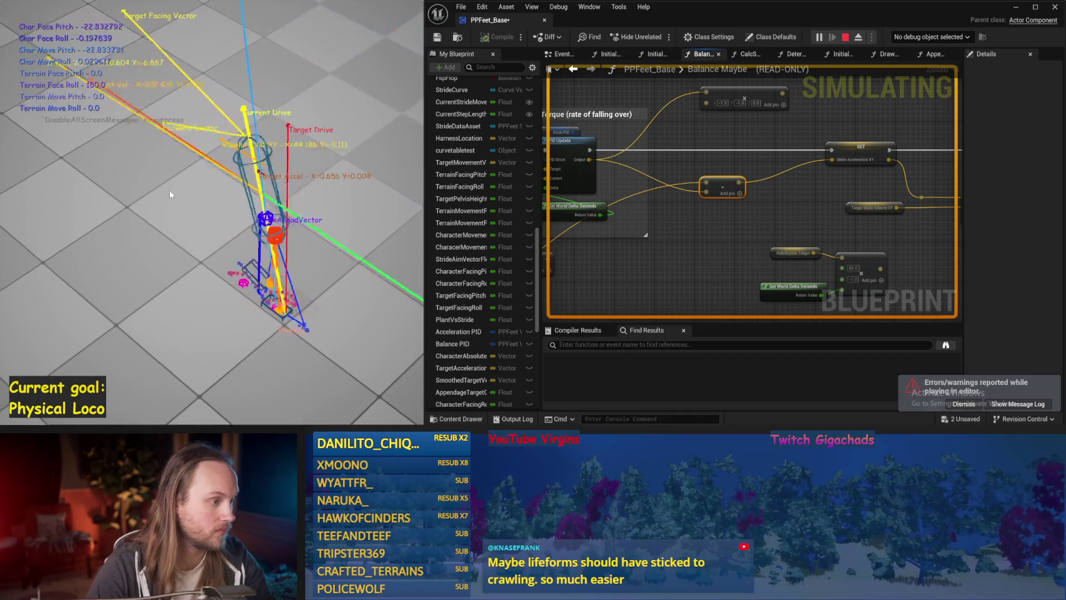
key(Escape)
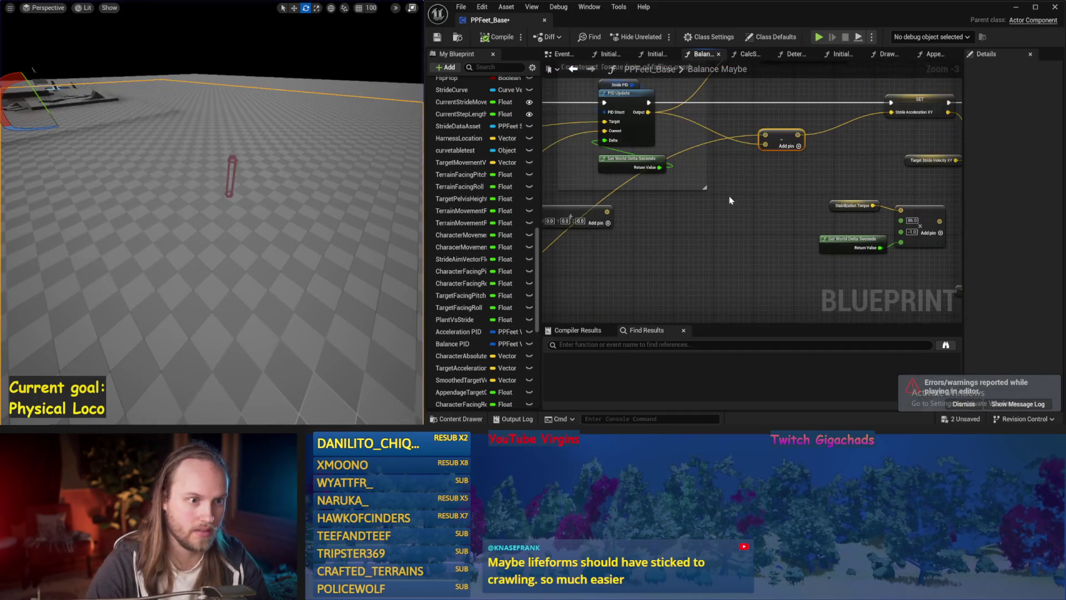
drag(730, 200, 697, 242)
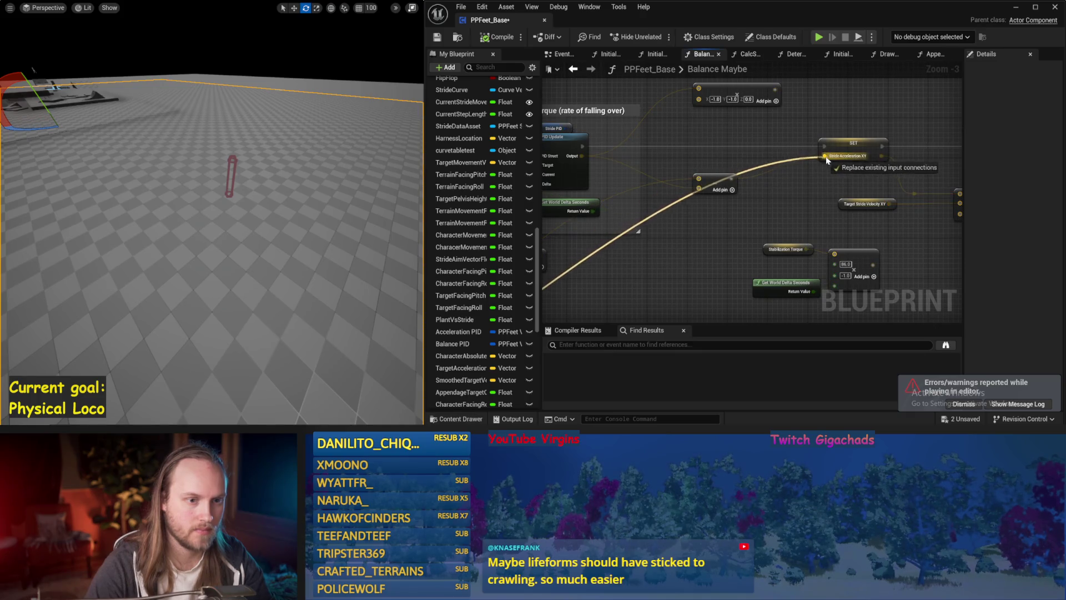
scroll(302, 205, up, 2)
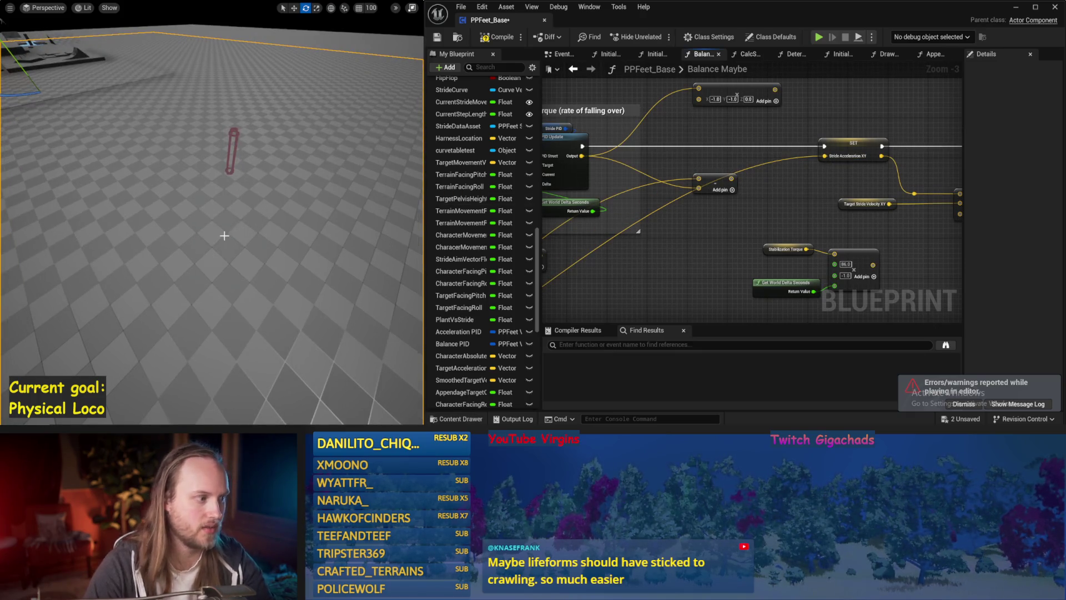
key(alt+s)
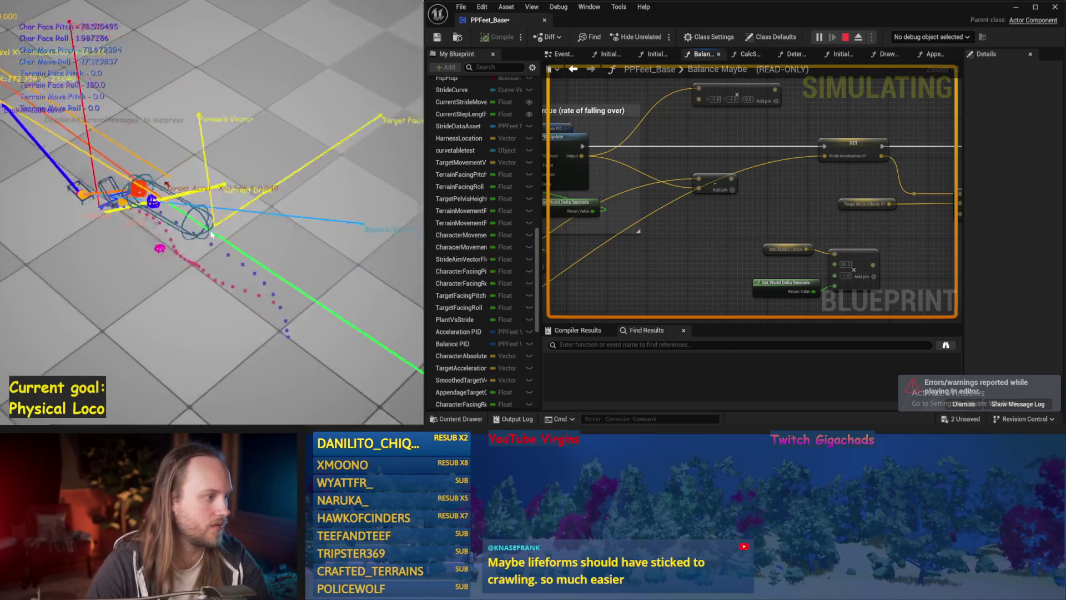
key(Escape)
scroll(825, 198, up, 3)
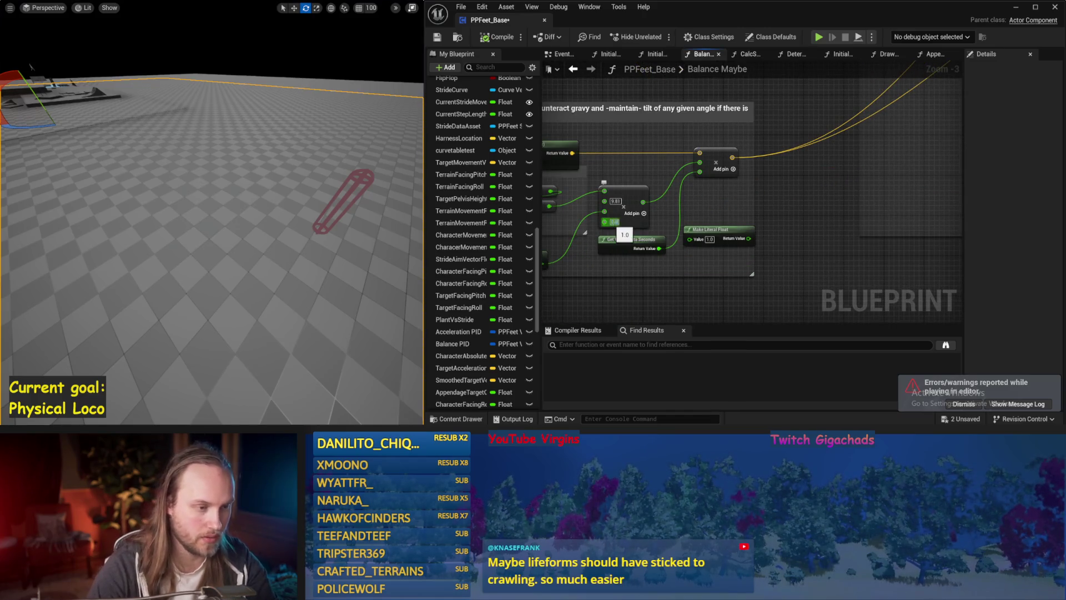
Run the balance setup in simulation once and pan the Balance Maybe graph back to the comment
drag(239, 250, 239, 232)
key(alt+s)
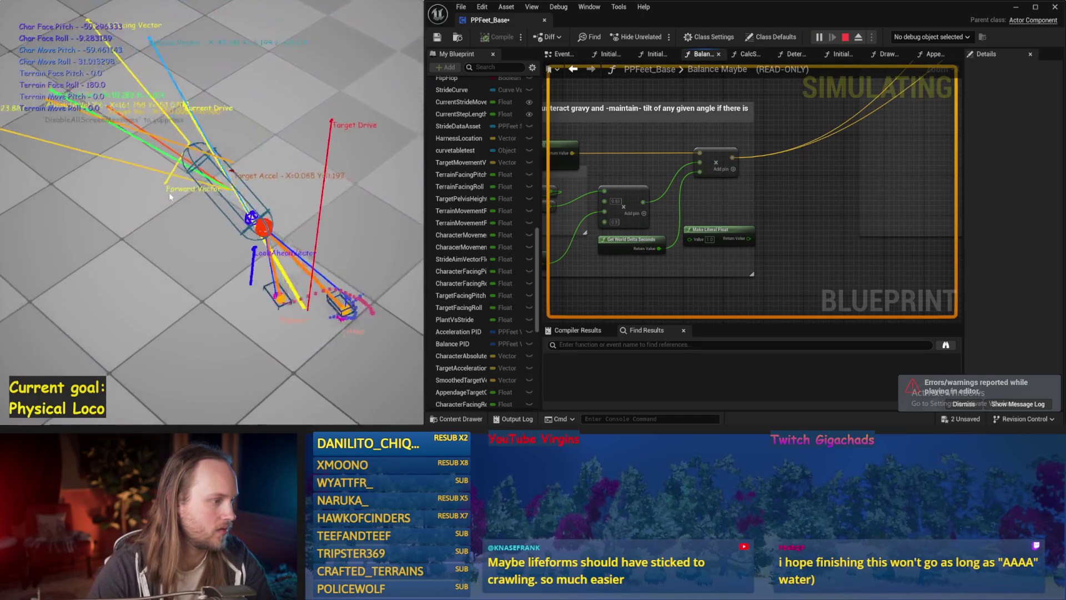
key(Escape)
scroll(749, 252, up, 2)
drag(750, 252, 660, 222)
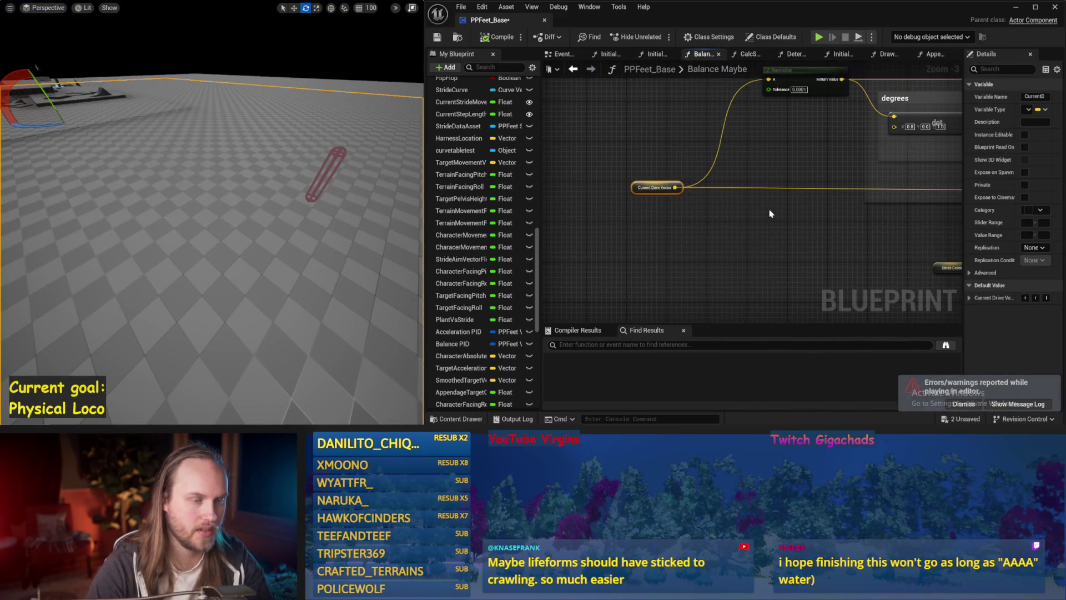
drag(770, 214, 626, 256)
Run three more simulation passes while viewing the vector math nodes
key(alt+s)
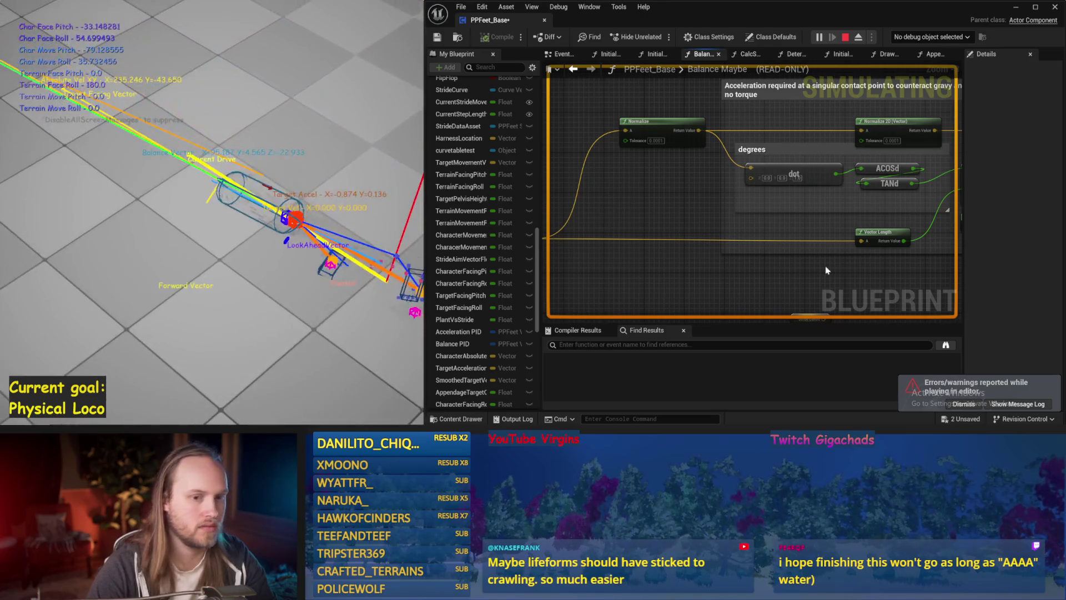
key(Escape)
drag(938, 220, 689, 221)
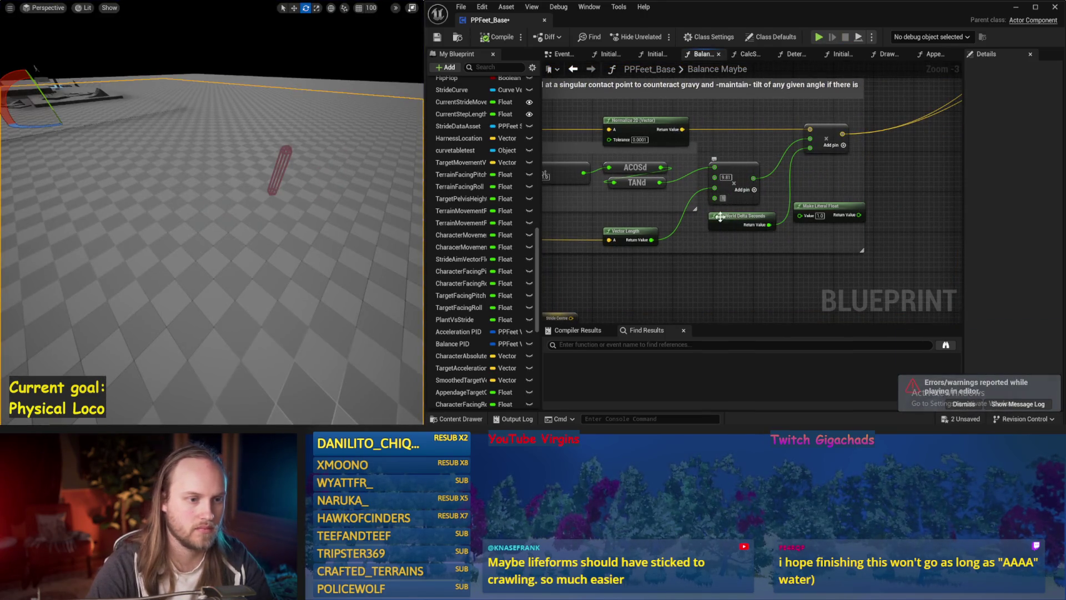
key(alt+s)
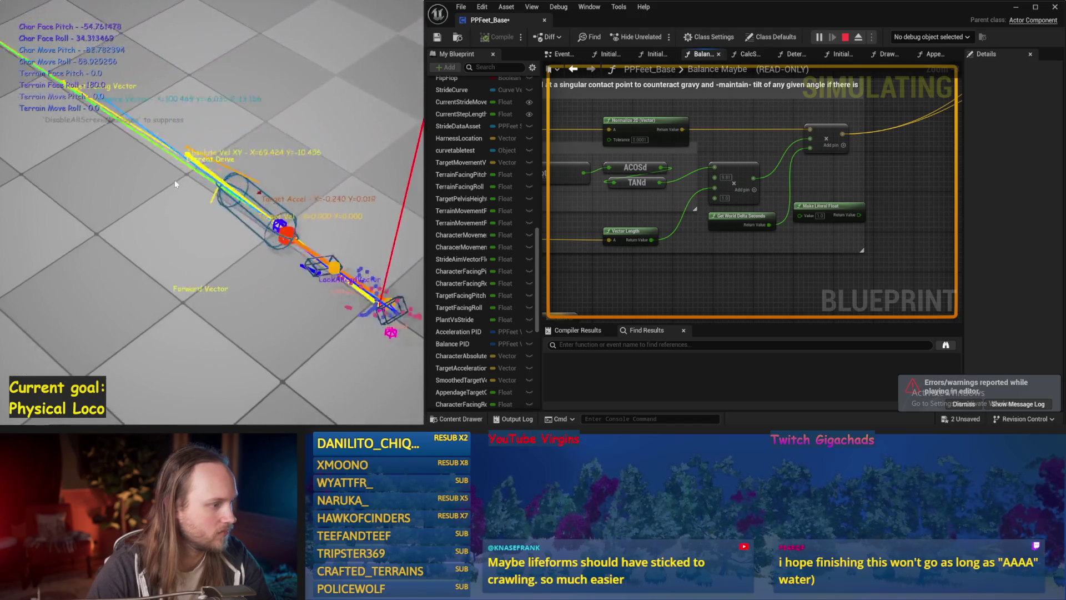
key(Escape)
key(alt+s)
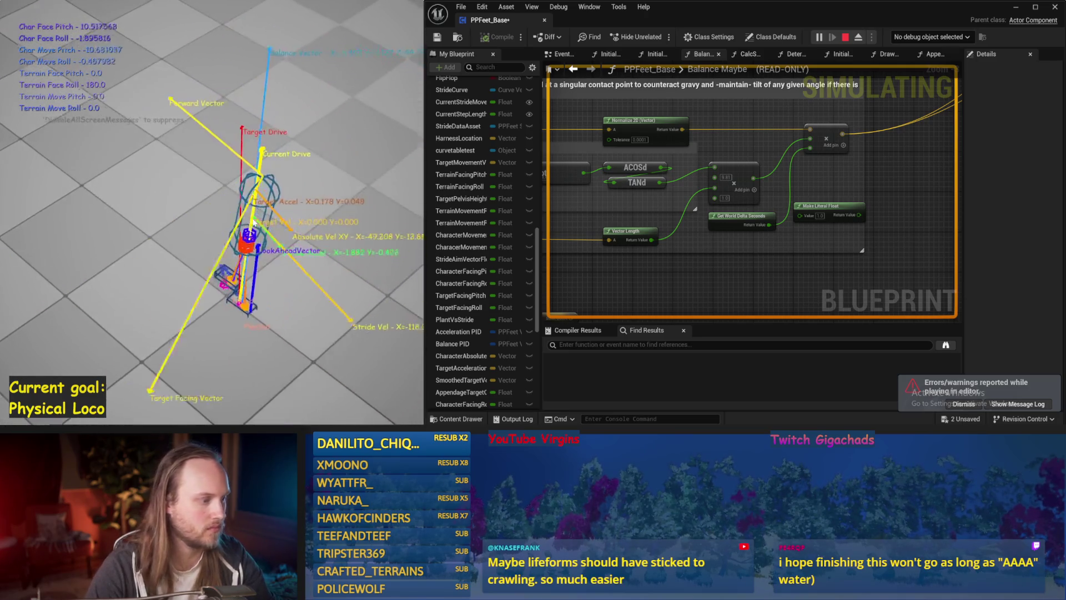
key(Escape)
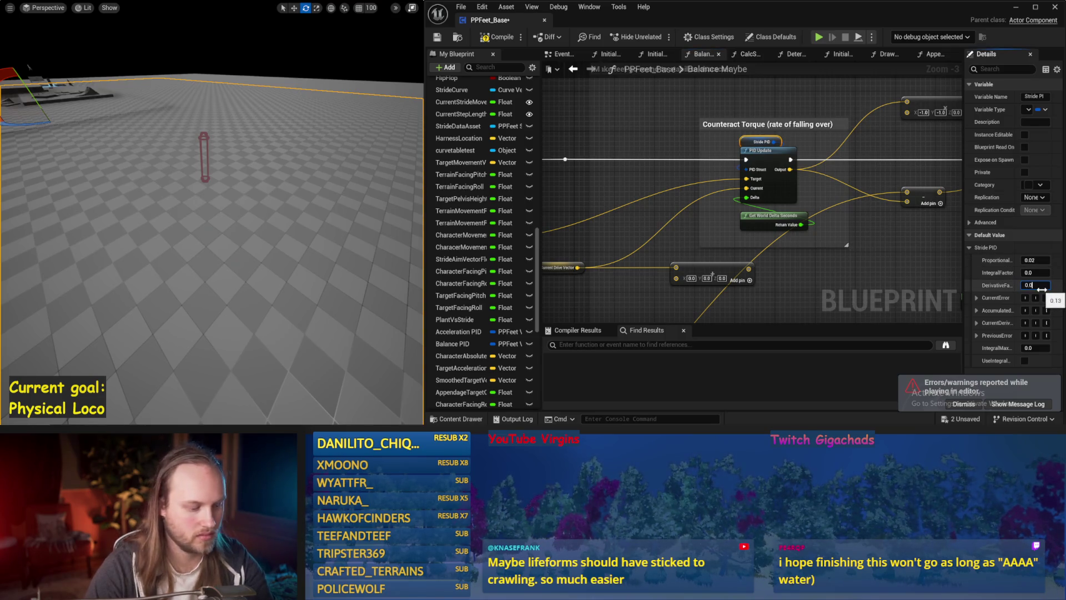
Test Stride PID with derivative 0.05 and proportional 0.0, simulating after each change
drag(384, 235, 362, 241)
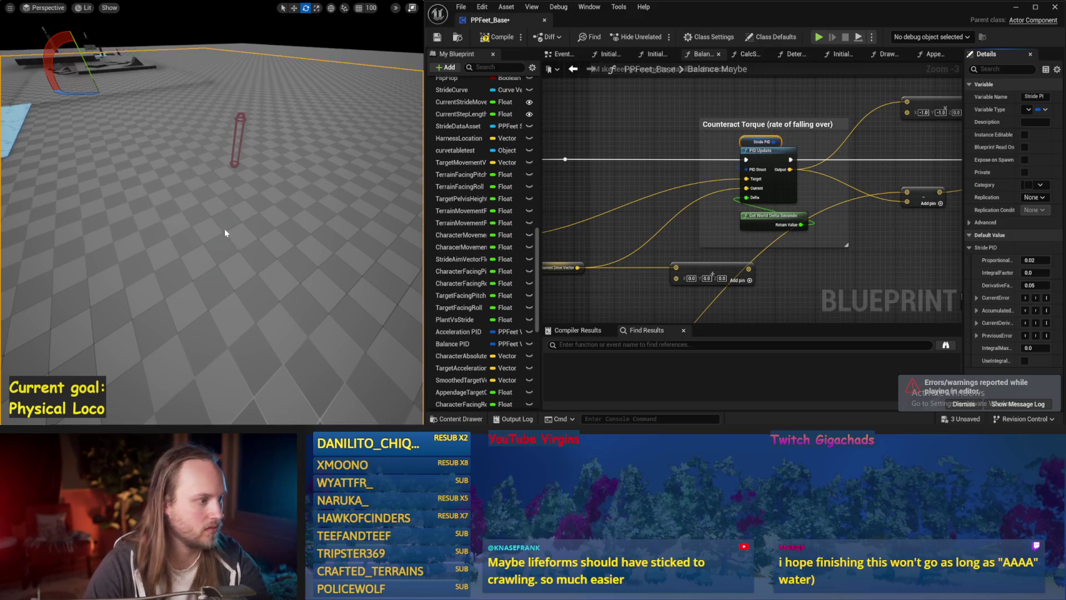
key(alt+p)
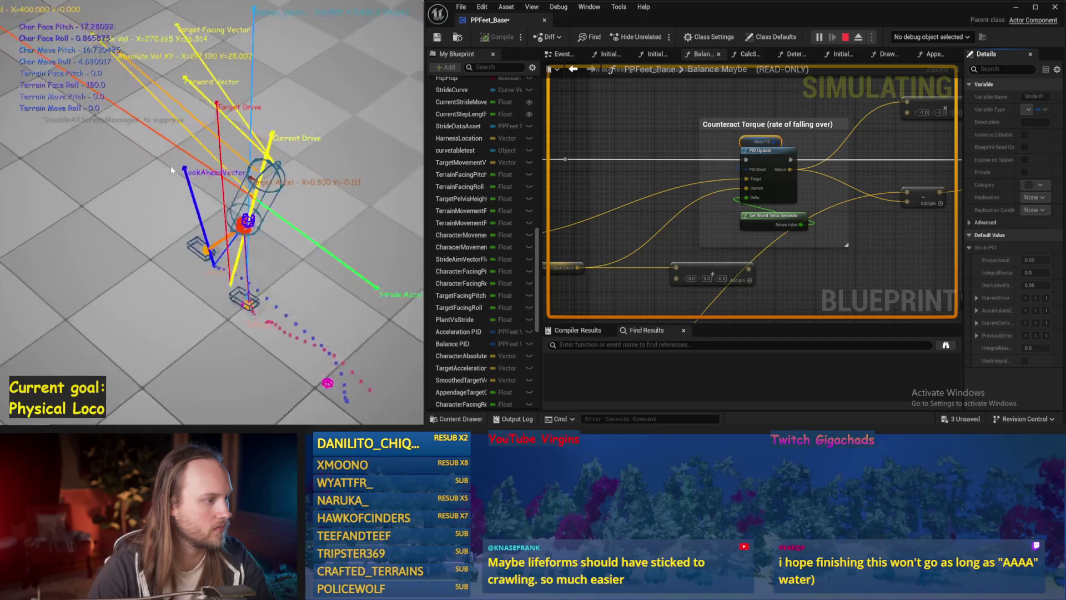
key(Escape)
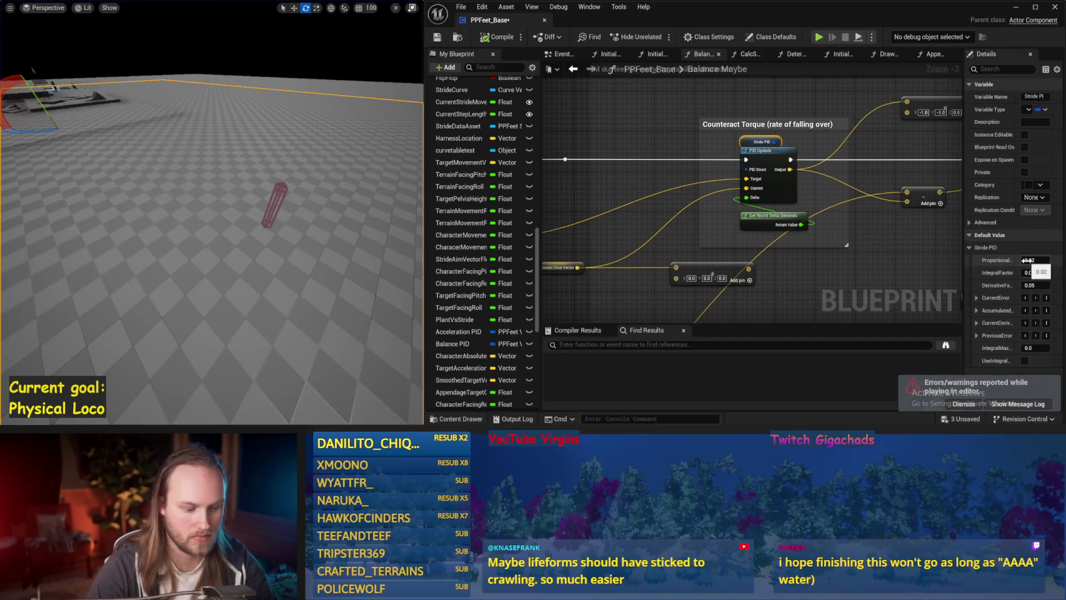
drag(277, 198, 231, 204)
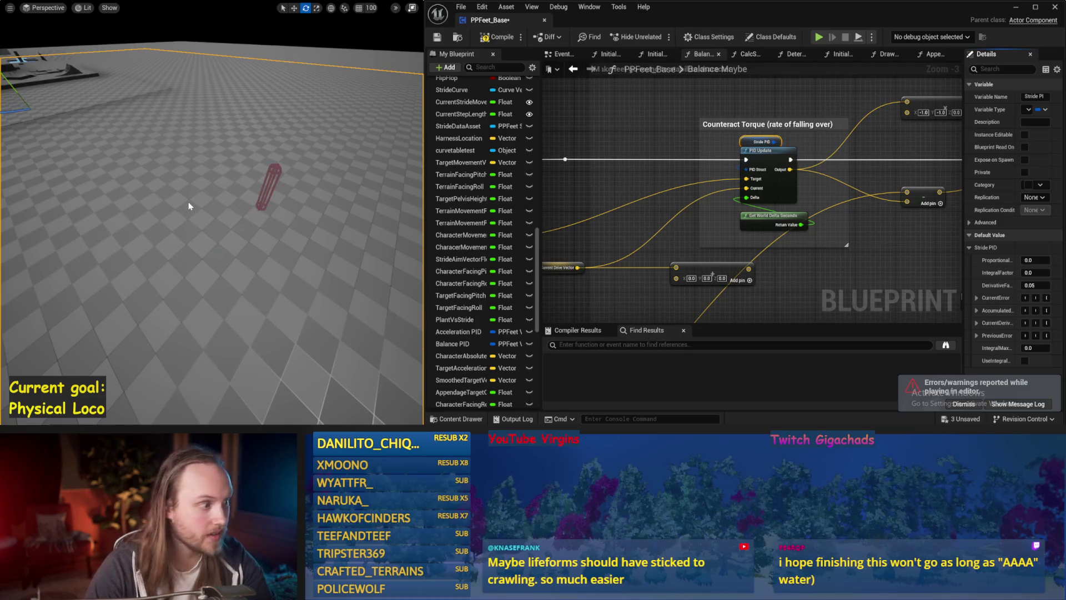
key(alt+p)
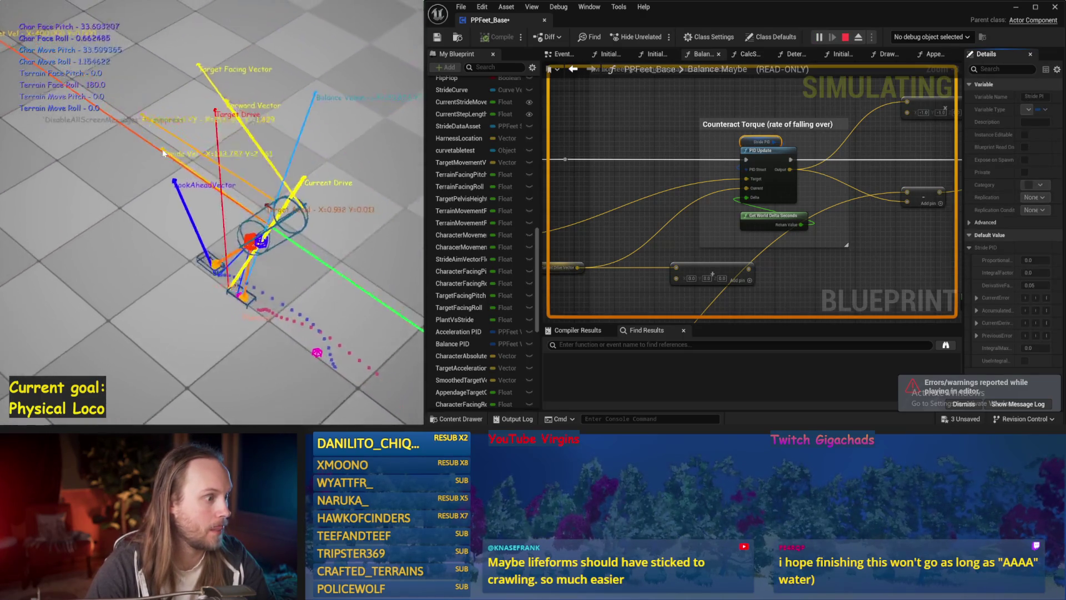
key(Escape)
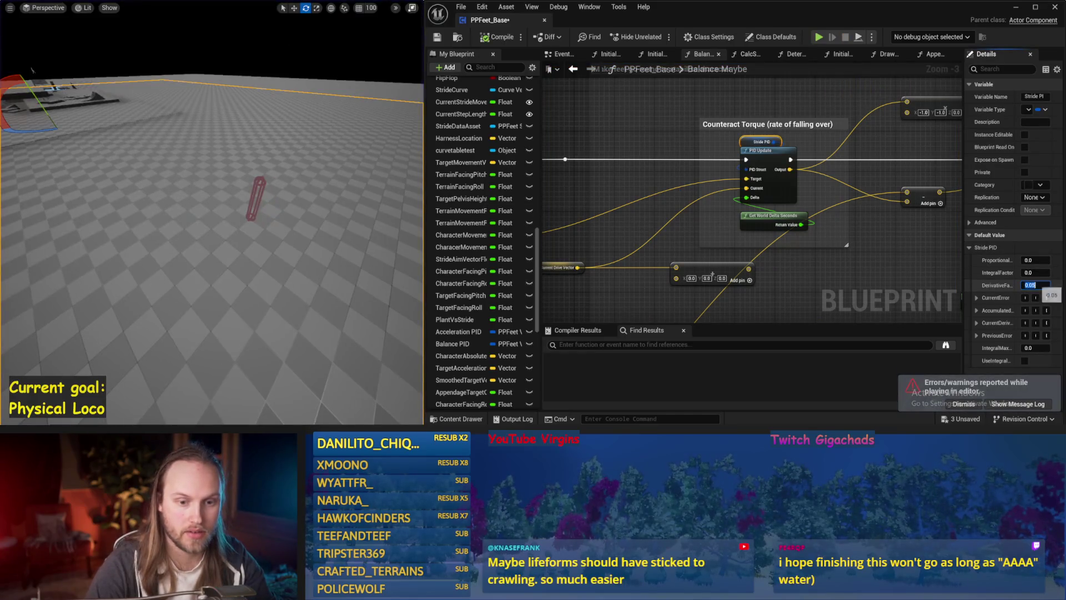
Try Stride PID derivative values 0.1, 0.02 and 0.04 in simulation, keeping 0.04
drag(378, 210, 331, 215)
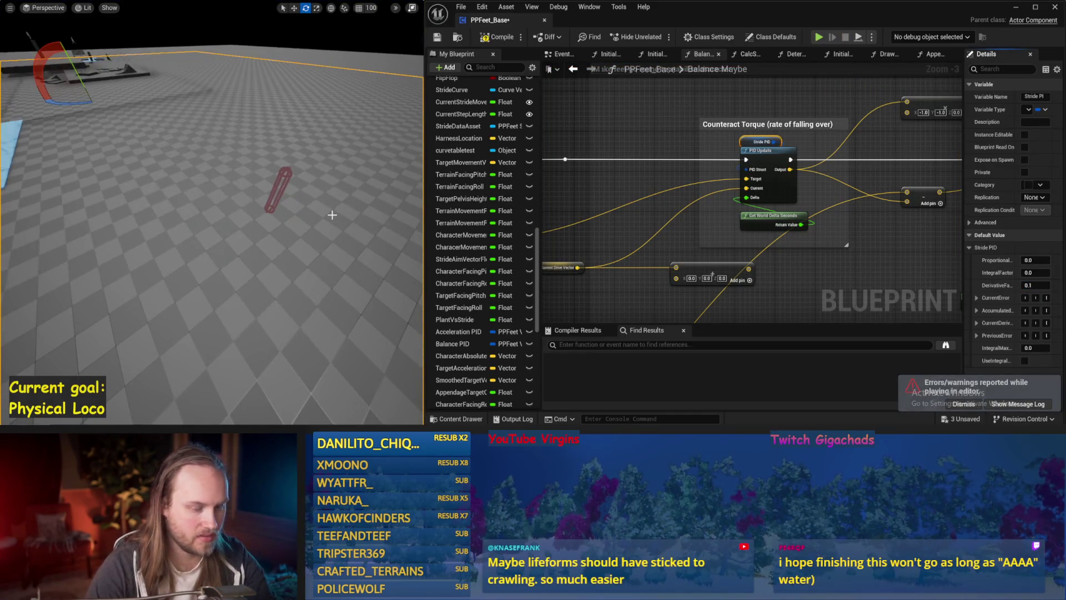
key(alt+p)
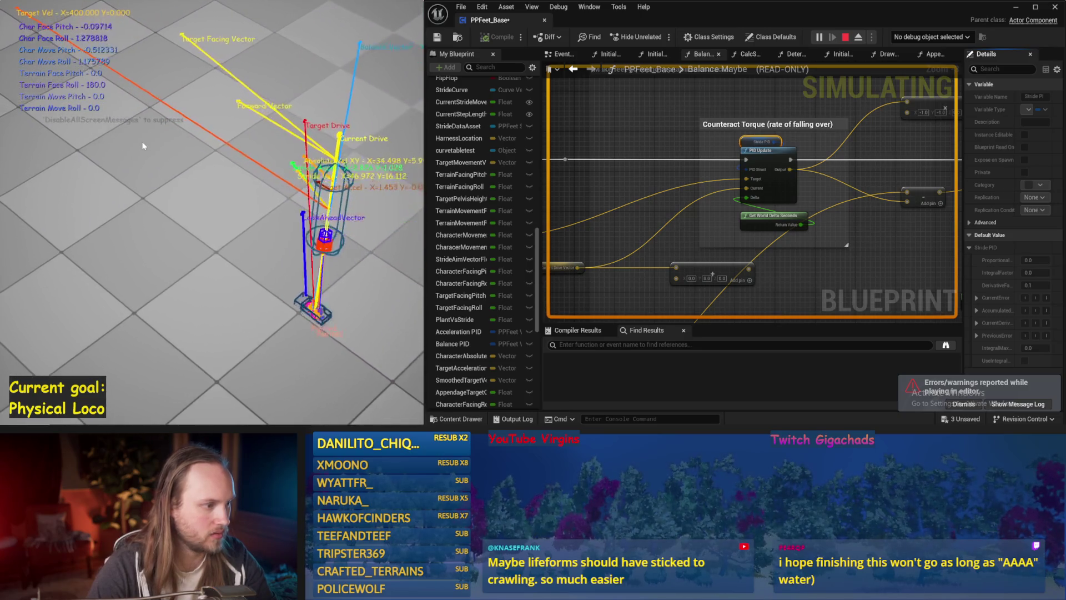
key(Escape)
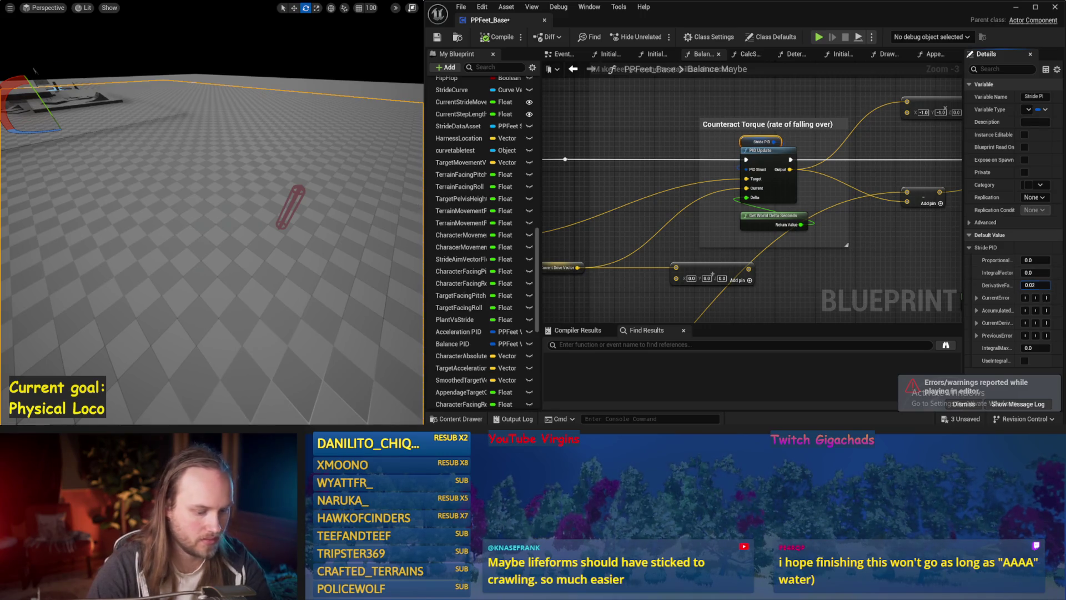
drag(292, 208, 324, 193)
key(alt+s)
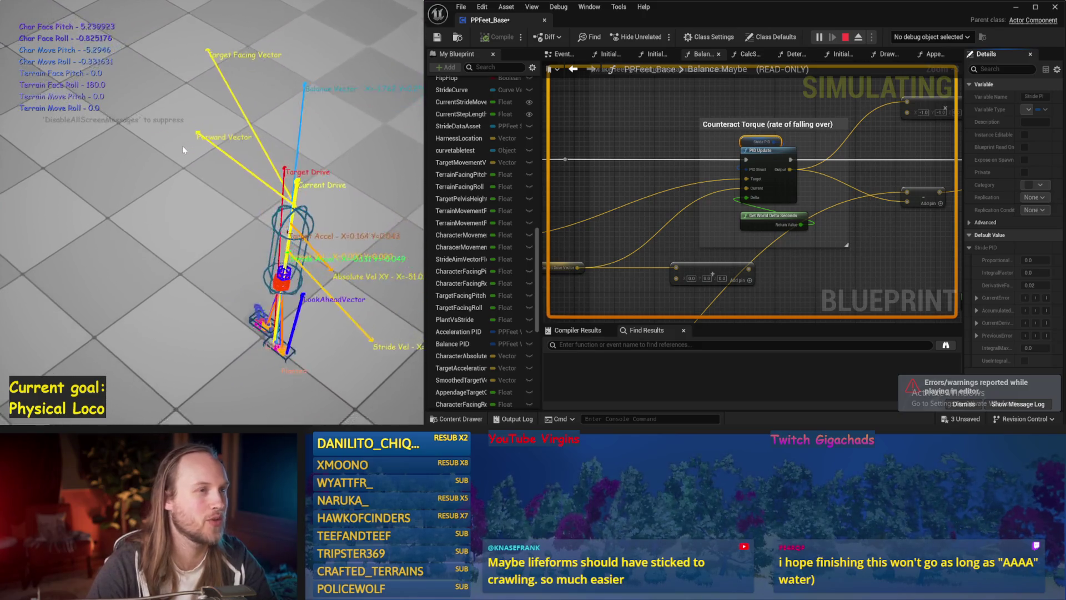
key(Escape)
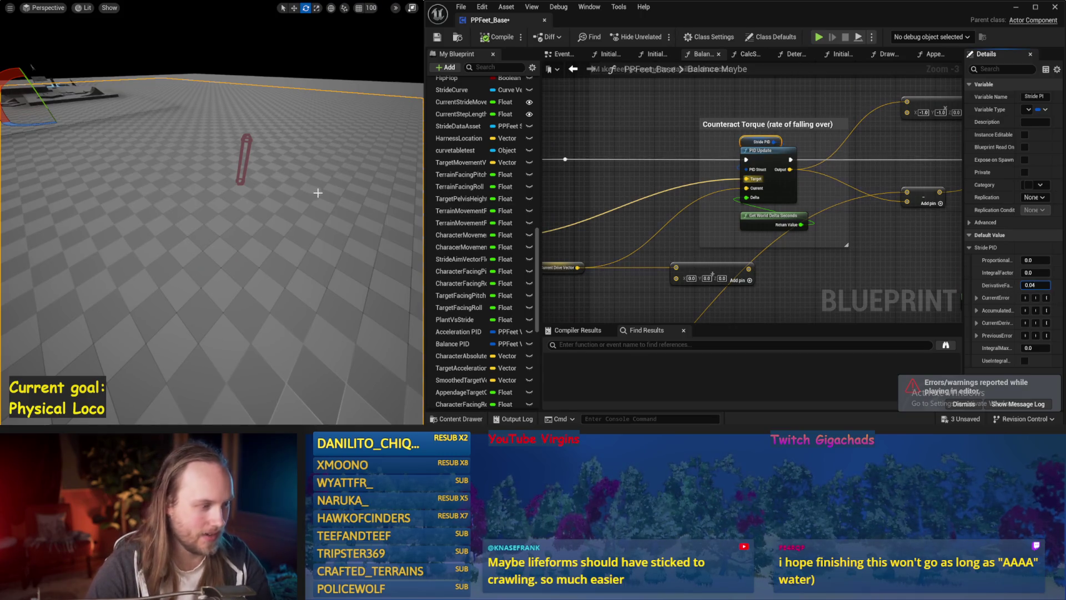
key(alt+p)
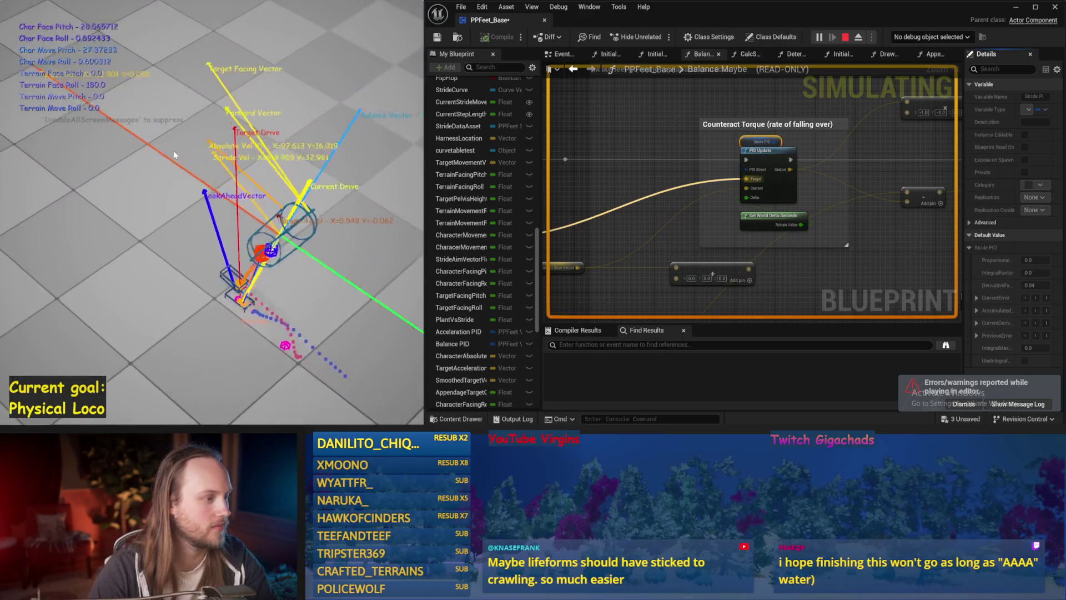
key(Escape)
drag(872, 253, 703, 161)
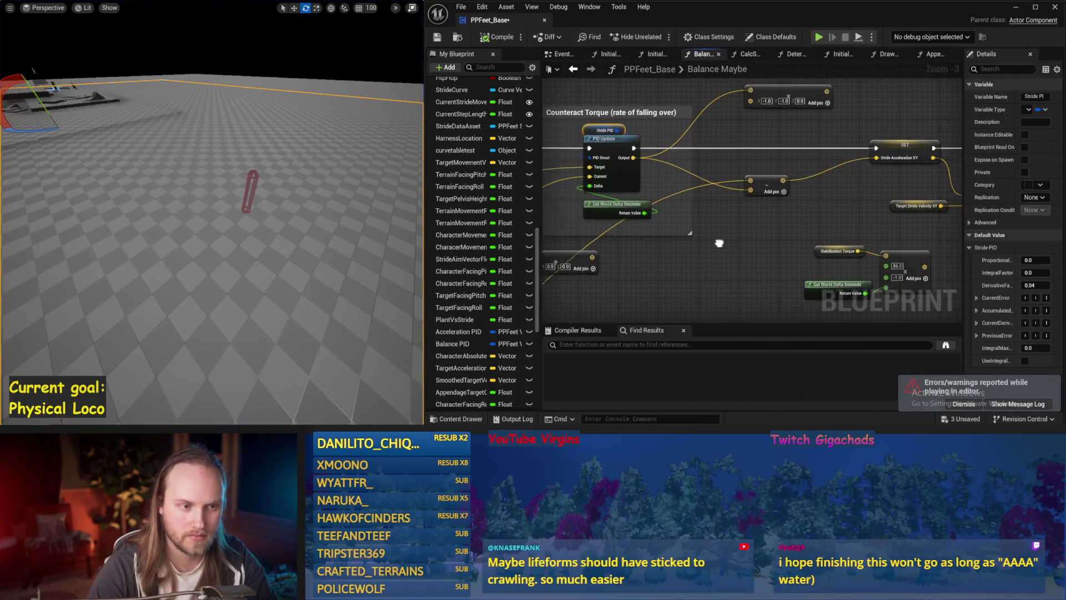
Connect the PID output to the stride acceleration setter and test it in simulation
drag(872, 164, 887, 160)
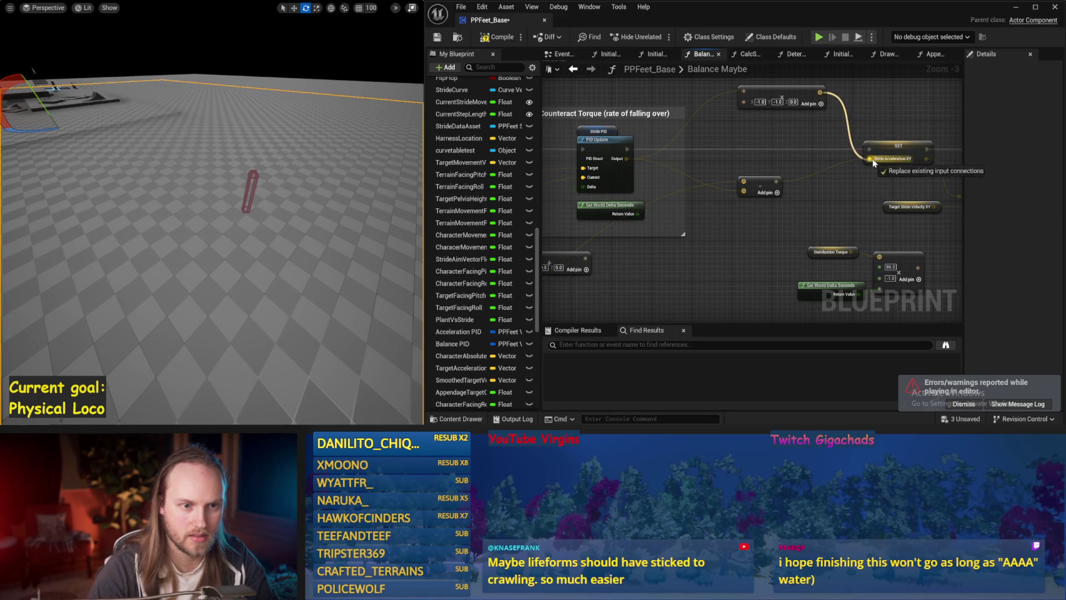
drag(288, 203, 271, 236)
key(alt+s)
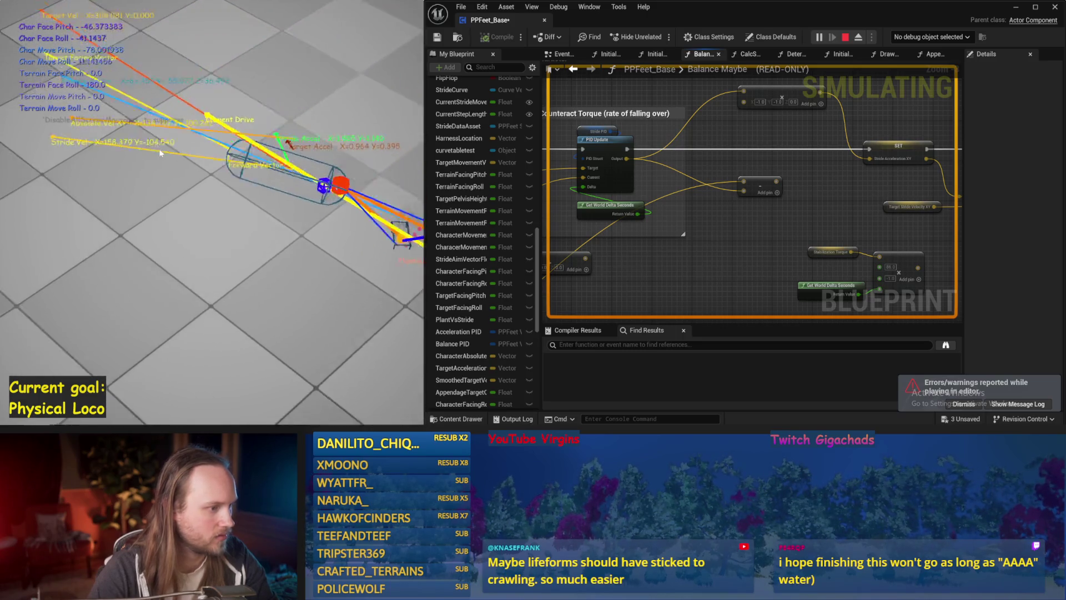
key(Escape)
Retune Stride PID to proportional 0.2 and derivative 0.1, simulating to test each value
click(598, 131)
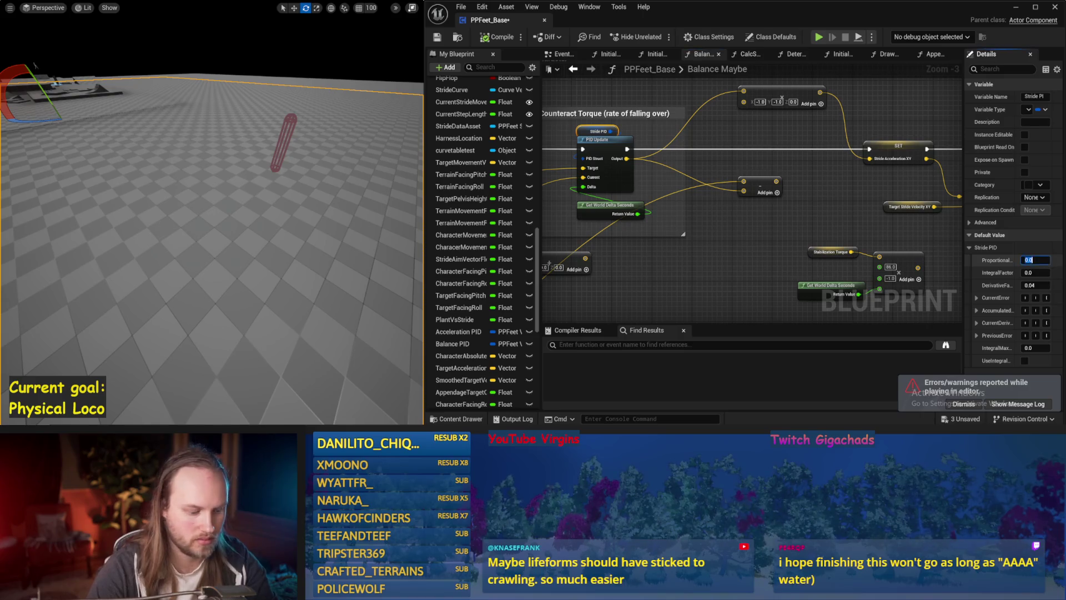
drag(327, 248, 311, 231)
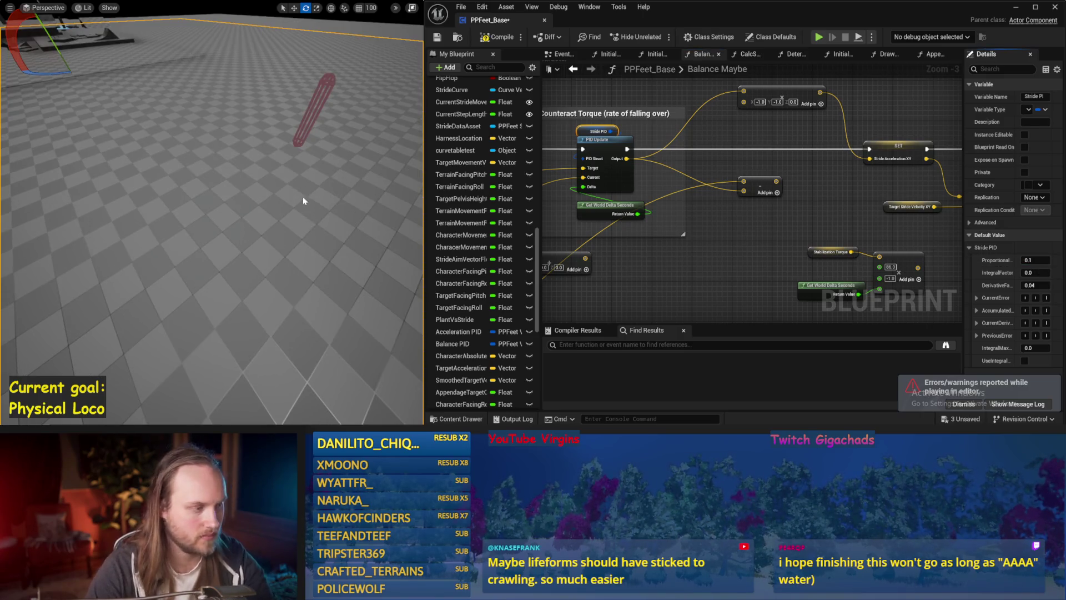
key(alt+p)
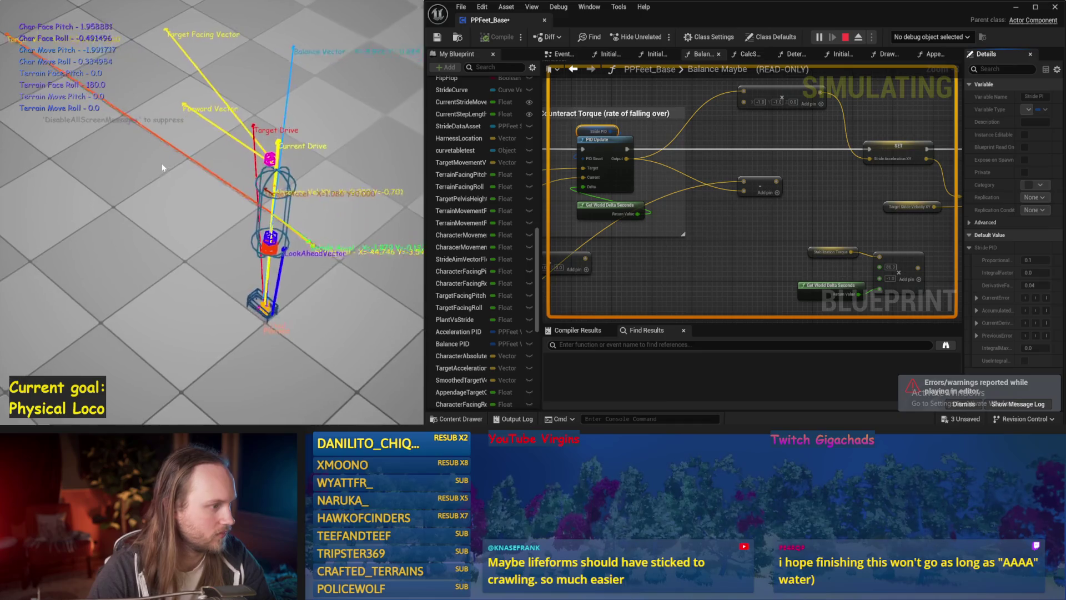
key(Escape)
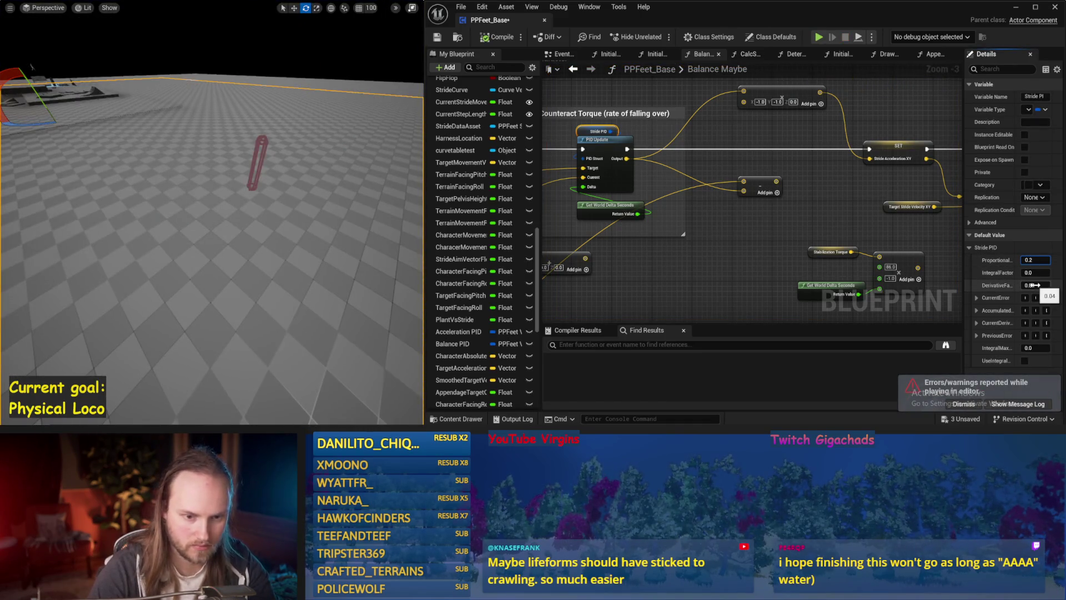
drag(400, 215, 366, 213)
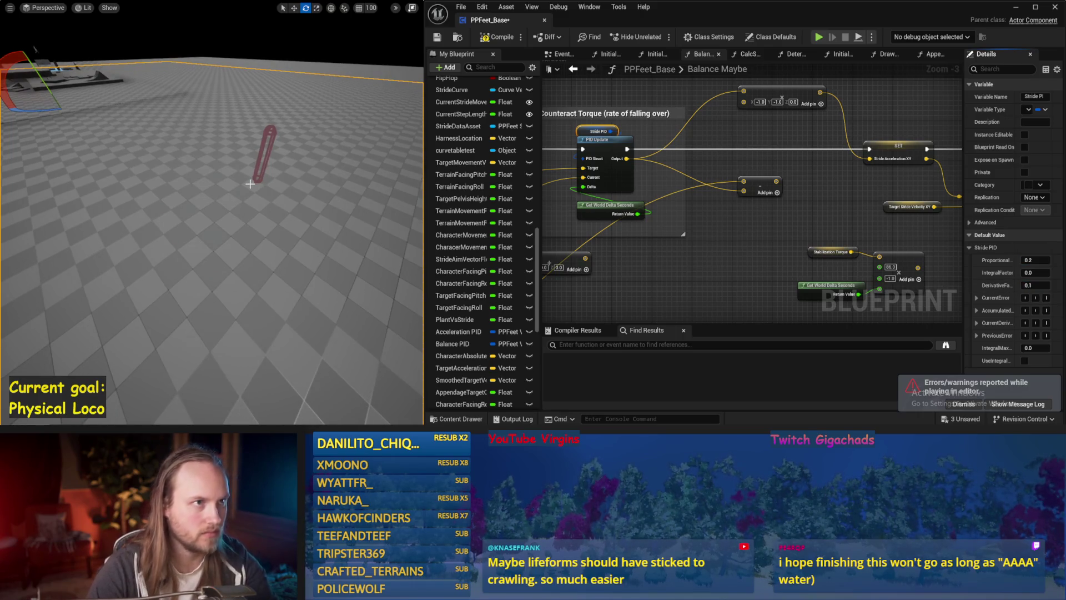
key(alt+p)
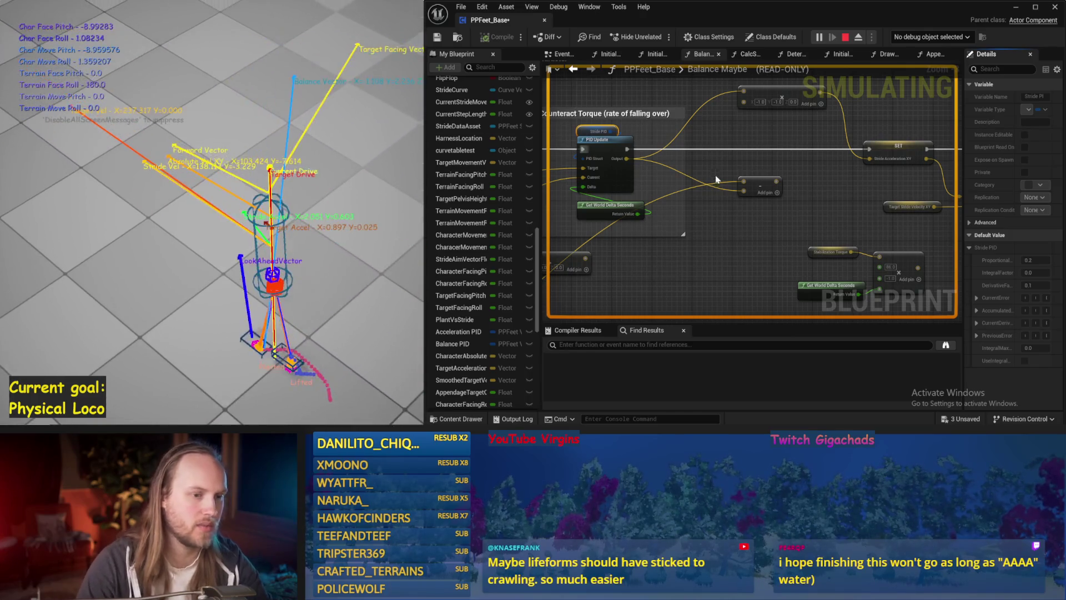
Add a Look Ahead Step Vector getter in the Counteract Torque section and test in simulation
key(Escape)
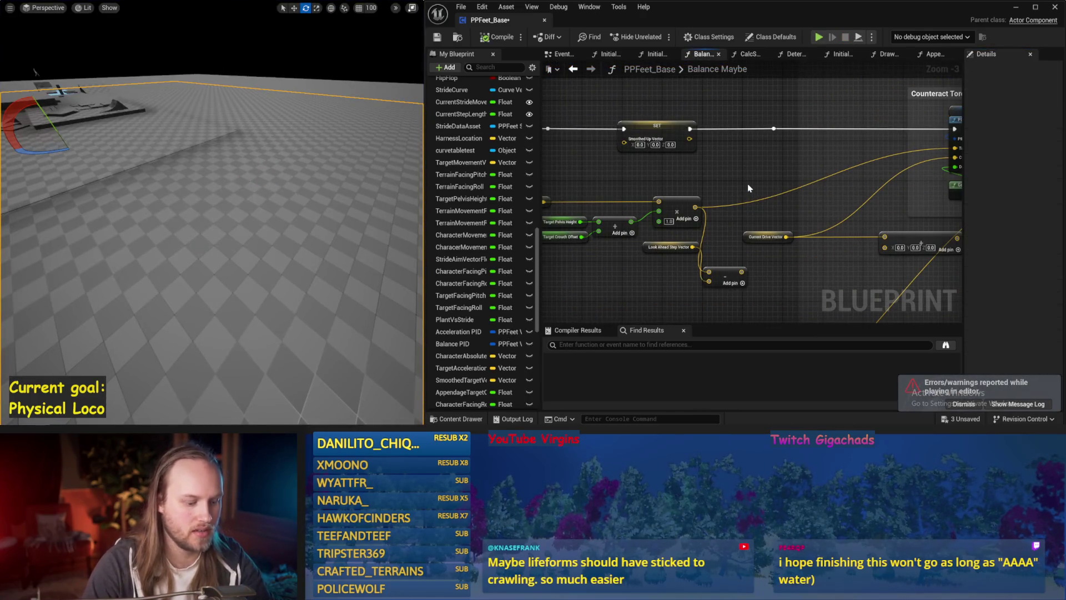
right_click(747, 188)
text(look ahead)
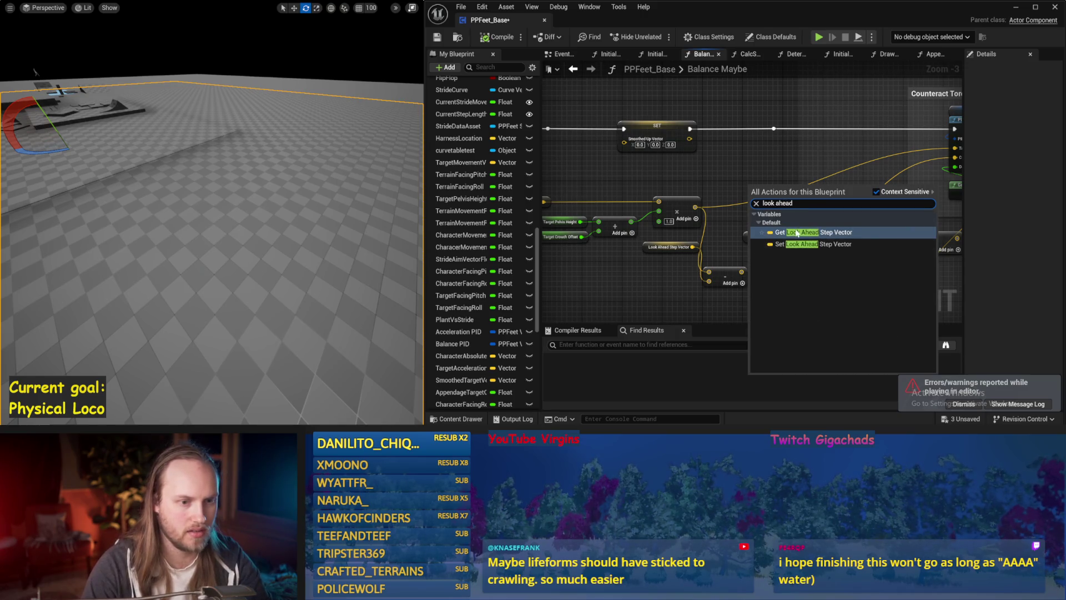
click(796, 233)
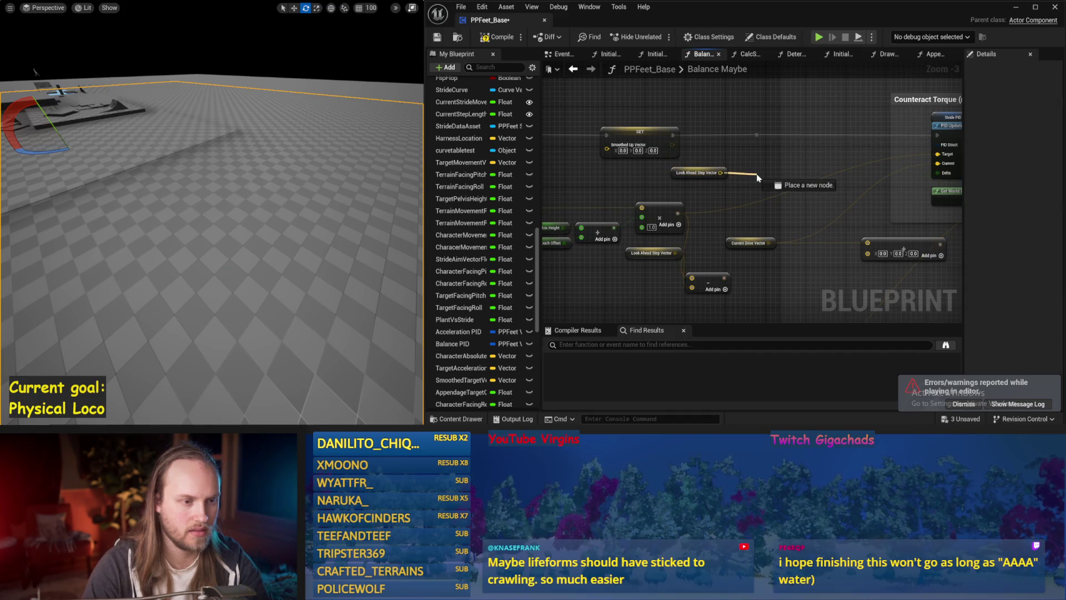
drag(757, 177, 757, 177)
key(Escape)
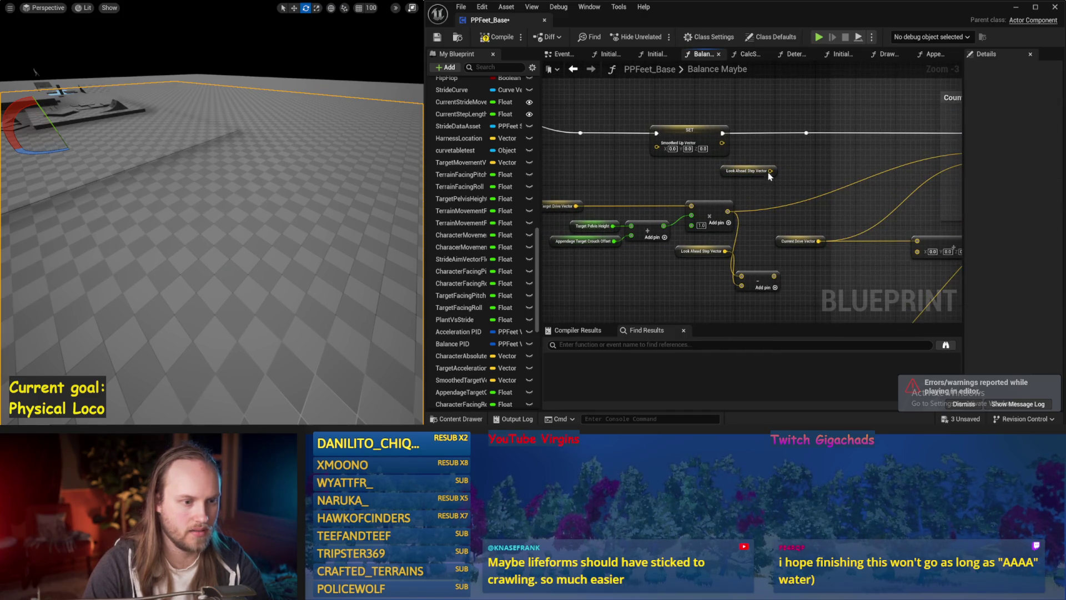
drag(794, 199, 720, 188)
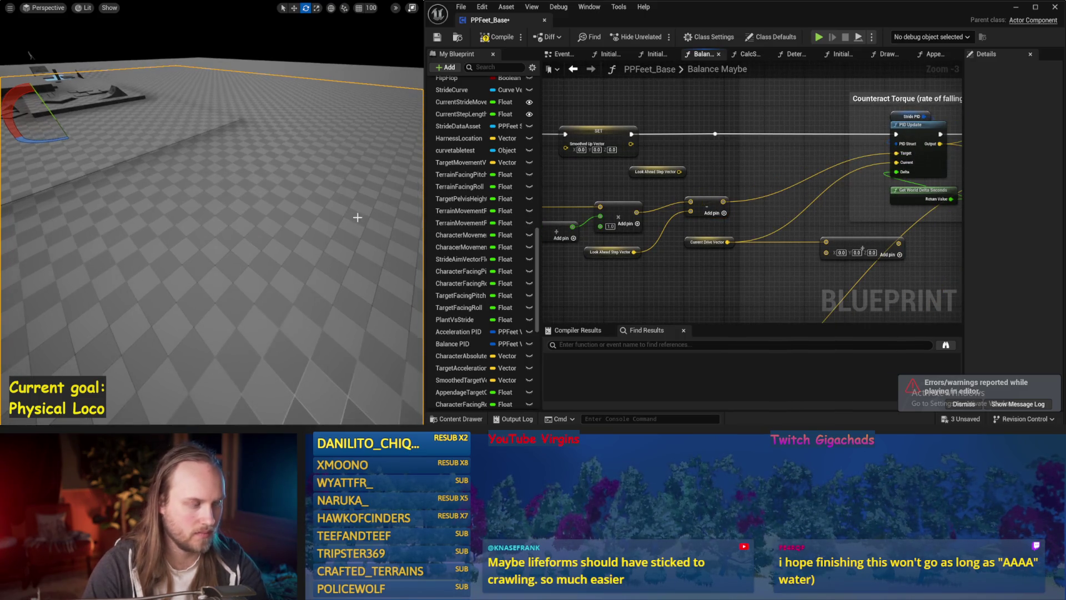
key(alt+p)
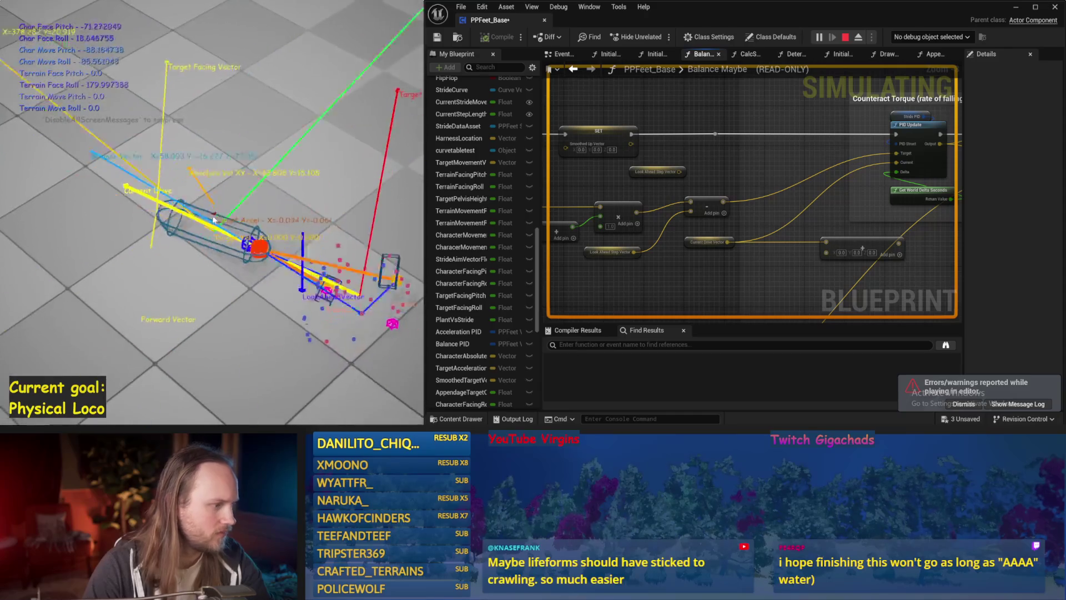
key(Escape)
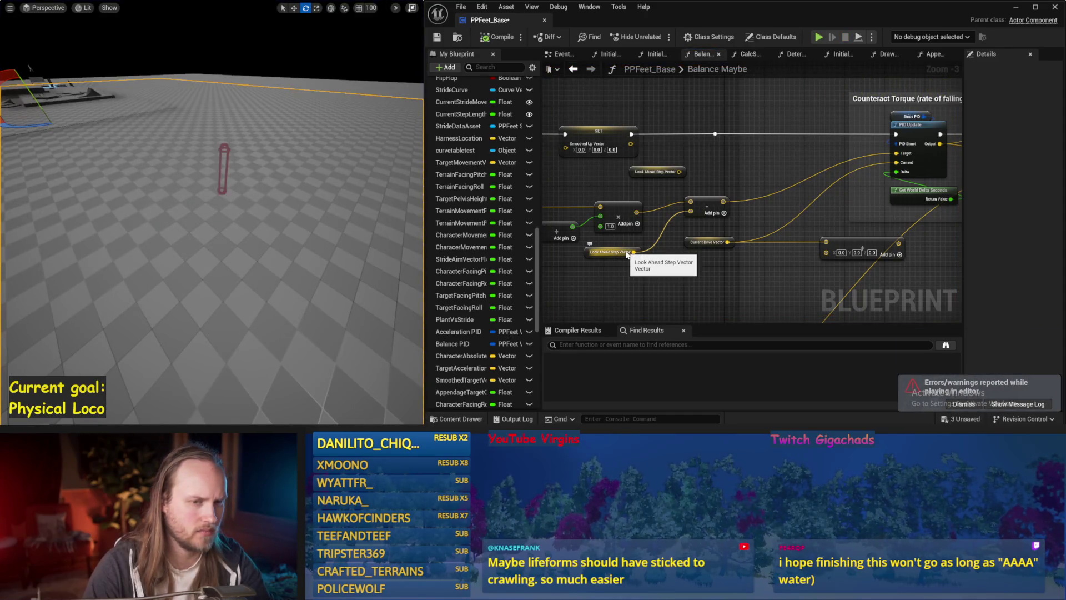
Rewire the subtract inputs through a new vector Add node and test the change in simulation
mouse_move(627, 254)
mouse_down()
mouse_move(808, 255)
mouse_move(715, 248)
mouse_move(686, 277)
mouse_up()
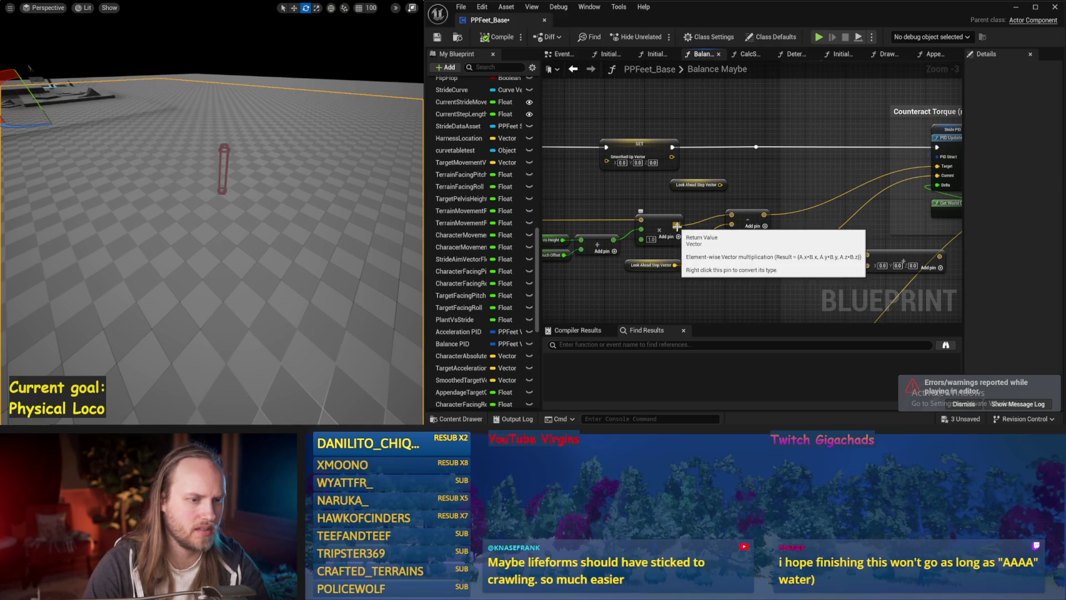
mouse_move(677, 226)
mouse_down()
mouse_move(734, 226)
mouse_move(641, 206)
mouse_up()
click(733, 249)
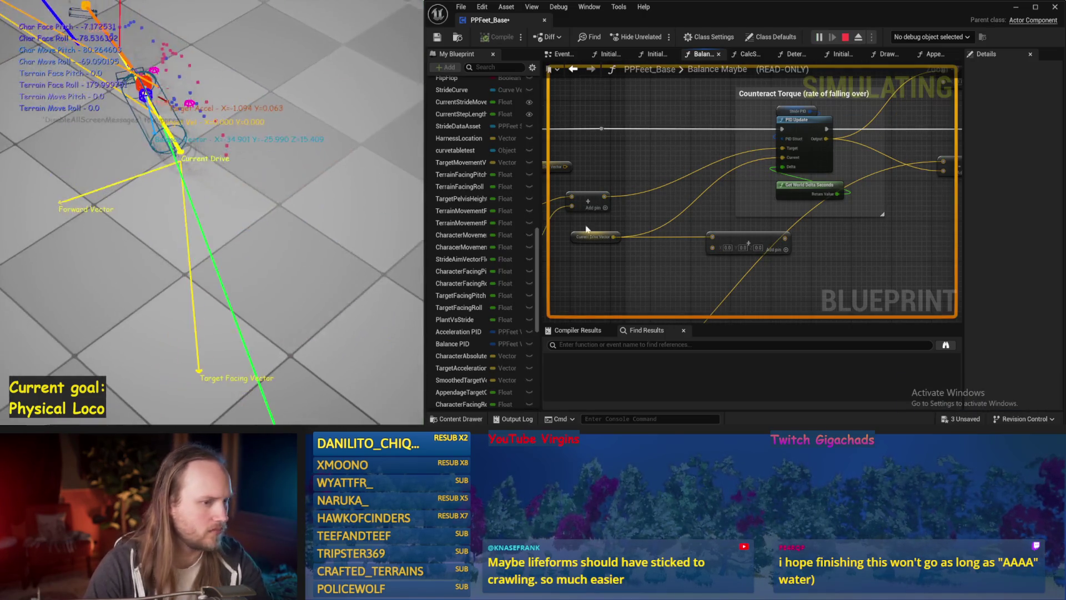
drag(635, 220, 759, 202)
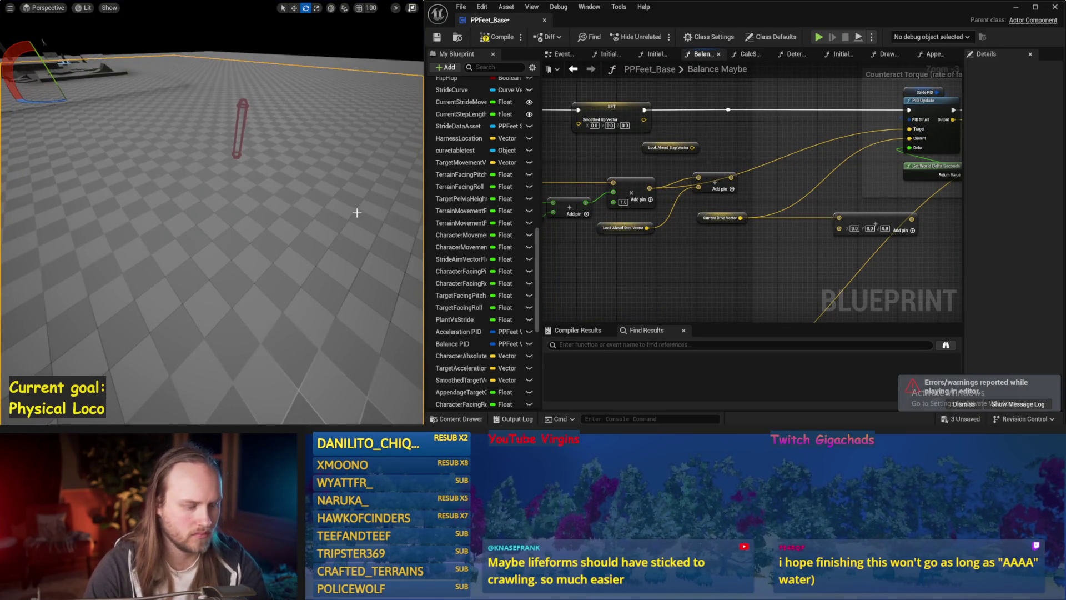
key(alt+s)
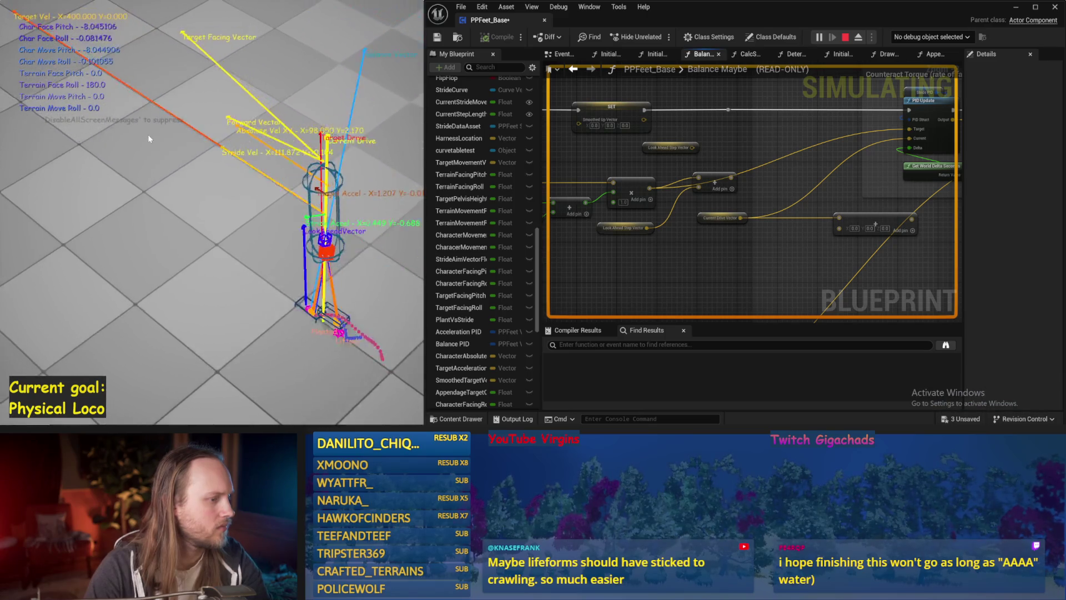
key(Escape)
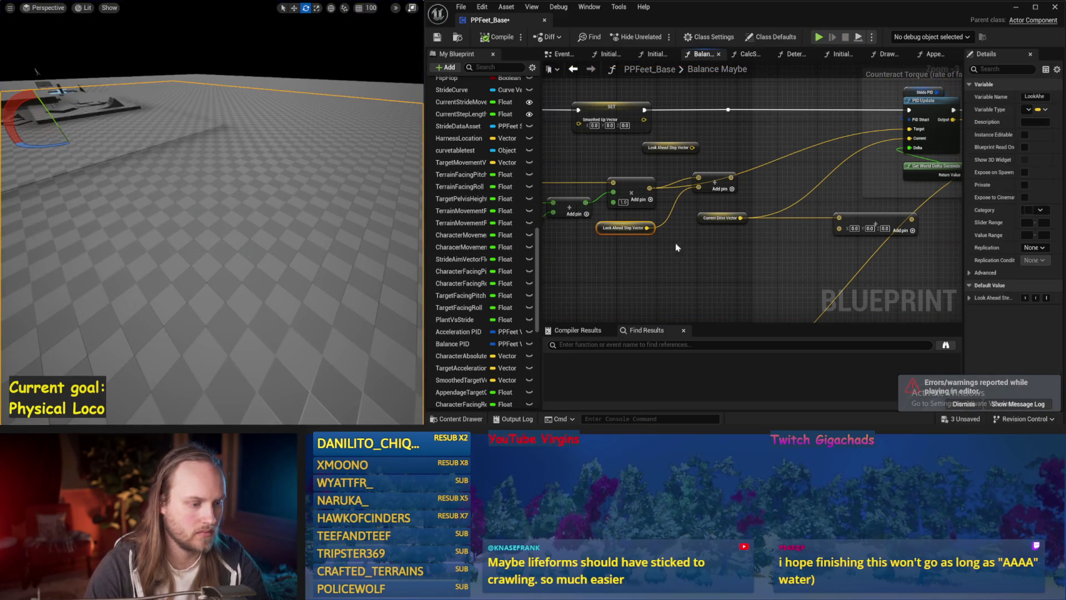
Convert the multiply pin to Float, wire Get World Delta Seconds into it, and start simulating
drag(677, 247, 718, 218)
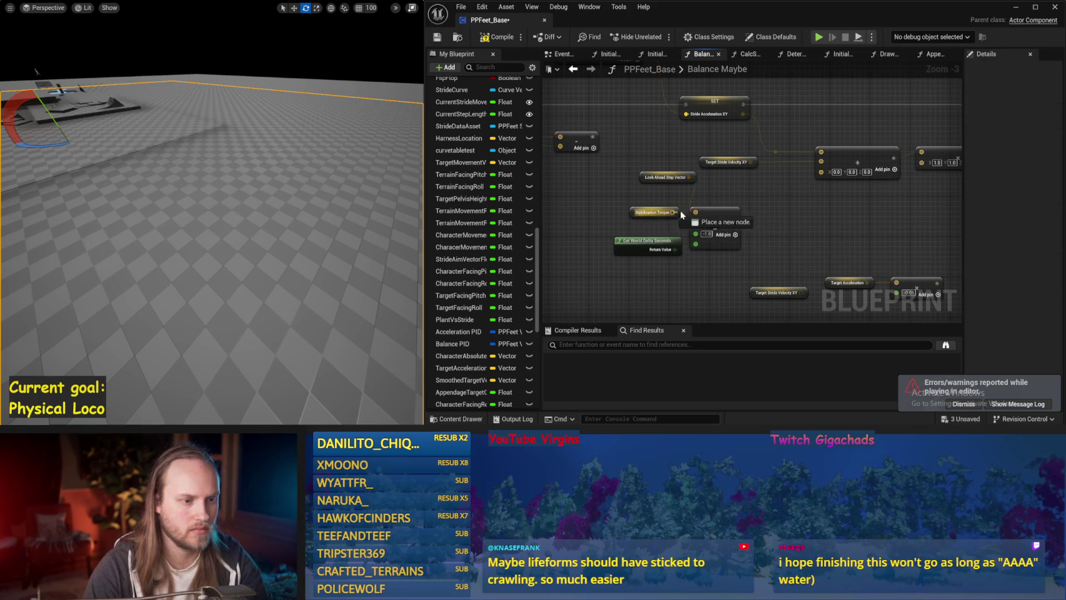
drag(762, 197, 781, 203)
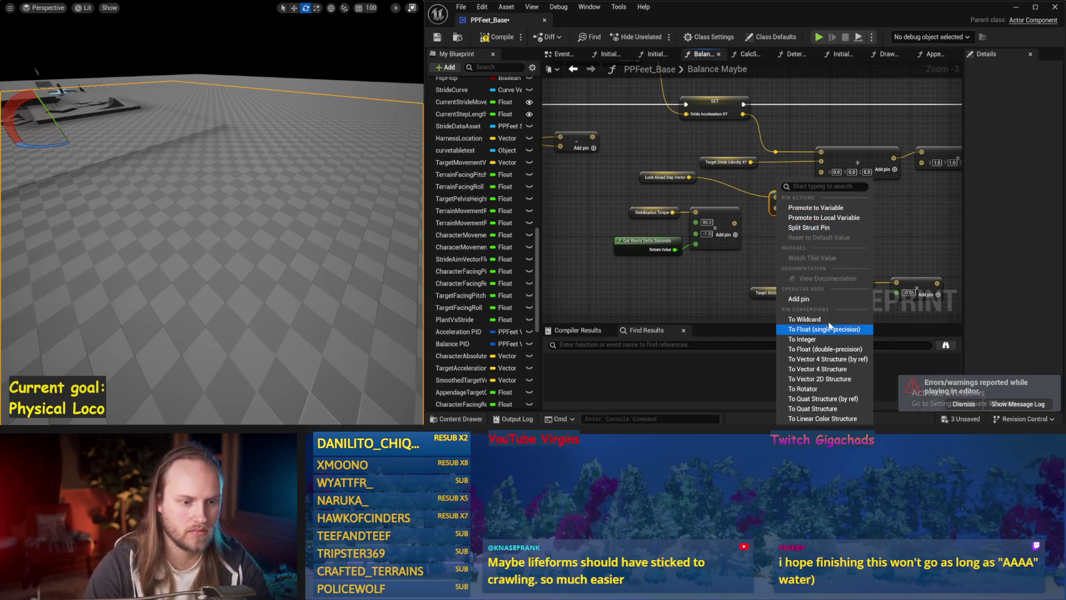
click(816, 350)
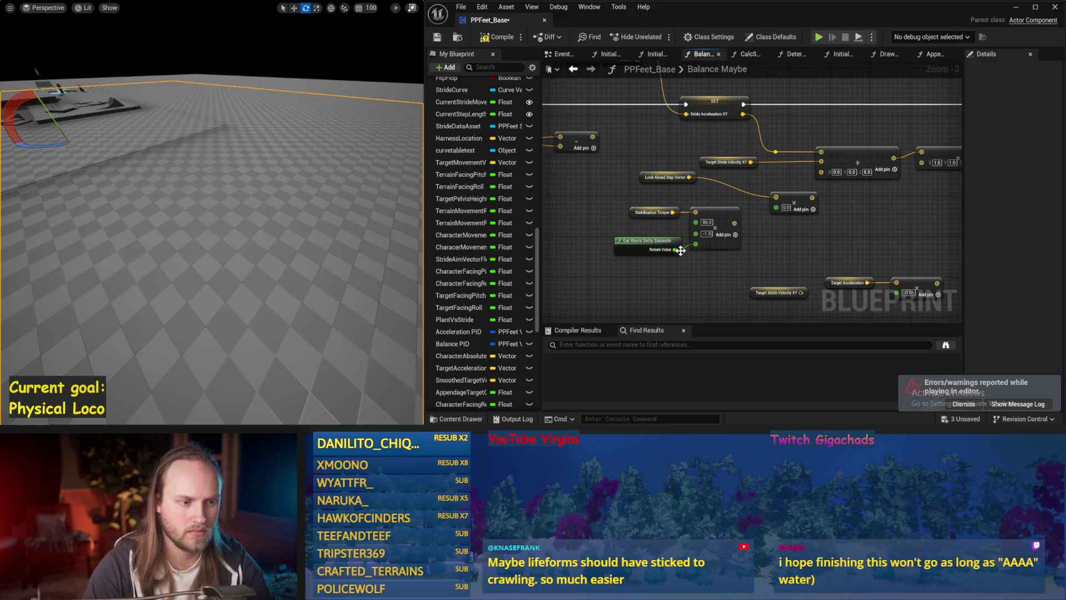
drag(780, 210, 738, 202)
drag(321, 187, 326, 190)
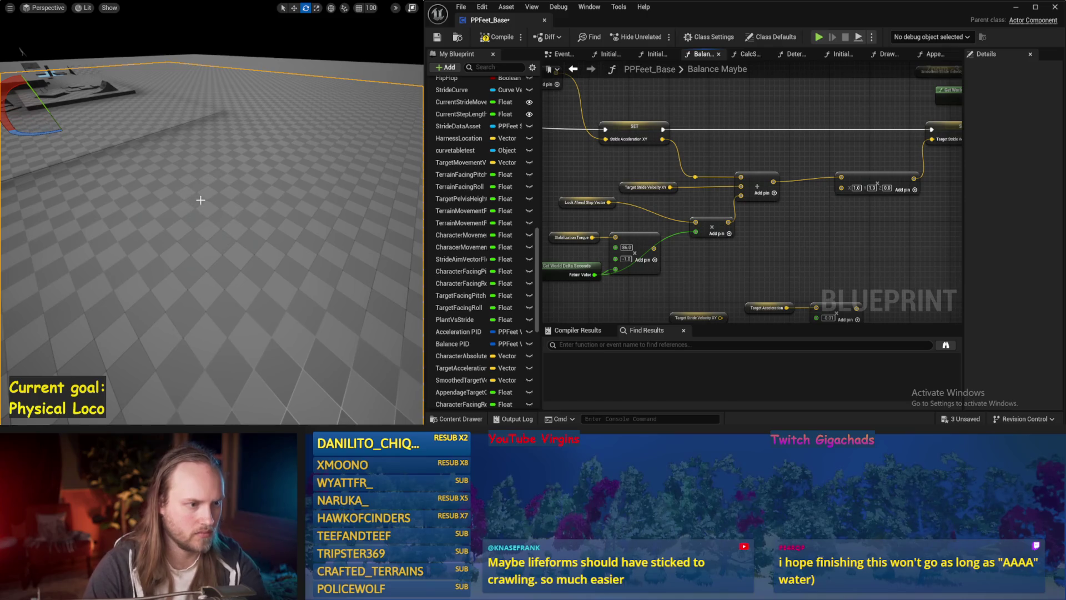
key(alt+s)
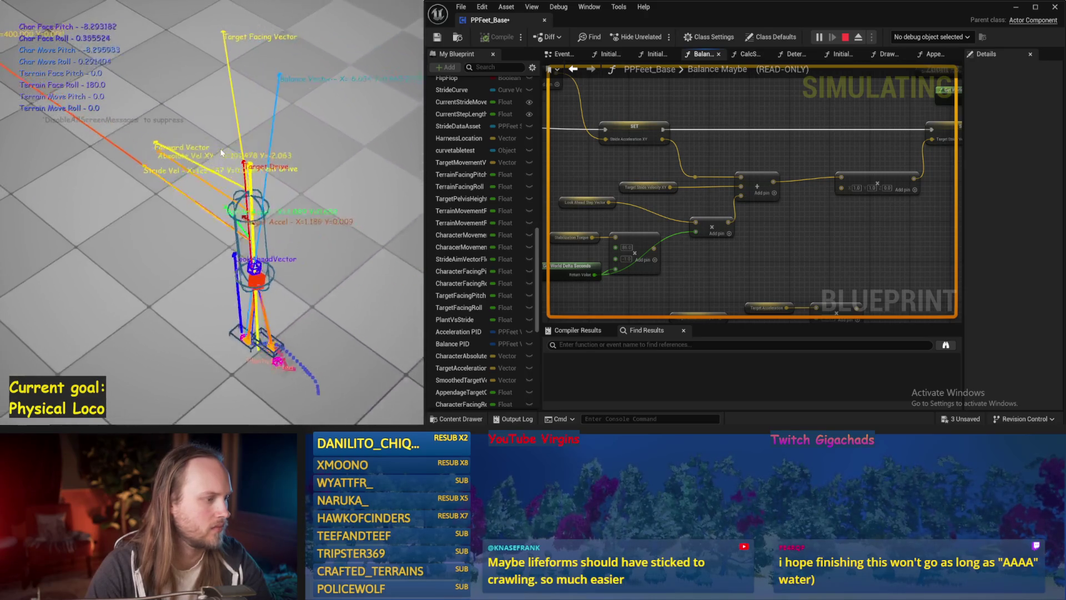
Stop and restart the PPFeet_Base simulation several times to re-watch the character's behaviour
key(Escape)
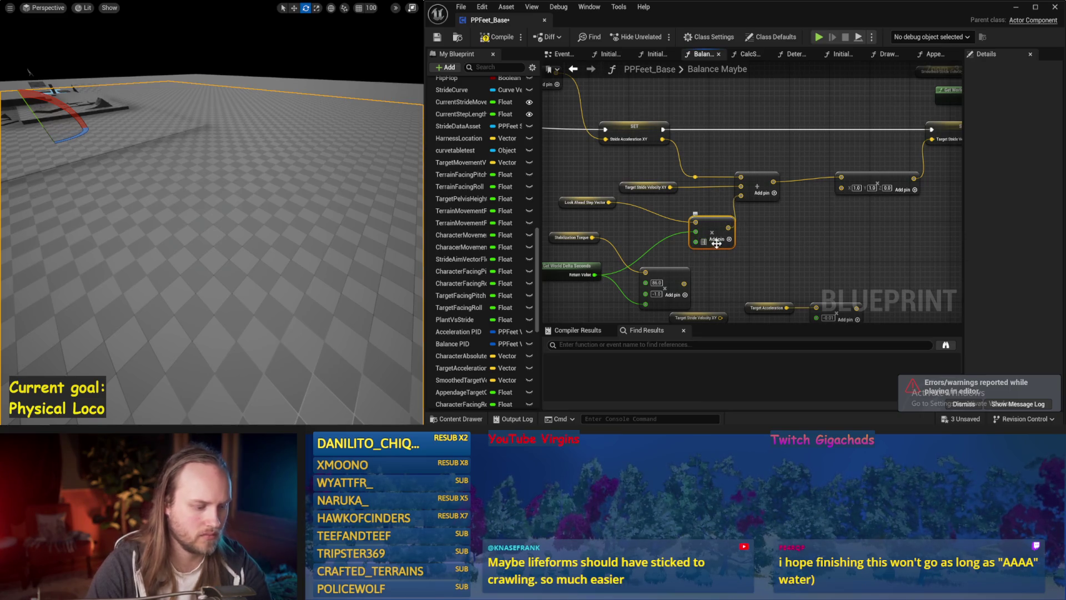
scroll(348, 205, up, 2)
key(alt+s)
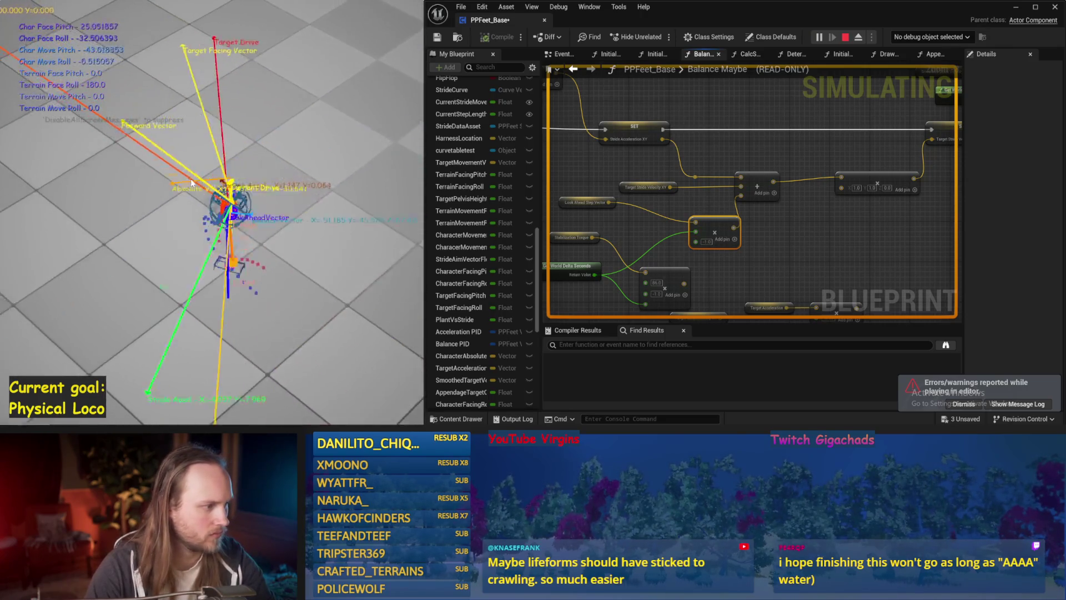
key(Escape)
key(alt+s)
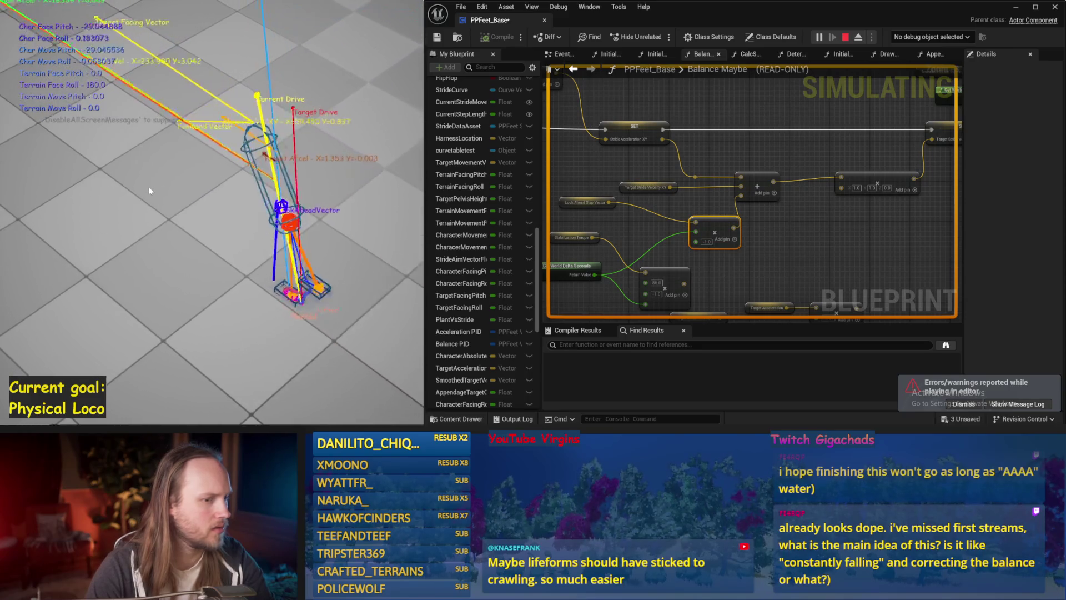
key(Escape)
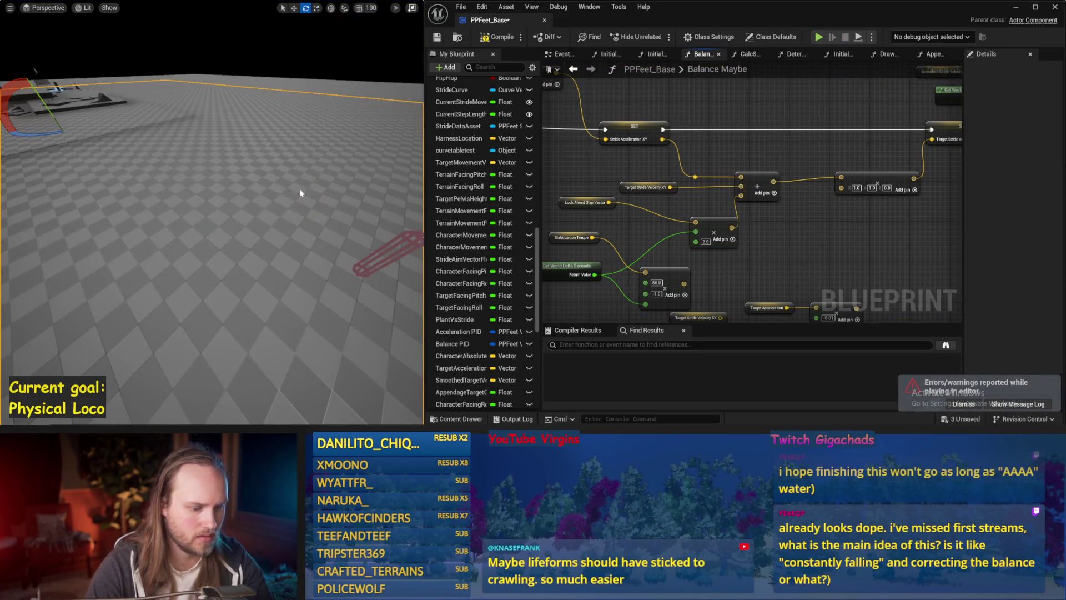
key(alt+s)
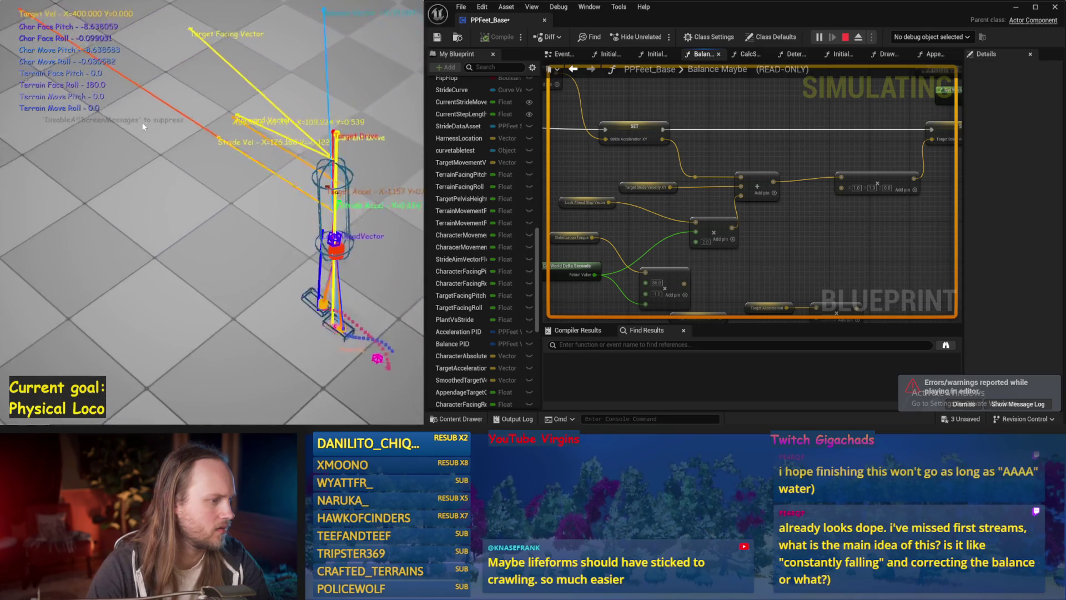
key(Escape)
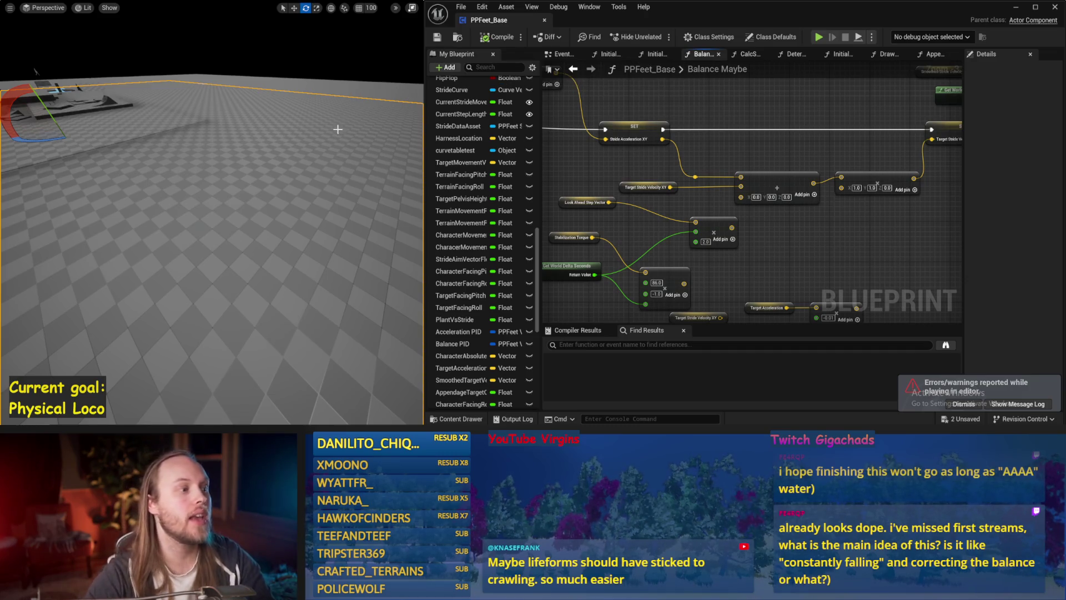
Restore the maximised viewport to the full level editor layout
key(F11)
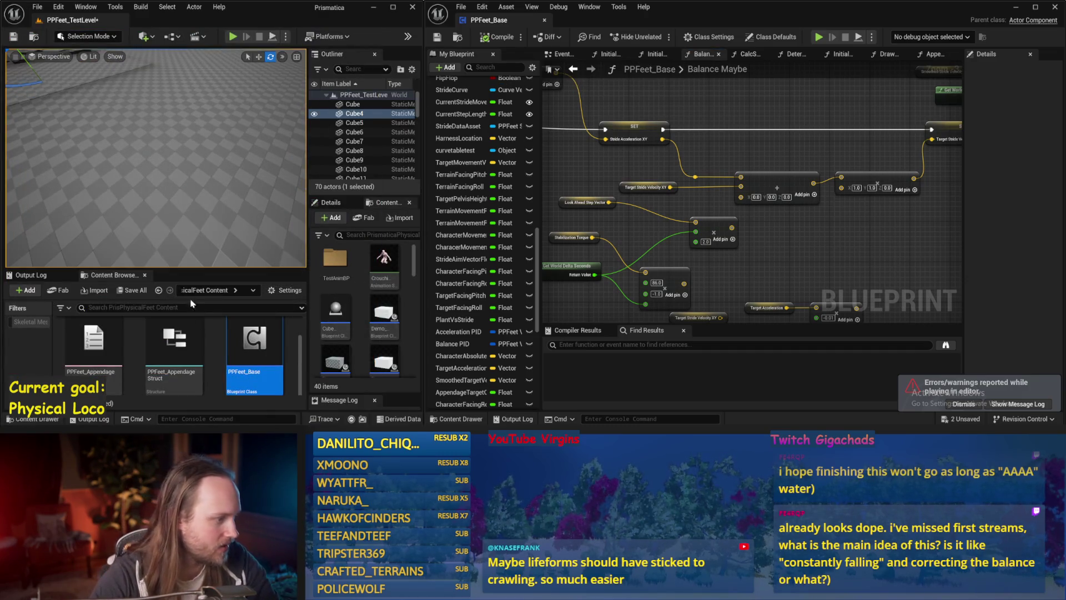
Browse to the PrismaticaPhysicalCharacterMovementSystem plugin content and open PPCMS_TestLevel, saving the current level
drag(422, 256, 423, 265)
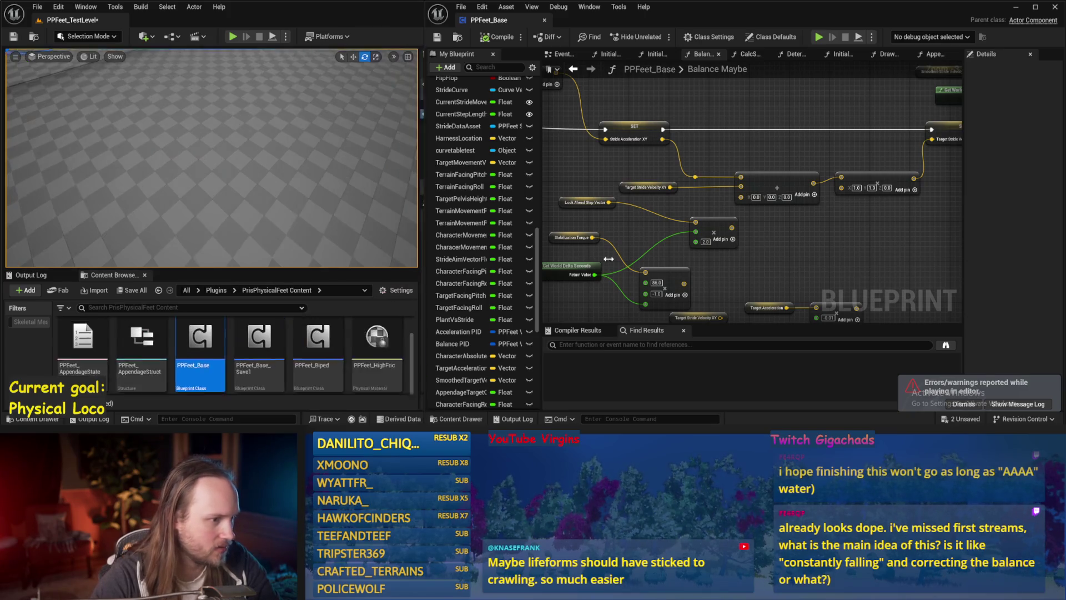
click(217, 291)
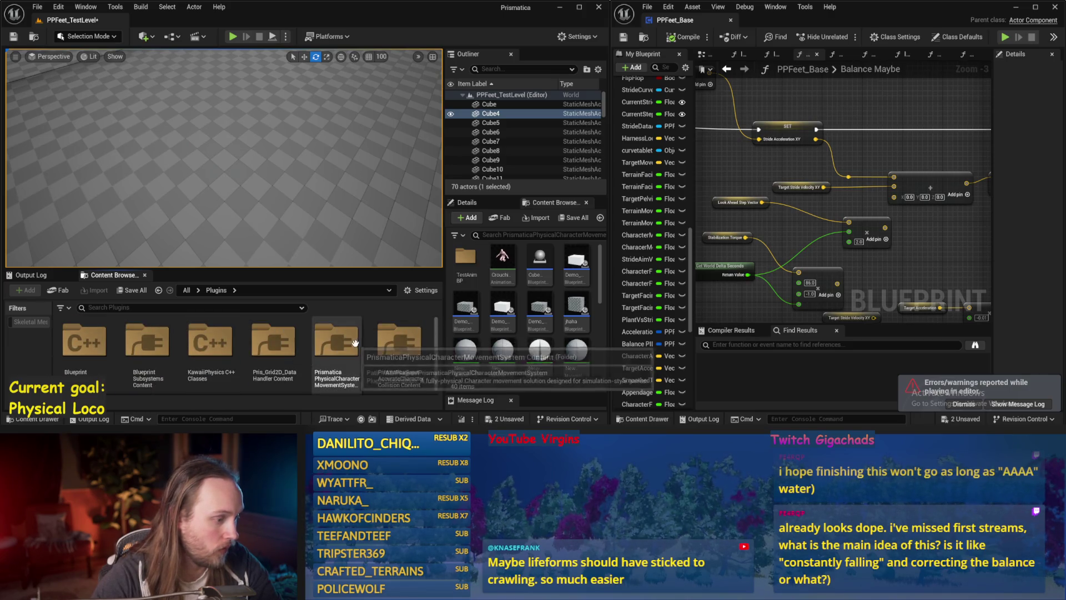
double_click(344, 340)
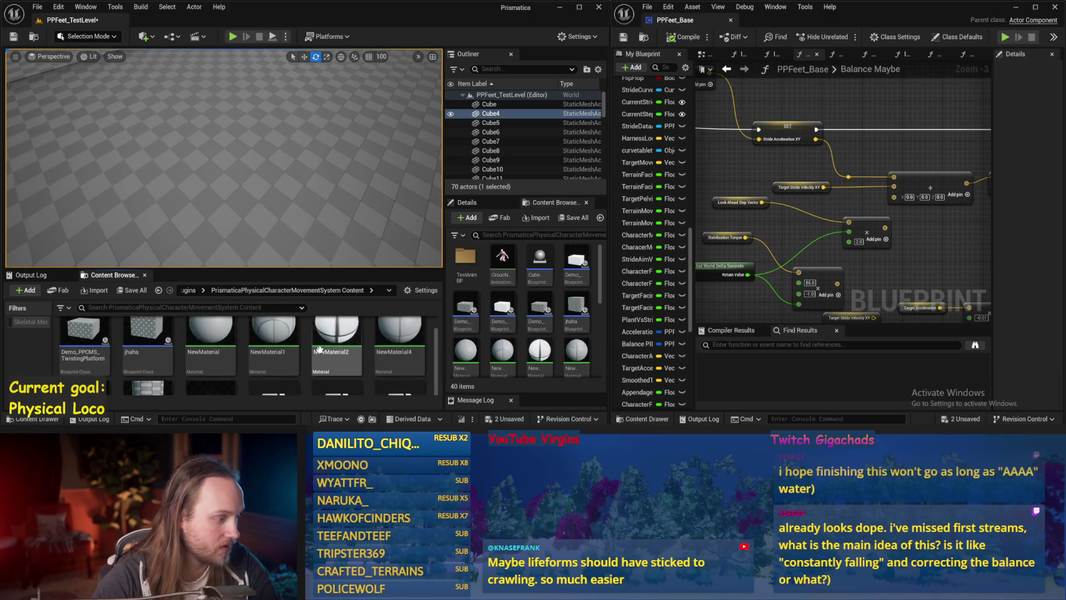
scroll(319, 350, down, 2)
scroll(225, 343, down, 1)
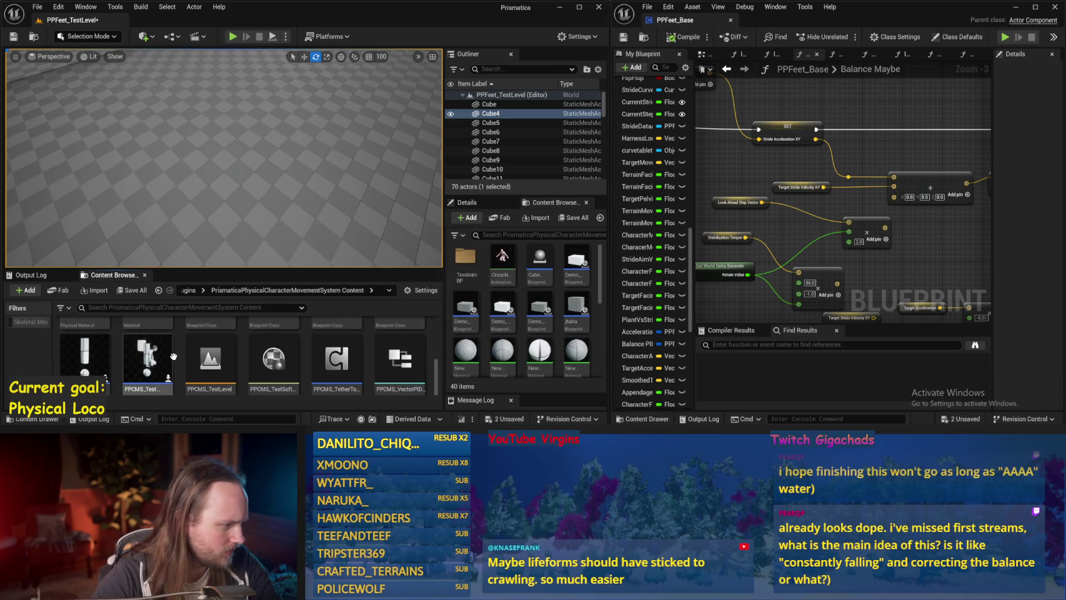
double_click(192, 363)
click(556, 325)
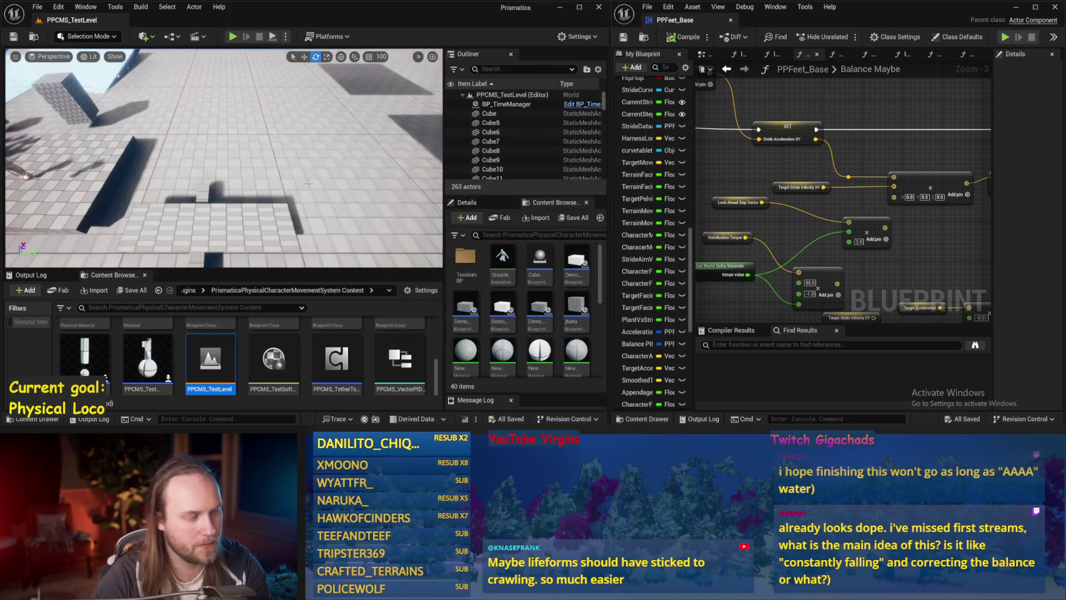
Maximise the level viewport and start simulating the character in the test level
key(F11)
key(alt+p)
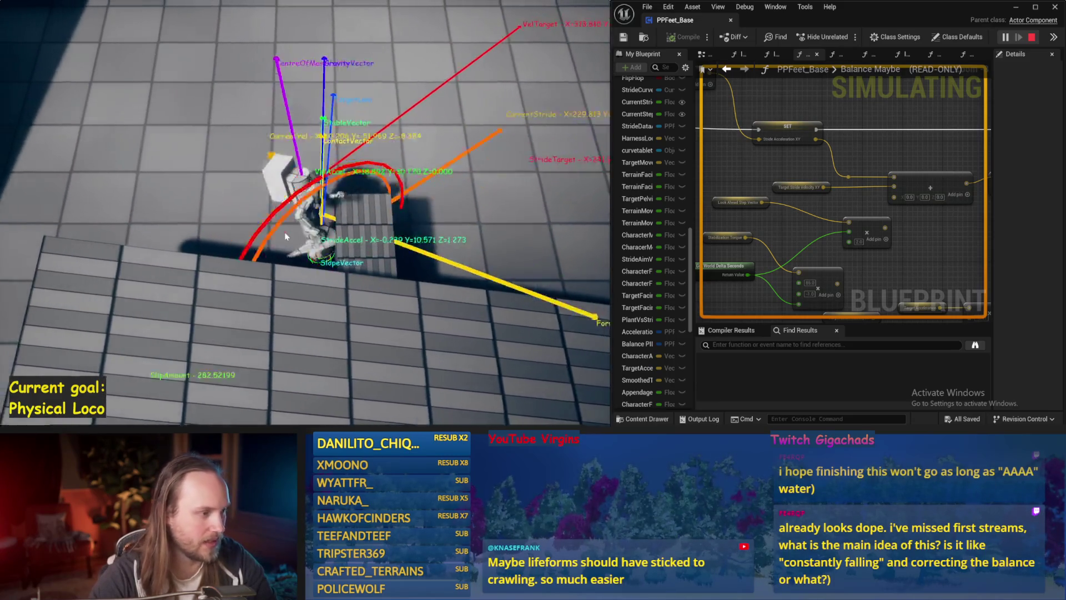
Restart the test-level play session, watch the character, then switch over to the Paint sketches
key(Escape)
key(alt+p)
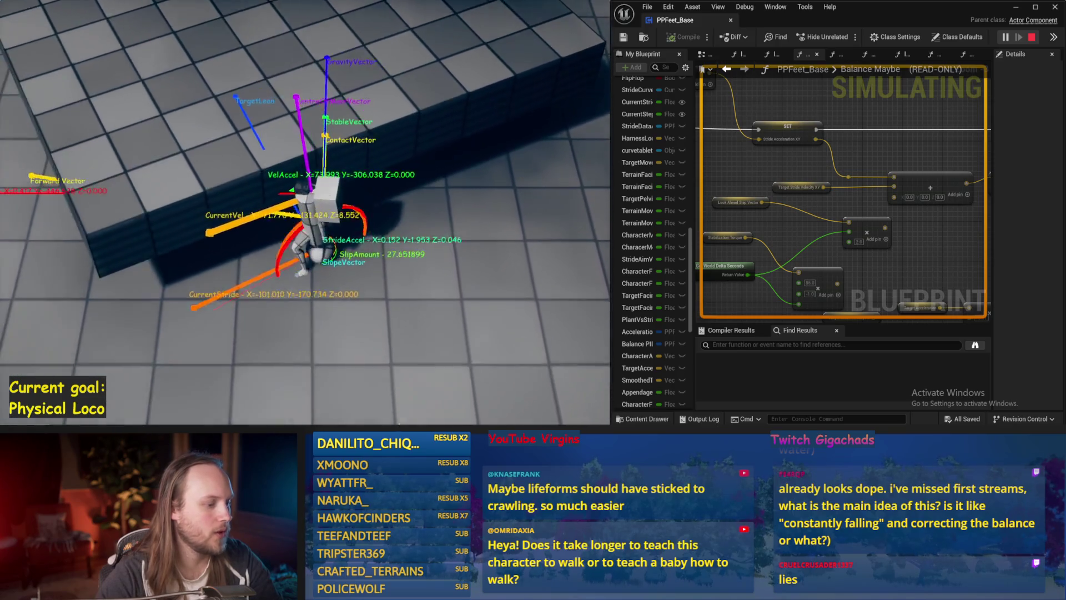
key(alt+Tab)
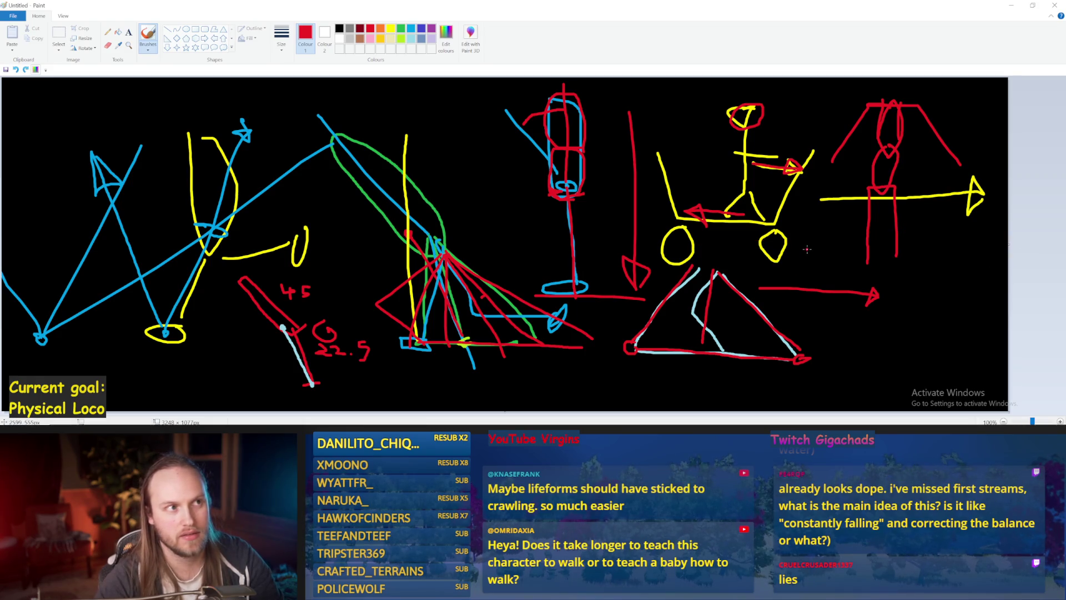
Return to Unreal, orbit around the test platforms, glance at Paint again, then start simulating the test level
key(alt+Tab)
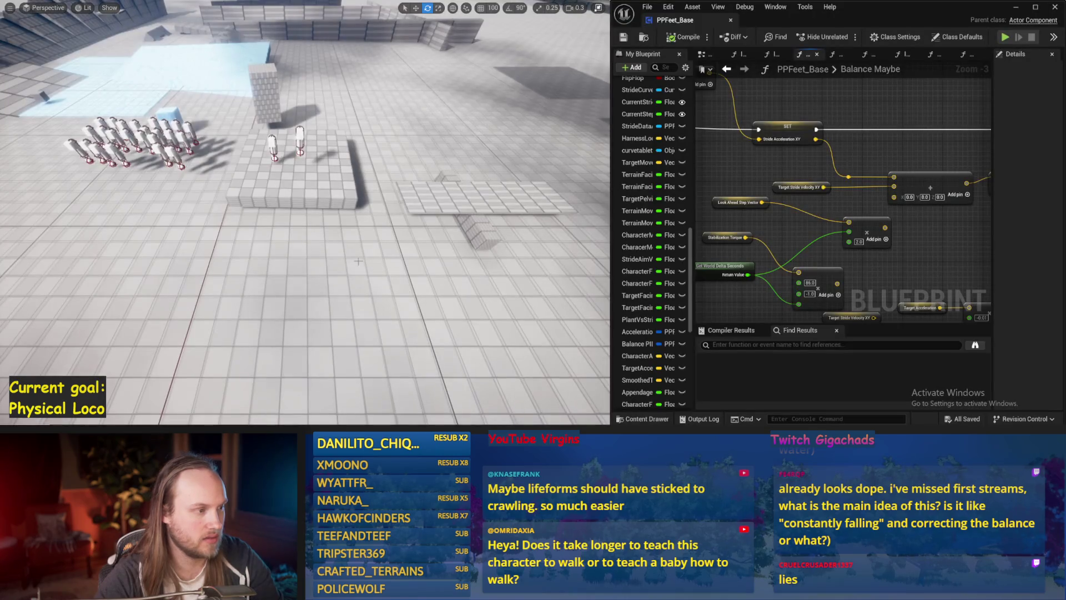
drag(271, 217, 272, 217)
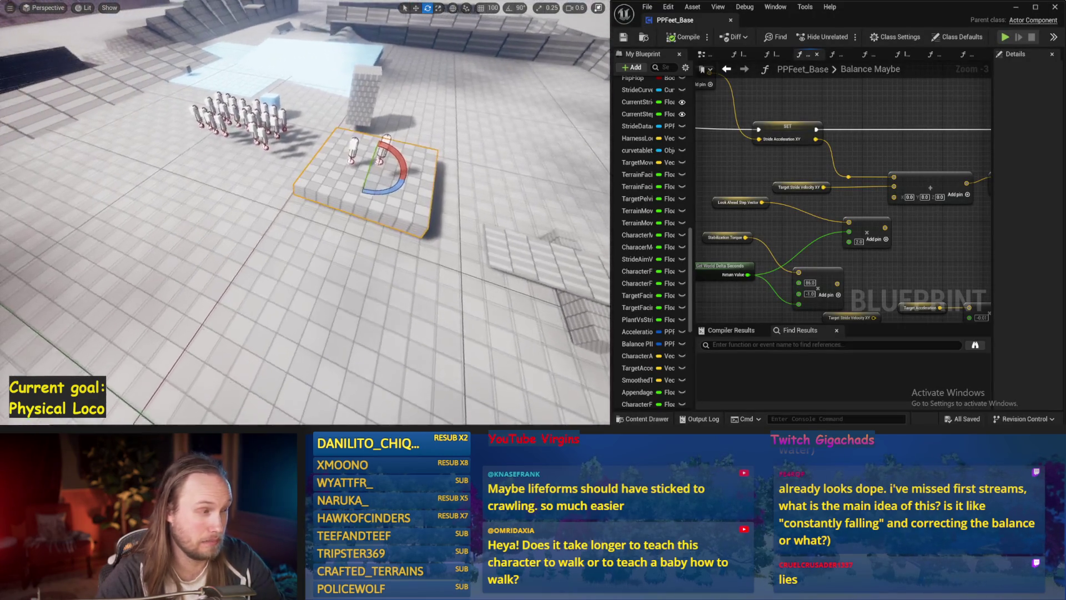
click(271, 217)
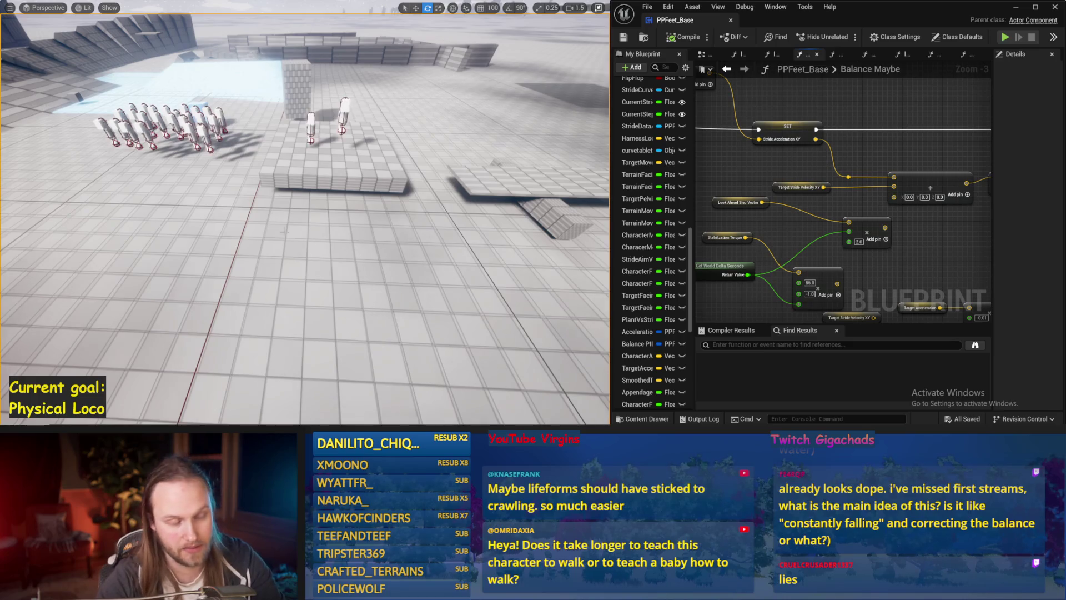
key(alt+Tab)
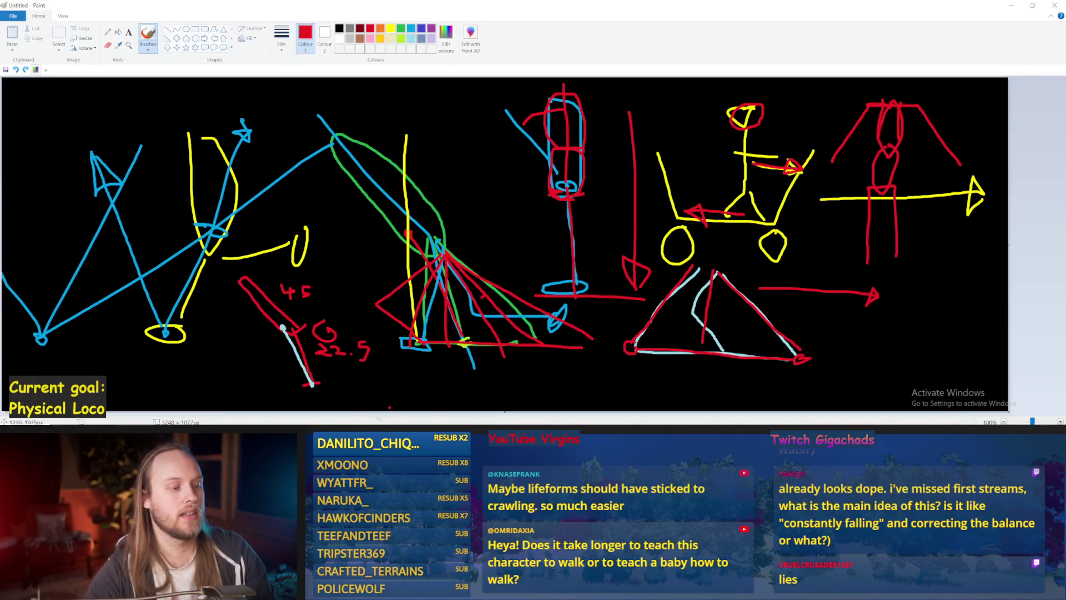
click(439, 415)
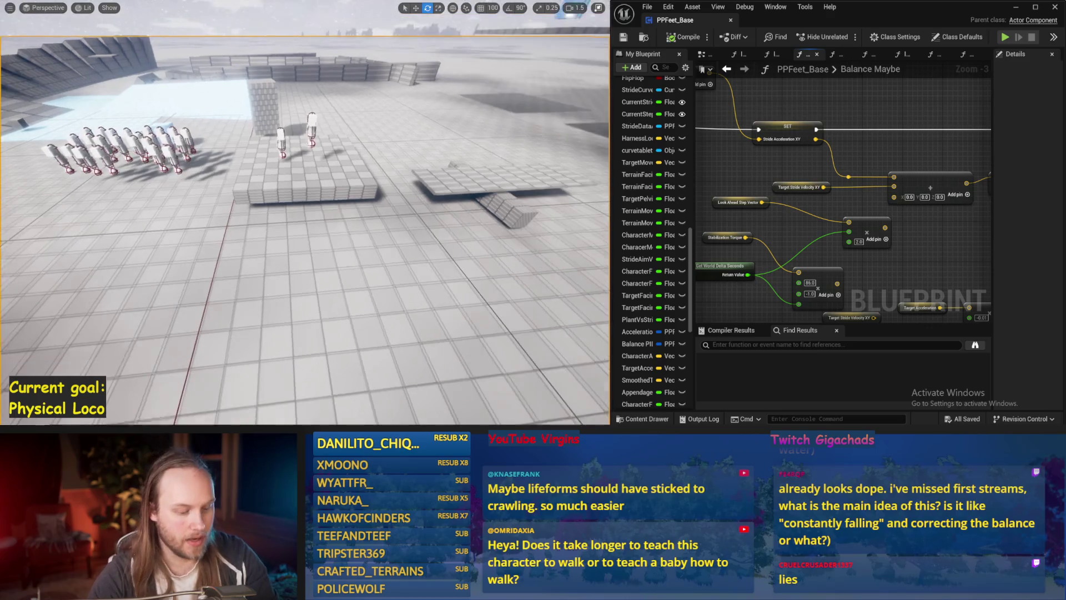
key(alt+p)
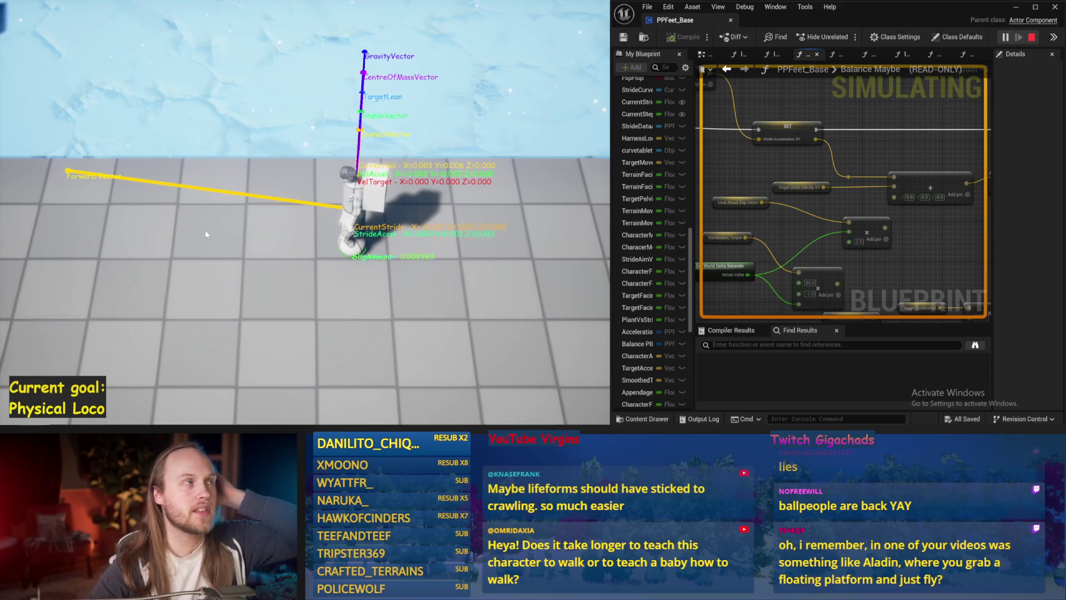
Watch the running game view, start a fresh play session, then switch to the Paint sketches
click(205, 230)
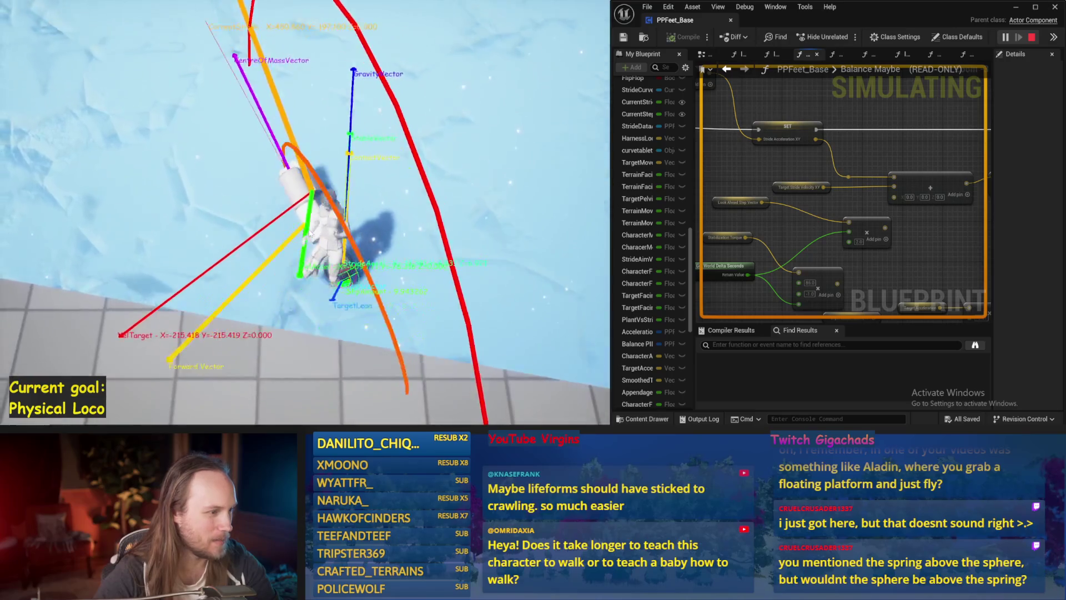
key(Escape)
key(alt+p)
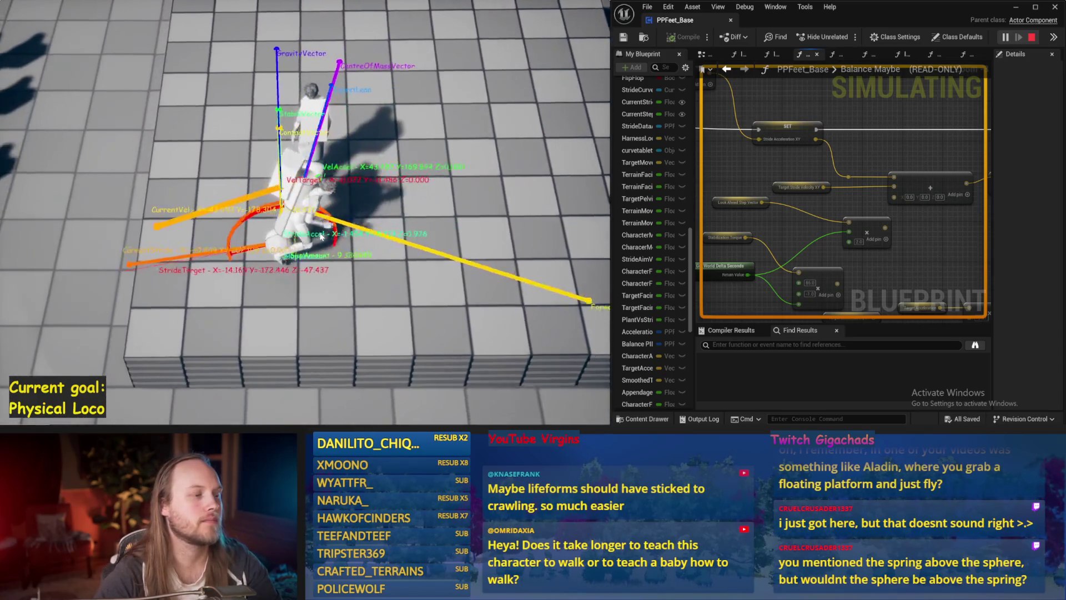
key(alt+Tab)
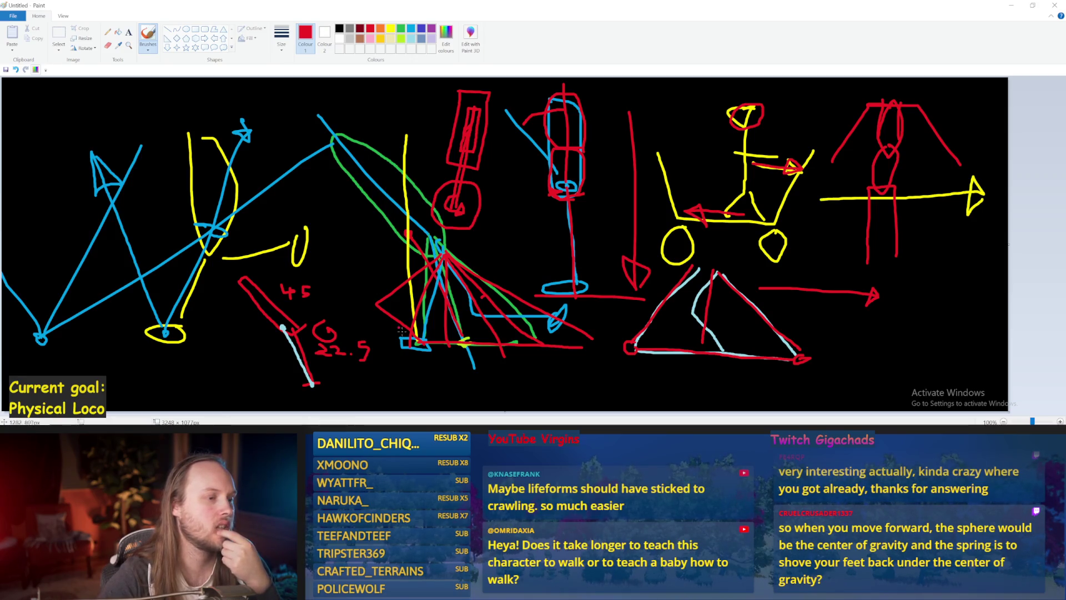
click(433, 418)
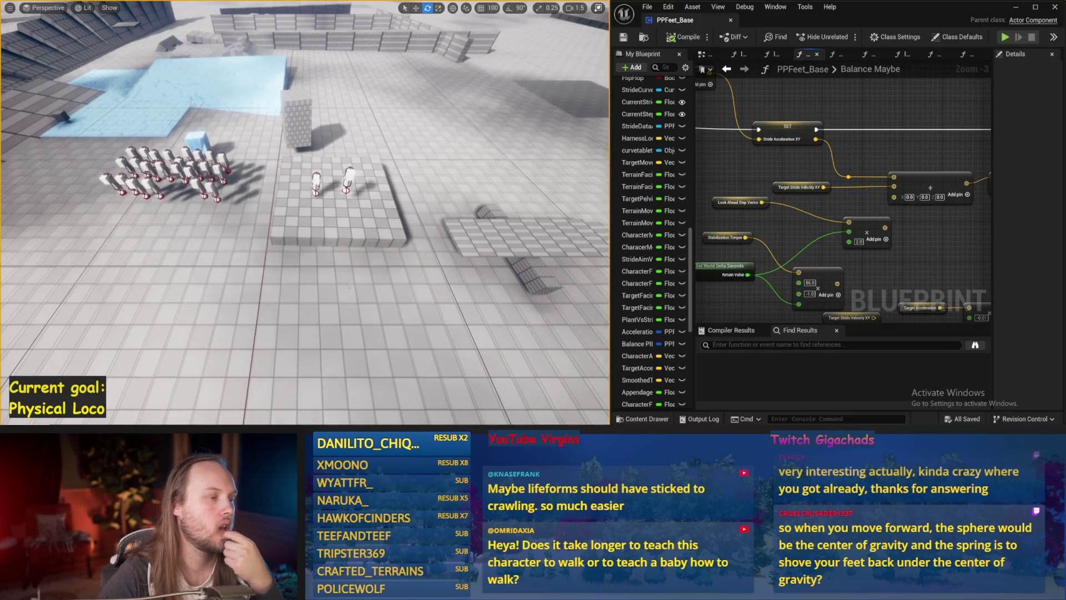
Start Play-in-Editor and walk the character forward across the floor with W
key(alt+p)
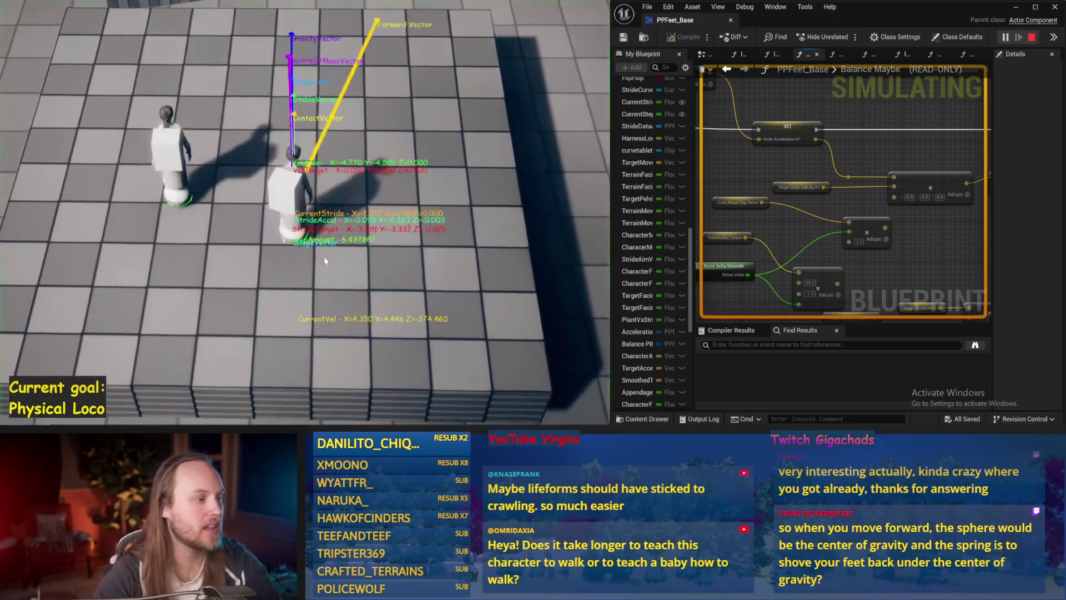
key(w)
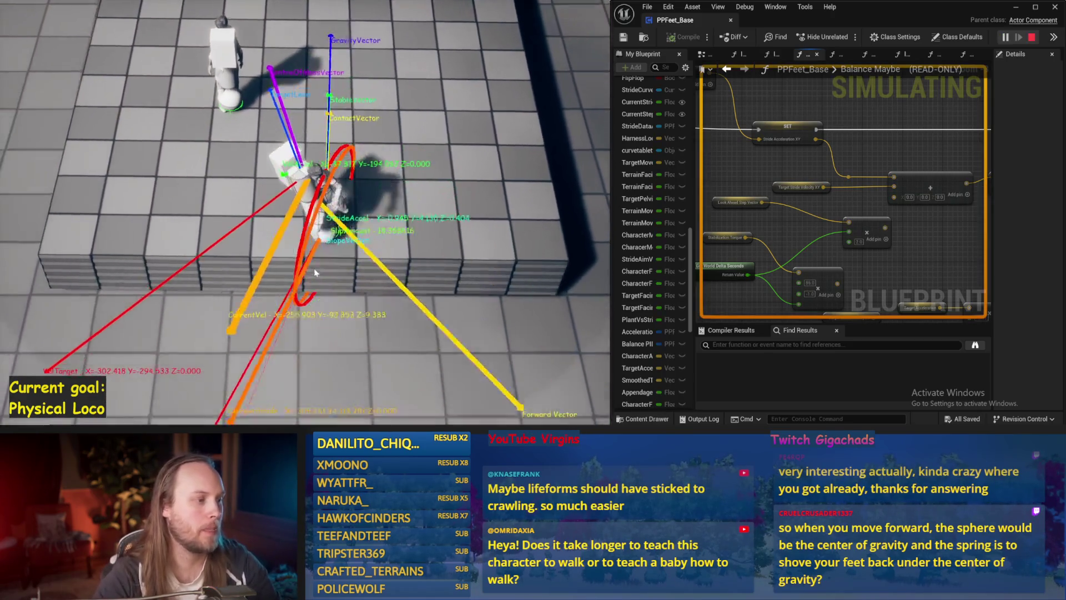